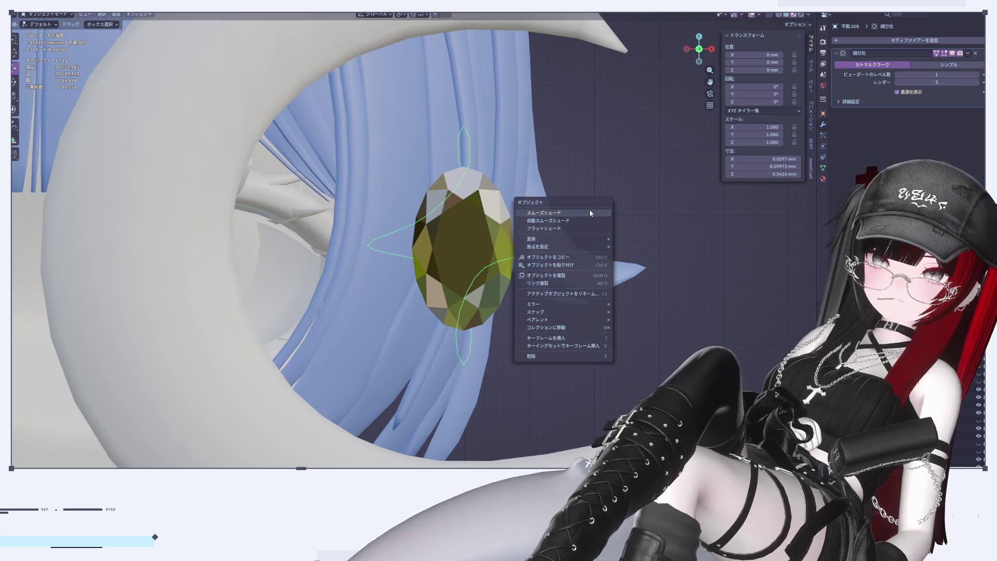
Convert the star outline to a curve, inspect its points, then undo back to the subdivided mesh
left_click(138, 16)
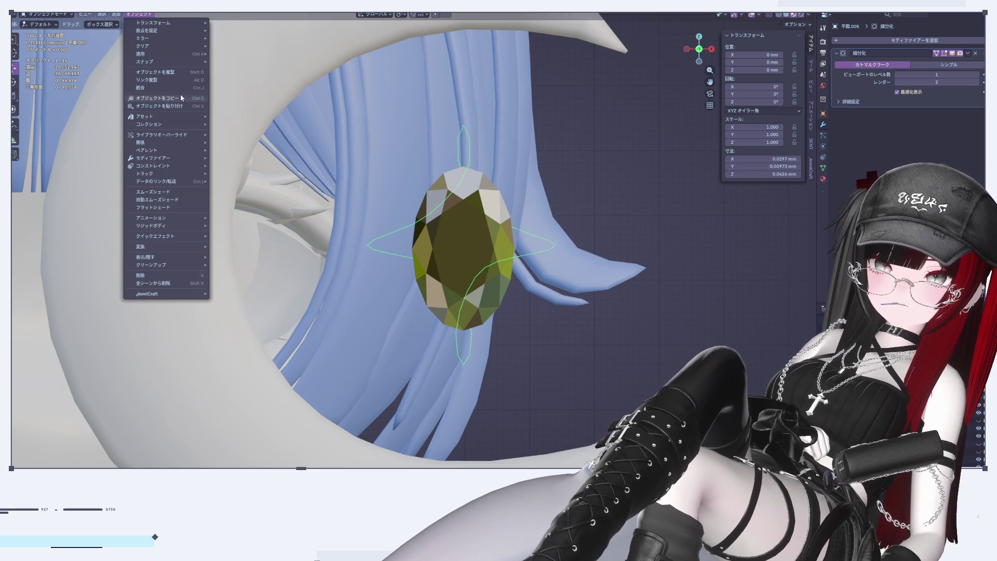
mouse_move(192, 248)
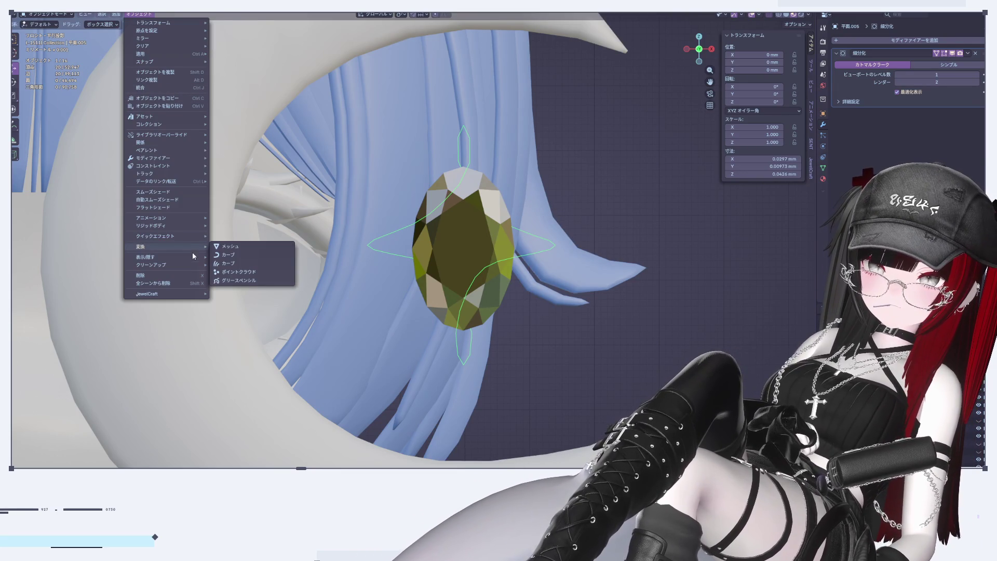
left_click(261, 255)
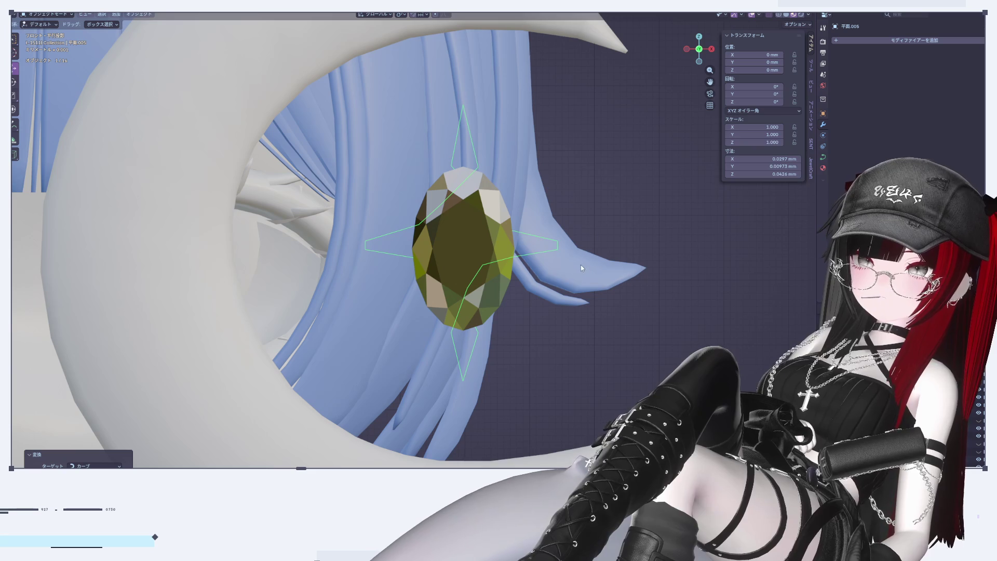
key("Tab")
key("Tab")
key("ctrl+1")
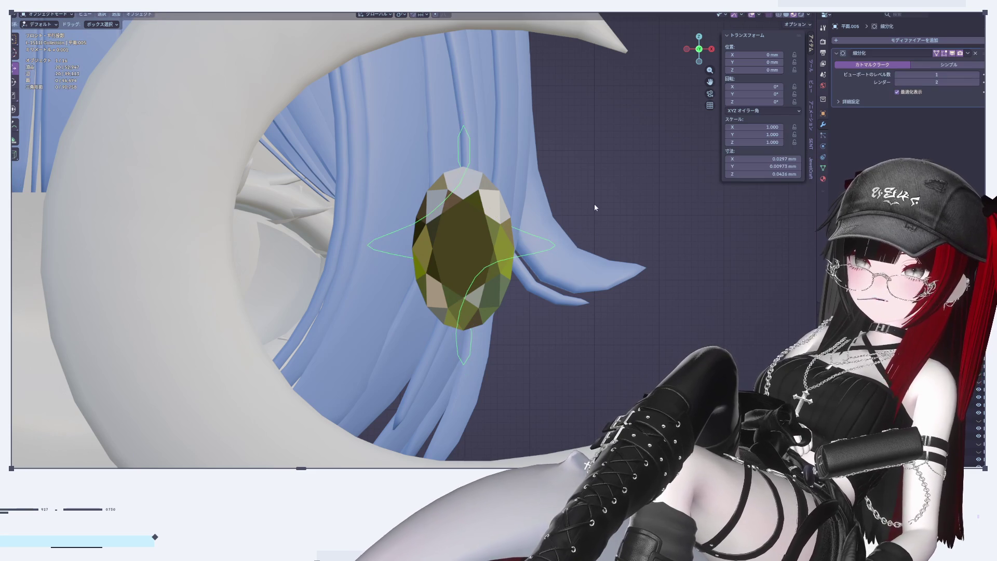
Apply the Subdivision modifier on the star outline to make the smoothing permanent
left_click(967, 54)
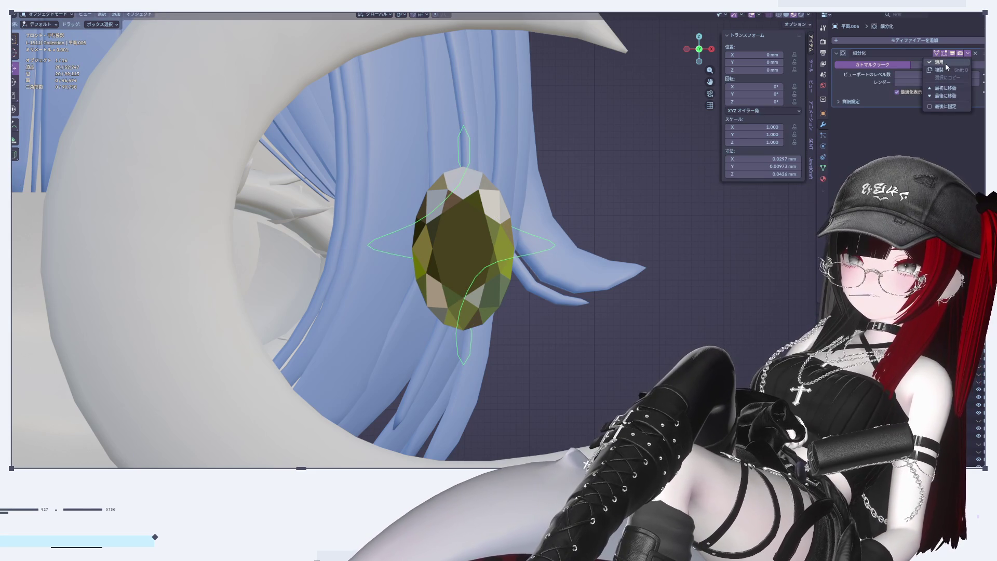
left_click(945, 63)
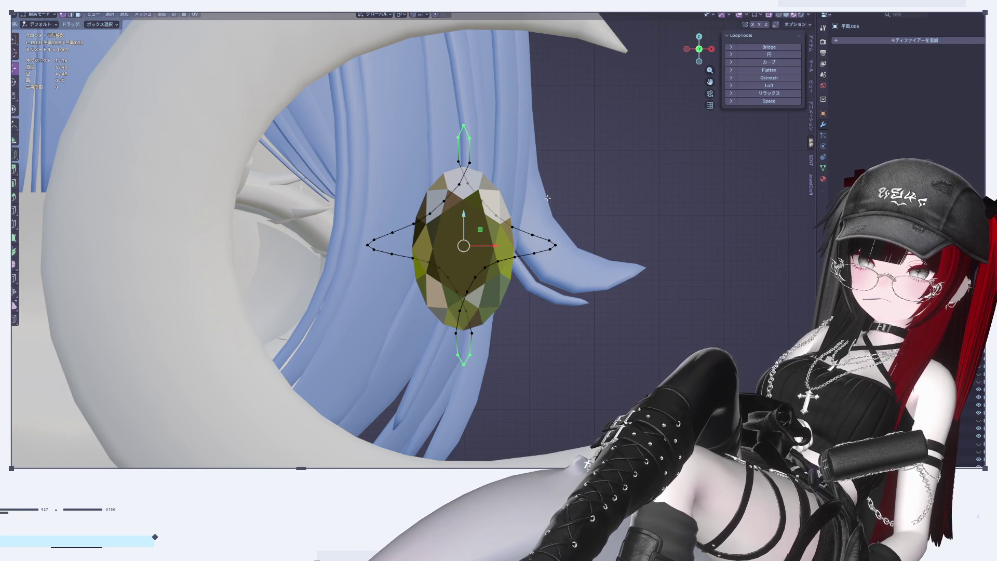
scroll(565, 199, "up", 3)
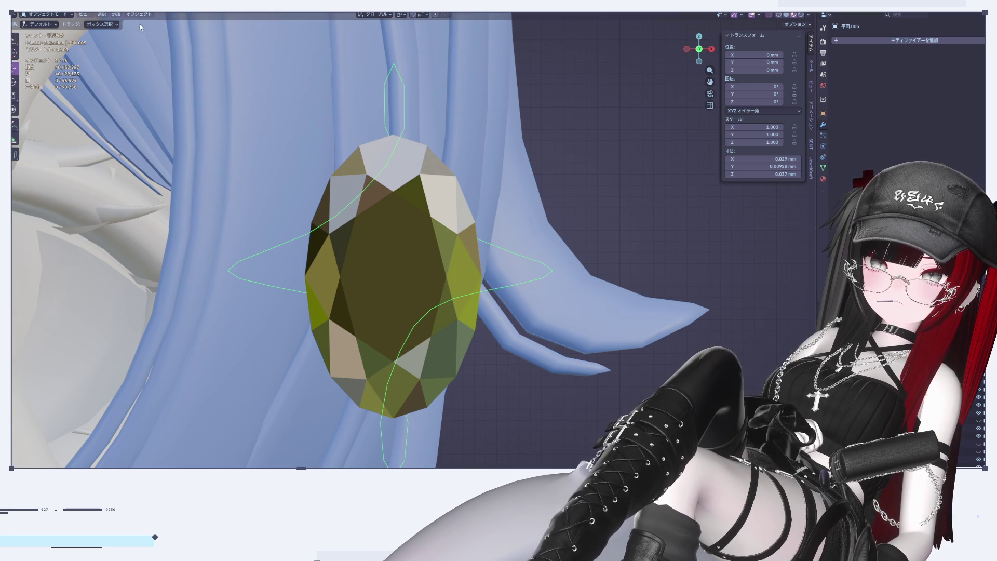
Convert the star outline into a curve and check its control points in Edit Mode
left_click(139, 14)
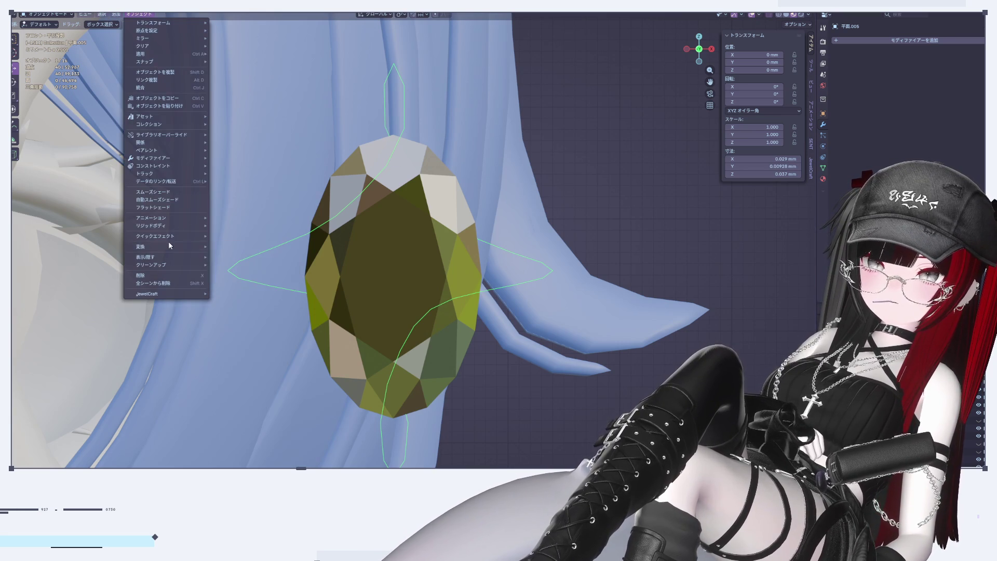
mouse_move(183, 246)
left_click(241, 253)
key("Tab")
key("Tab")
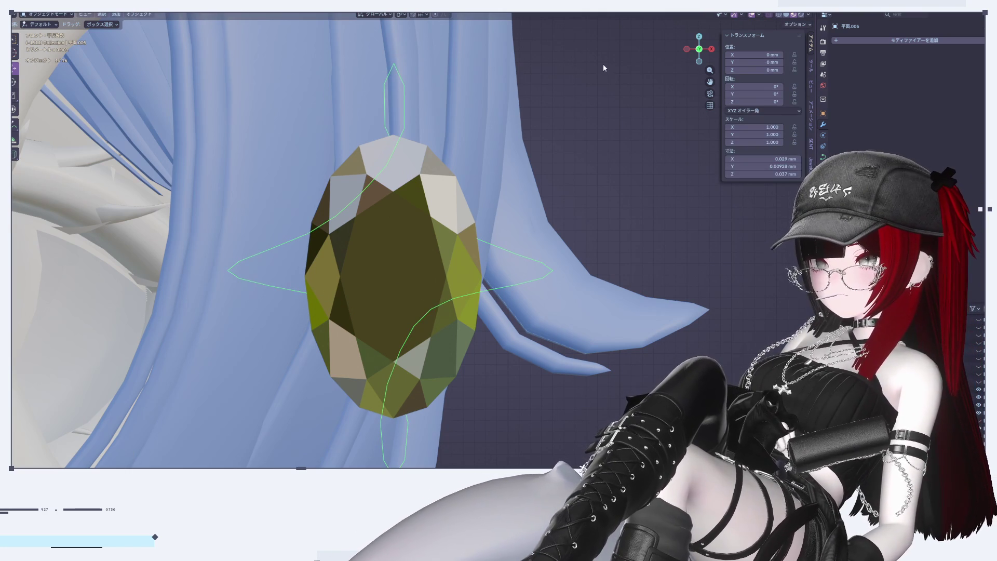
Raise the curve's Geometry Bevel Depth into a round tube, then orbit to review
left_click(824, 156)
scroll(438, 224, "down", 3)
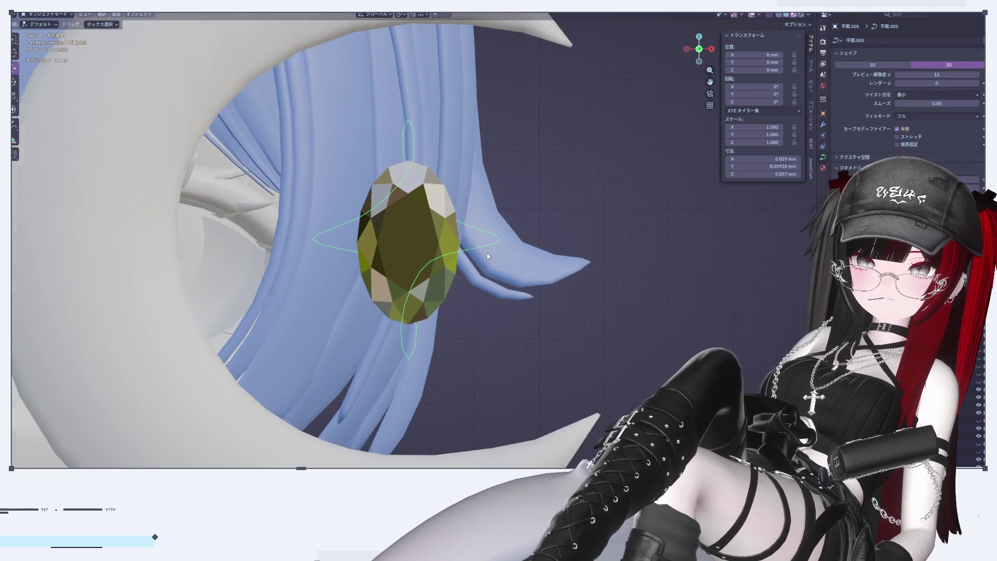
scroll(462, 262, "up", 3)
scroll(908, 197, "down", 2)
scroll(977, 180, "down", 2)
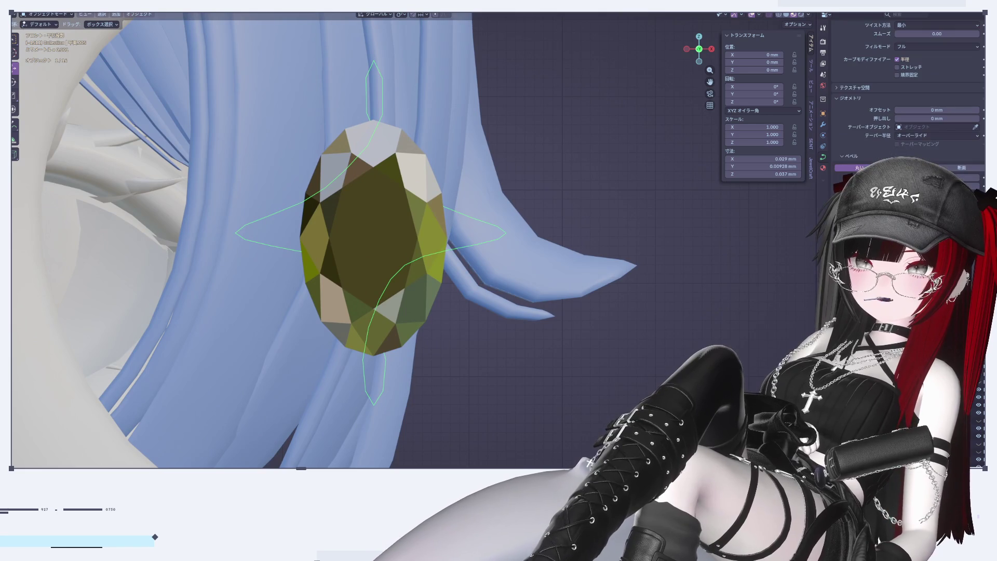
left_click(977, 179)
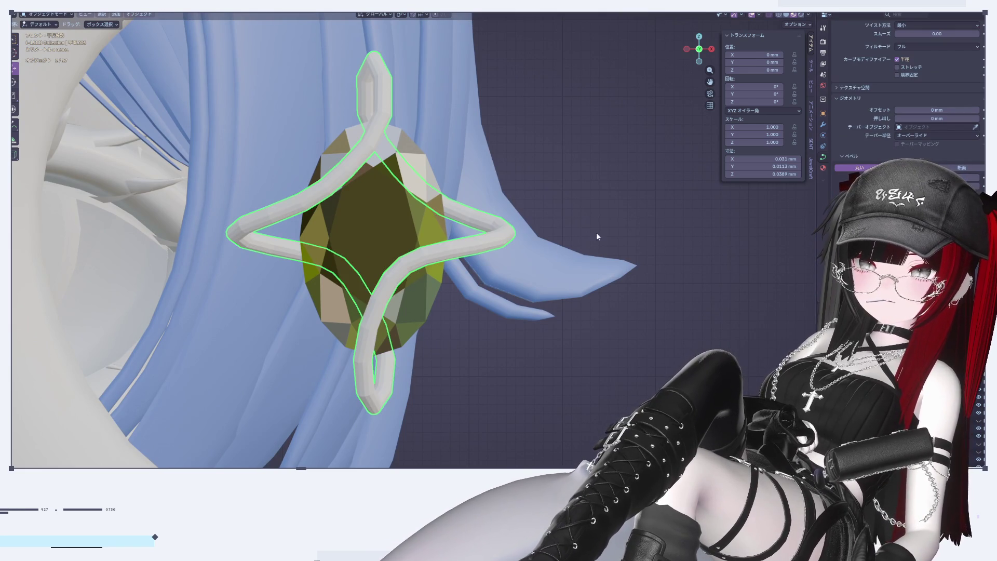
left_click(622, 164)
scroll(622, 165, "down", 5)
mouse_move(622, 166)
middle_mouse_down()
mouse_move(590, 225)
mouse_move(509, 229)
mouse_move(591, 211)
mouse_move(634, 227)
mouse_move(636, 237)
mouse_move(634, 192)
middle_mouse_up()
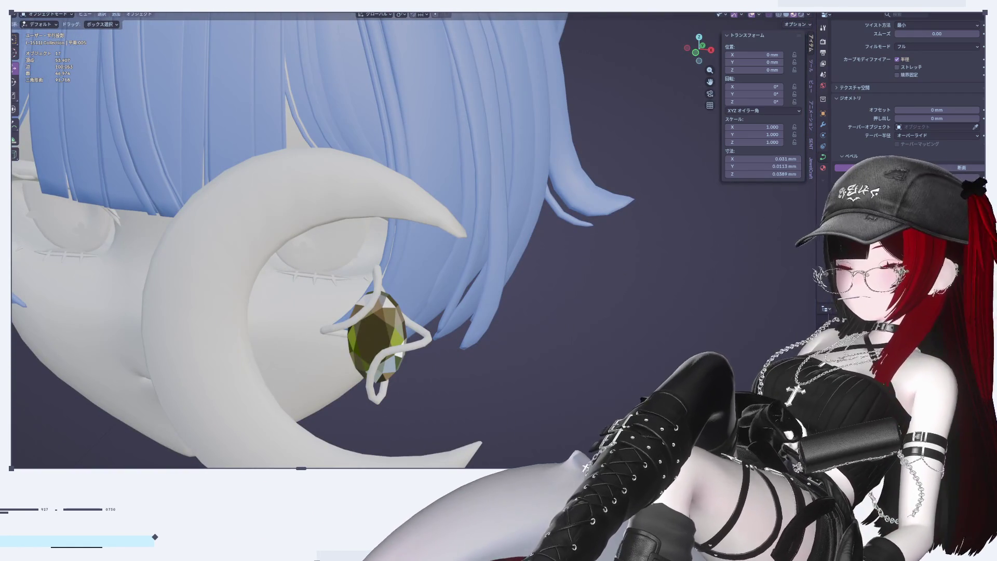
left_click(711, 50)
left_click(712, 50)
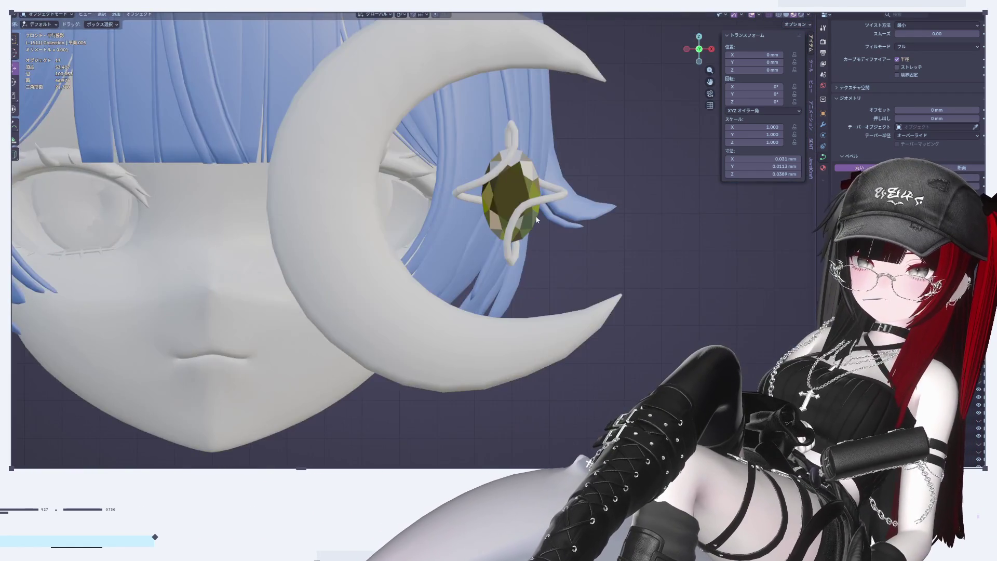
scroll(562, 231, "down", 5)
scroll(563, 231, "up", 4)
scroll(563, 227, "up", 6)
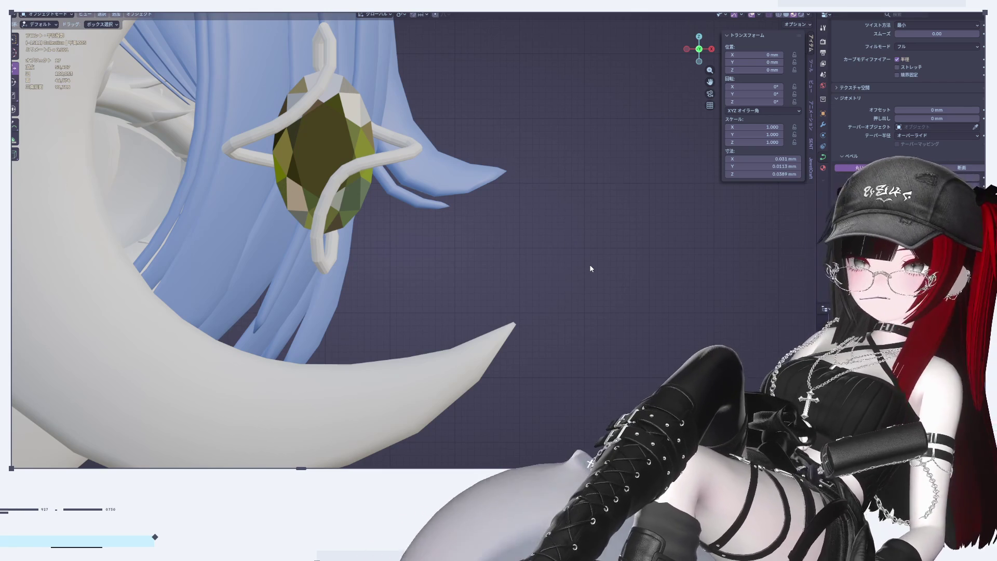
key("KP_Decimal")
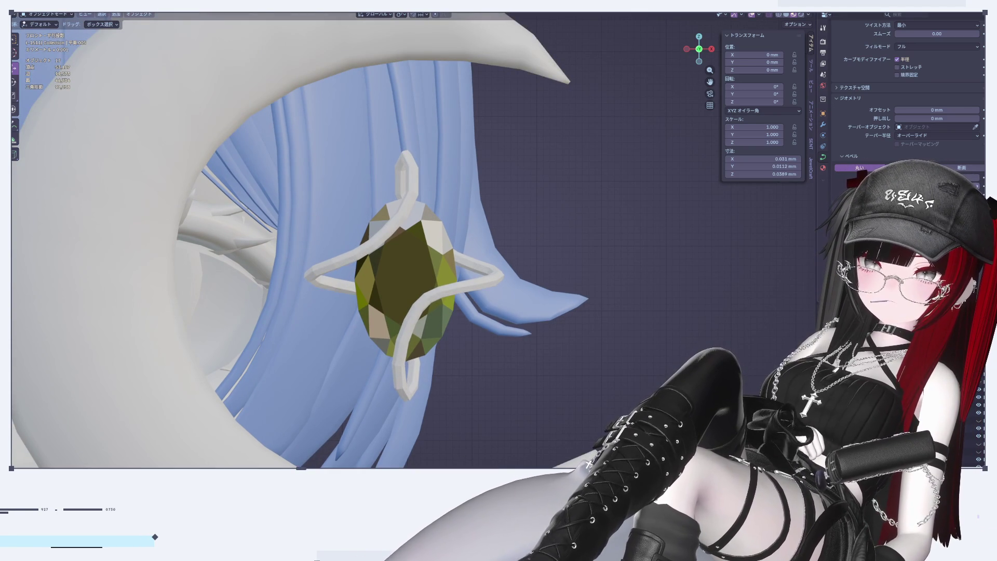
mouse_move(675, 270)
middle_mouse_down()
mouse_move(528, 301)
mouse_move(392, 308)
mouse_move(205, 216)
mouse_move(424, 247)
mouse_move(248, 276)
mouse_move(396, 267)
mouse_move(562, 237)
middle_mouse_up()
left_click(562, 238)
right_click(582, 155)
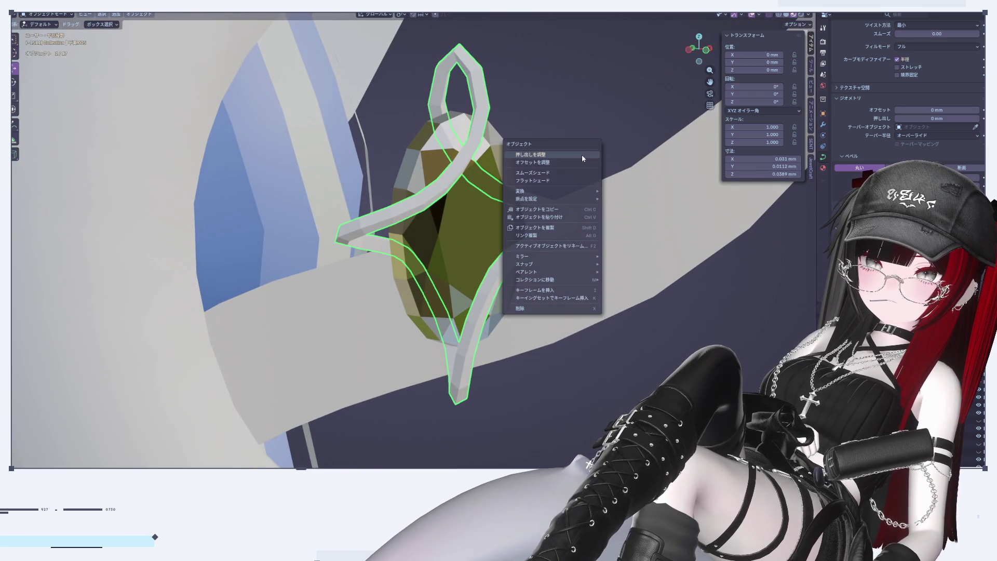
right_click(571, 224)
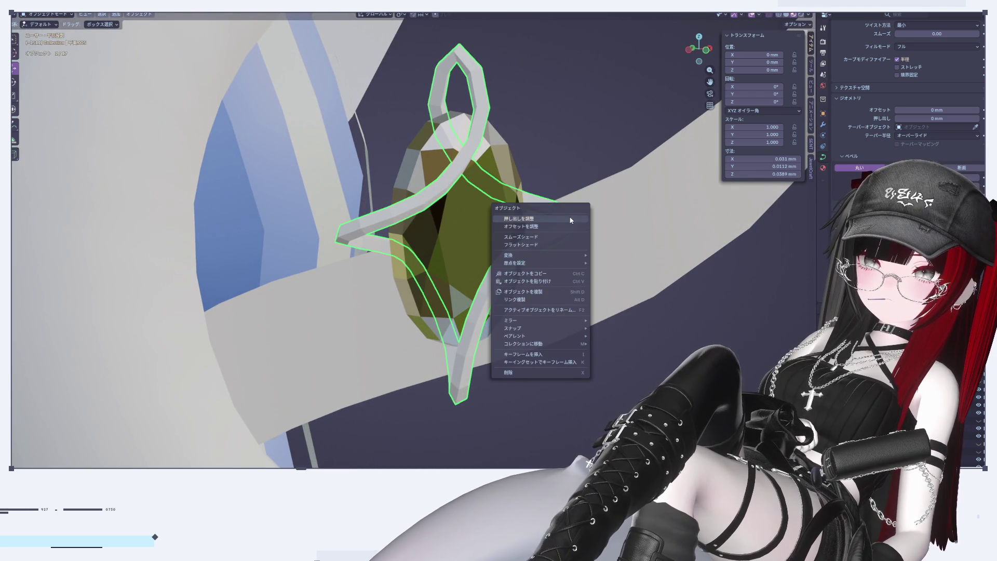
middle_click_drag(610, 113, 565, 150)
key("KP_1")
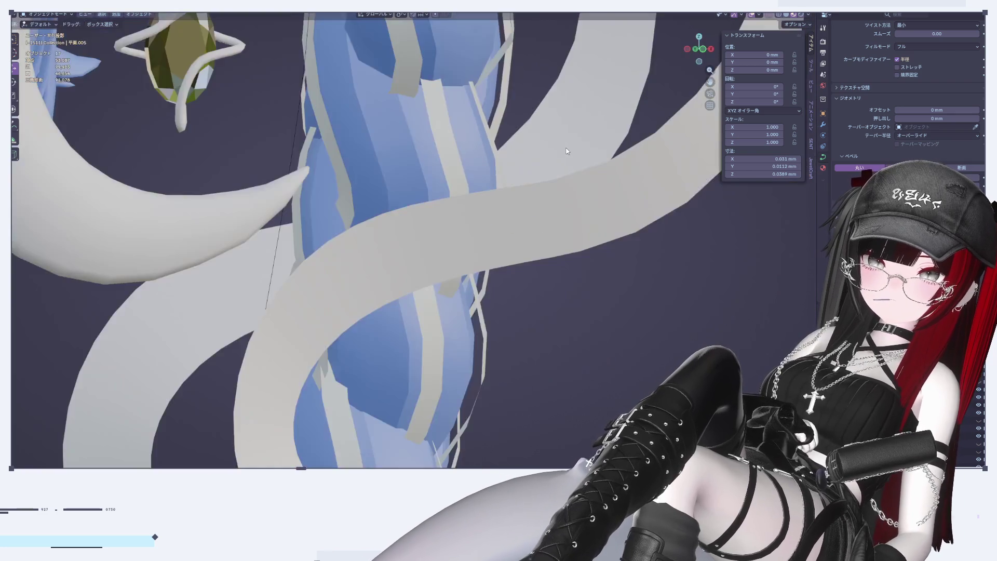
left_click(712, 50)
left_click(712, 50)
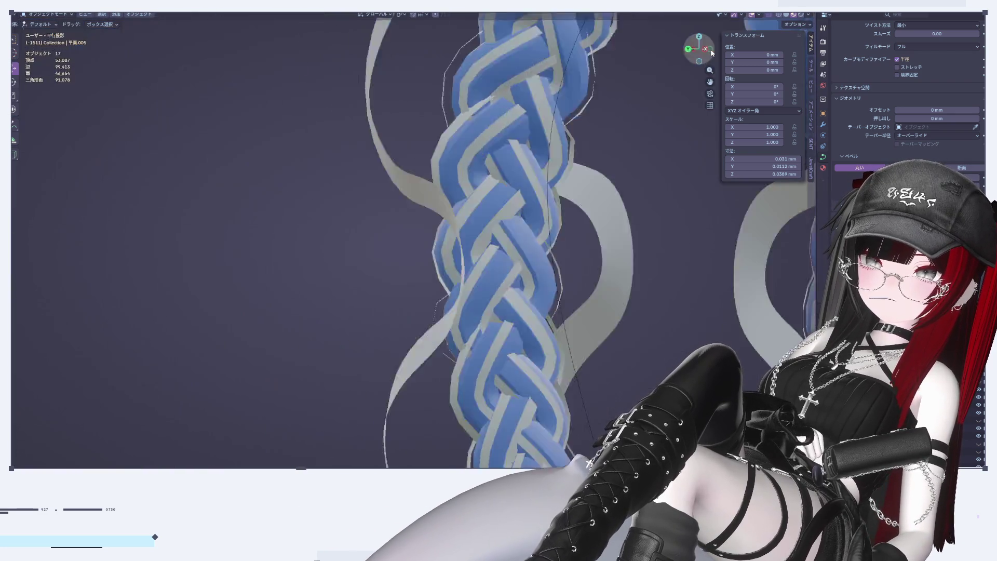
scroll(370, 338, "up", 3)
scroll(393, 248, "up", 5)
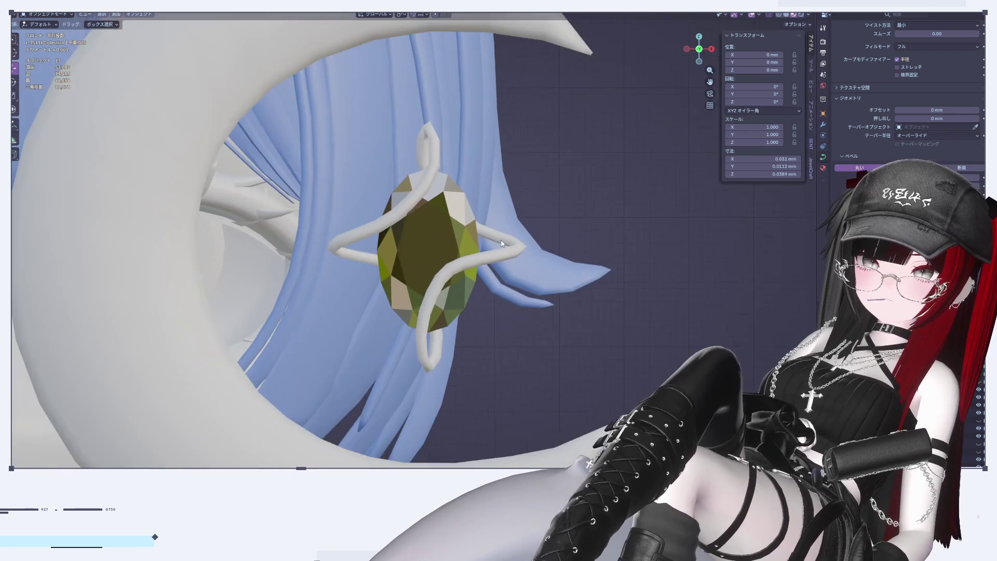
left_click(502, 244)
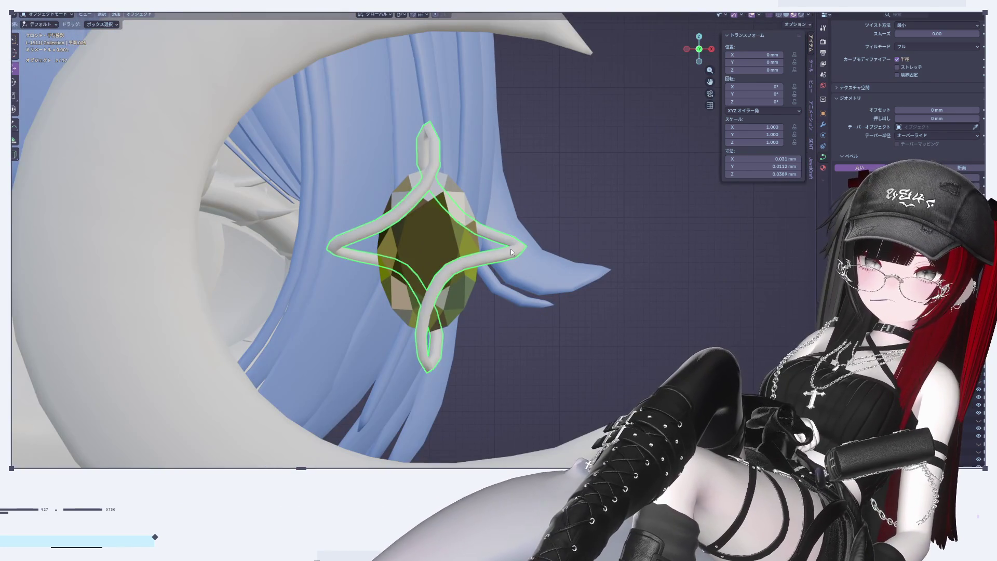
Nudge the cage's Bevel Depth up, then undo back to a thinner bevel
key("Tab")
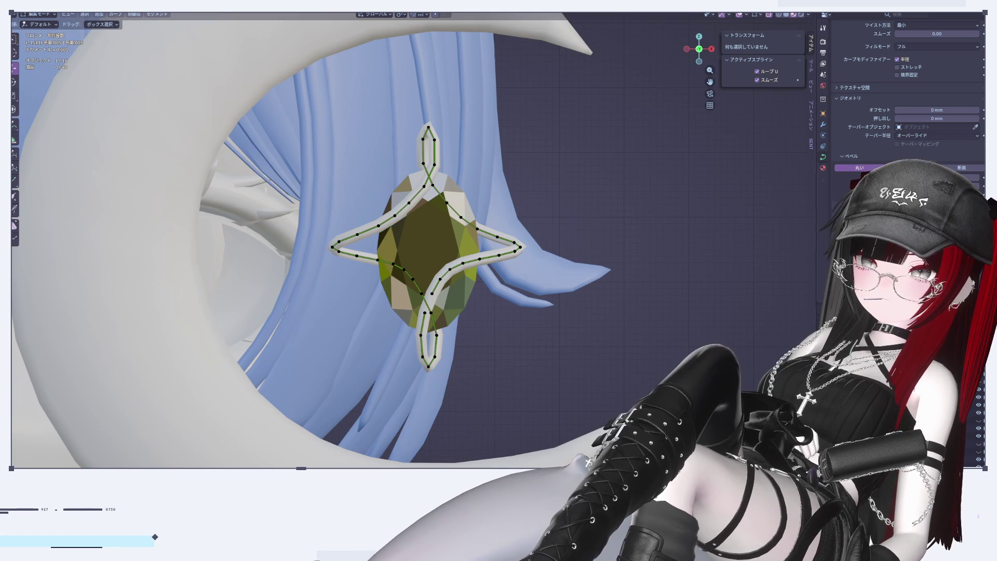
key("Tab")
left_click(667, 189)
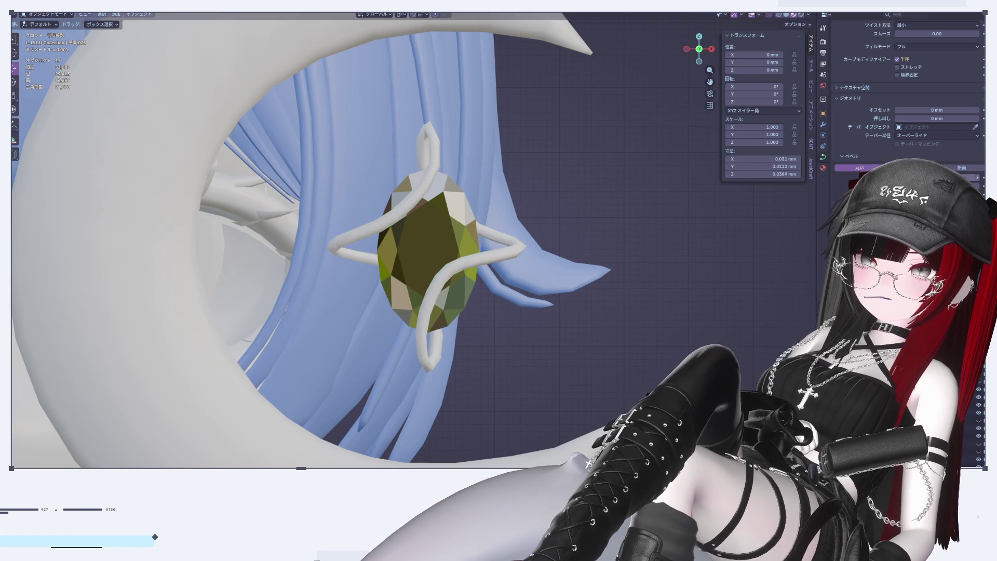
left_click(979, 179)
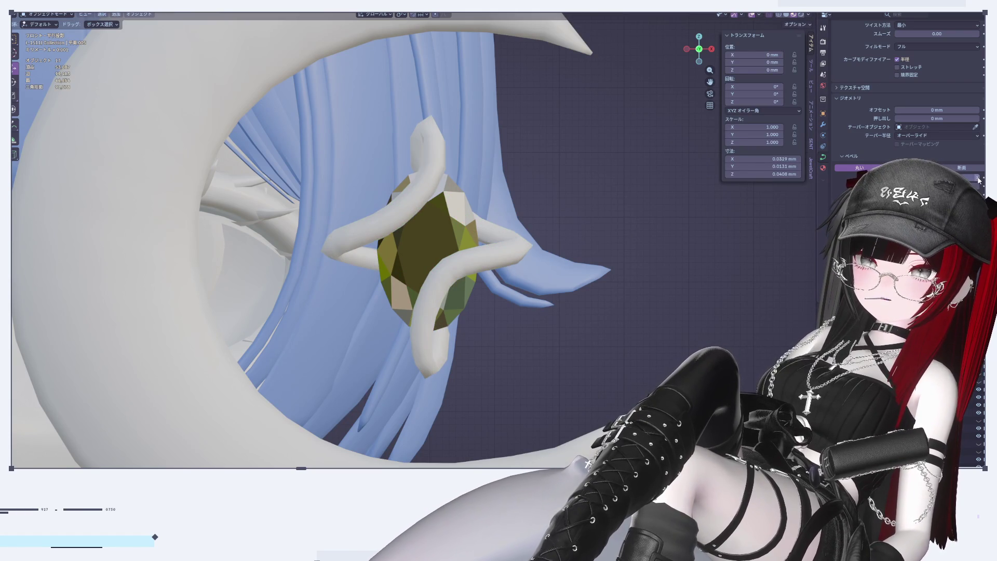
left_click(979, 179)
scroll(559, 294, "down", 8)
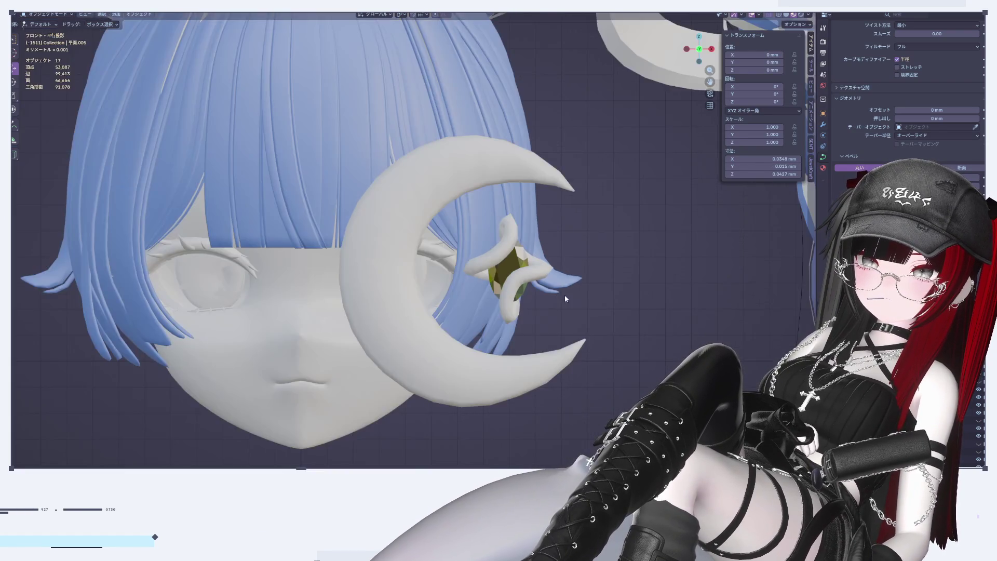
scroll(578, 282, "up", 5)
key("Delete")
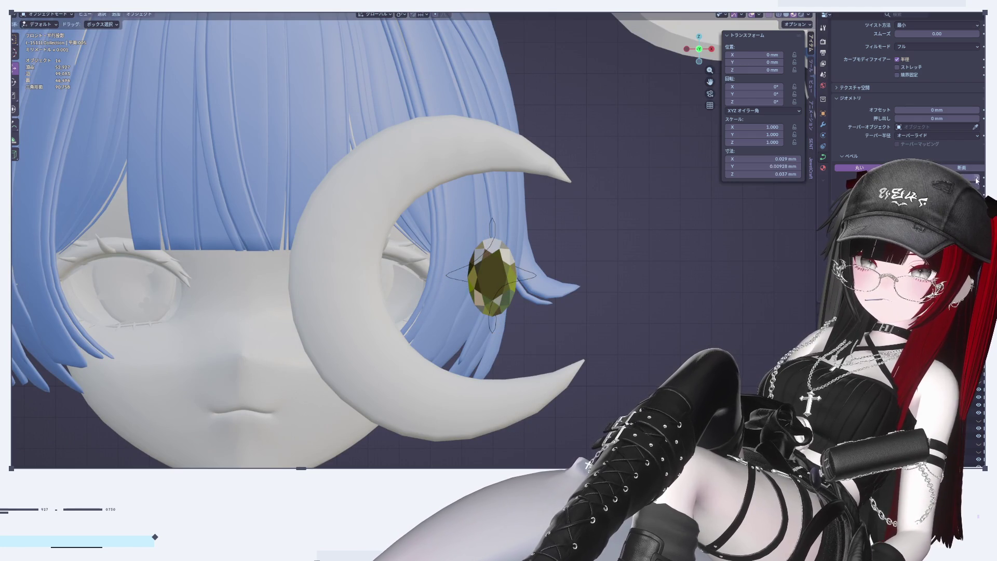
key("ctrl+z")
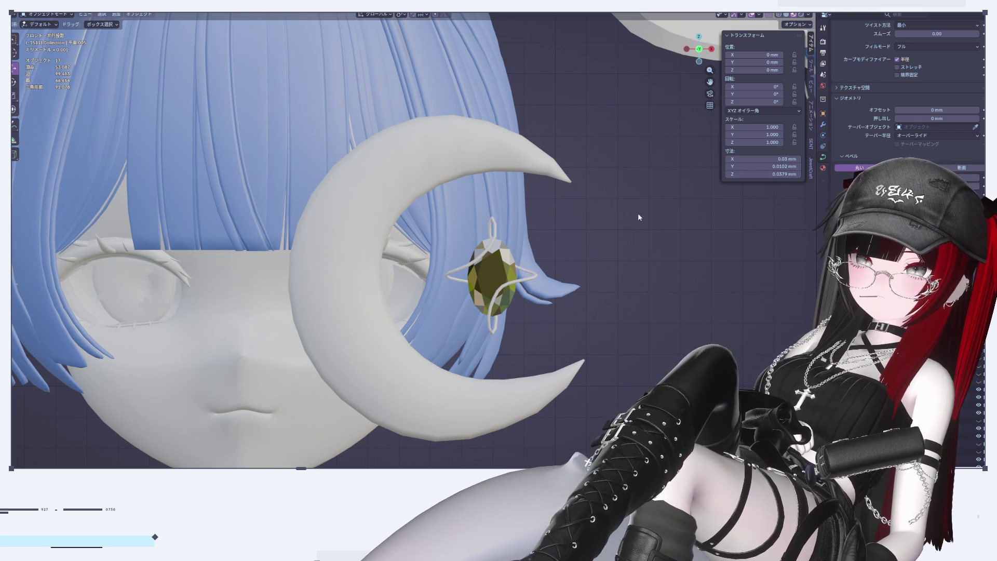
Reselect the wire cage around the gem and enter Edit Mode on its curve
scroll(592, 294, "up", 5)
scroll(520, 291, "up", 3)
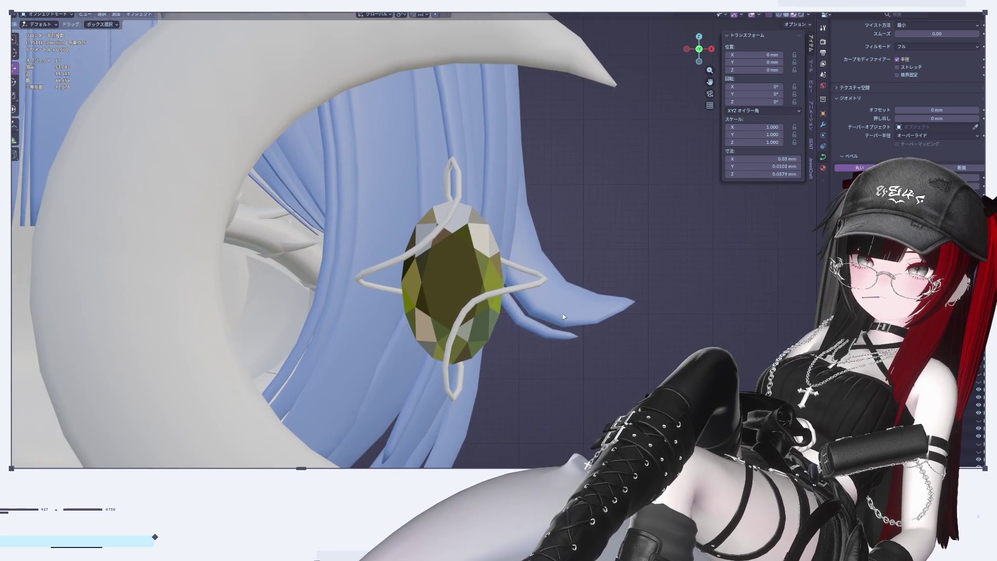
left_click(541, 283)
key("Tab")
key("Tab")
key("Tab")
Rotate all cage curve points 90° and then 180° about the Y axis
key("q")
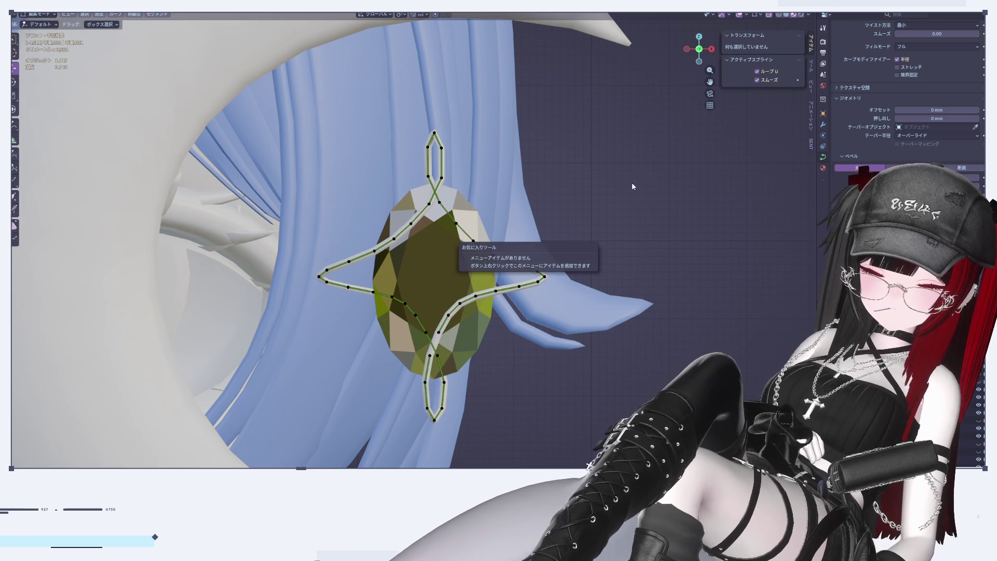
key("Escape")
key("a")
type("r")
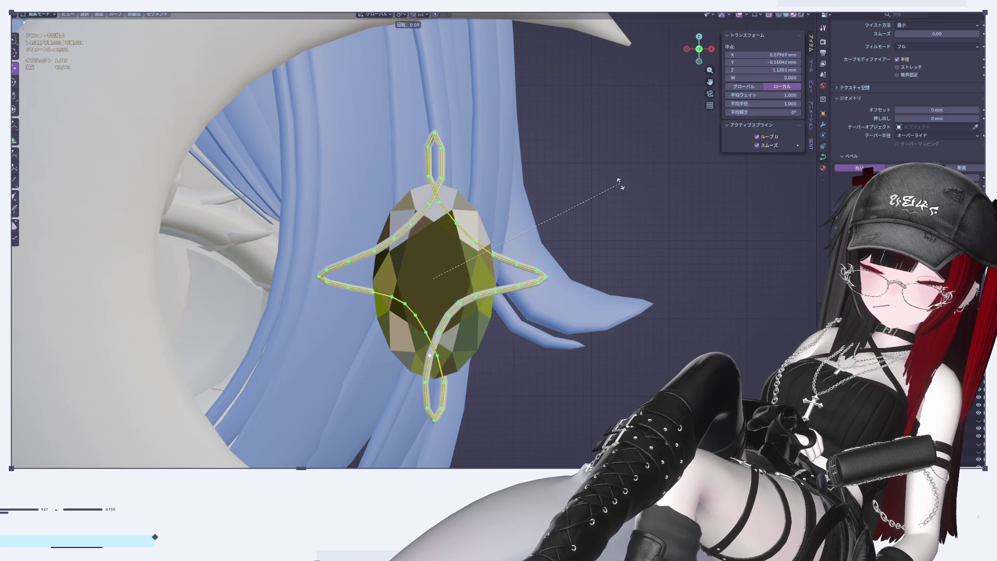
type("90")
key("Return")
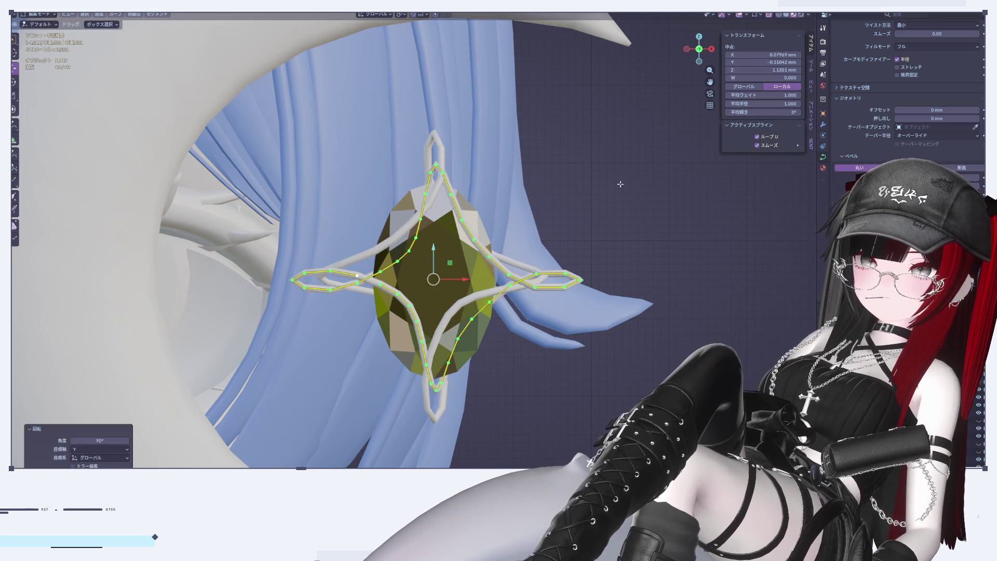
key("Tab")
key("Tab")
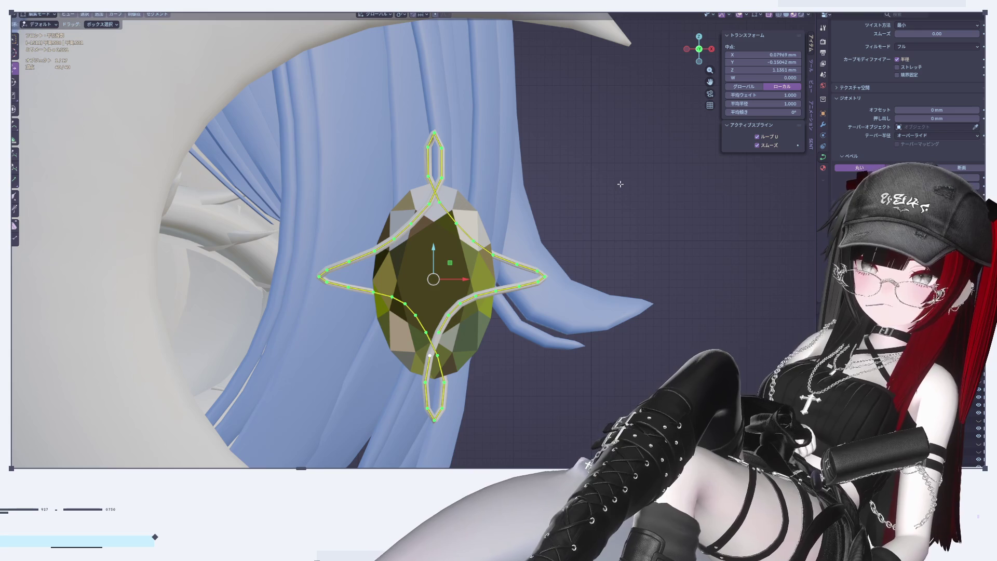
type("y180")
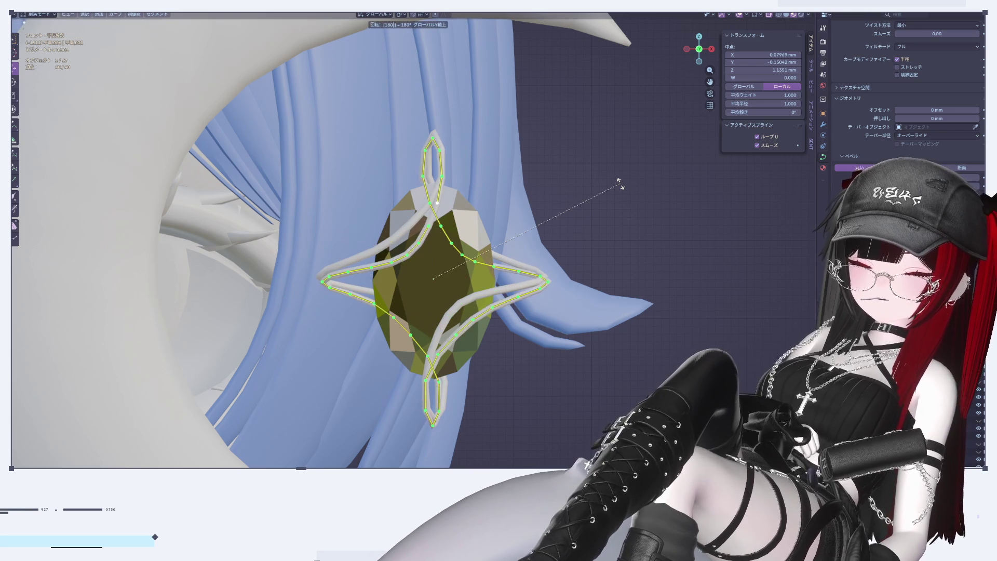
key("Return")
key("Tab")
Rotate the curve points 180° about Z, cancelling a further attempted rotation
left_click(620, 183)
mouse_move(621, 182)
middle_mouse_down()
mouse_move(492, 264)
mouse_move(525, 357)
mouse_move(428, 350)
middle_mouse_up()
scroll(492, 262, "up", 5)
scroll(477, 279, "down", 5)
scroll(427, 349, "up", 4)
scroll(428, 350, "down", 4)
key("Tab")
mouse_move(447, 303)
middle_mouse_down()
mouse_move(483, 290)
mouse_move(488, 325)
mouse_move(510, 351)
middle_mouse_up()
type("rz")
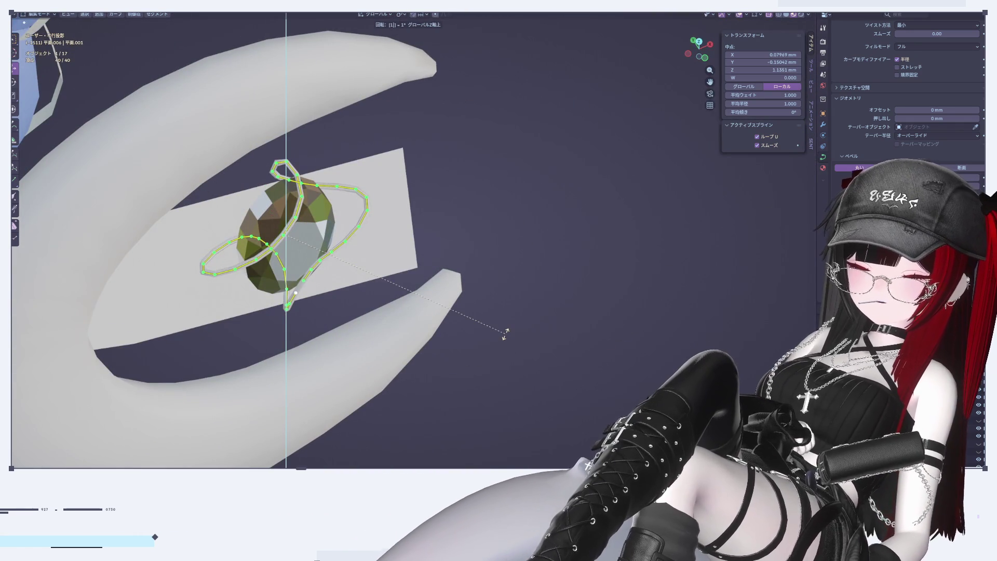
type("180")
key("Return")
key("s")
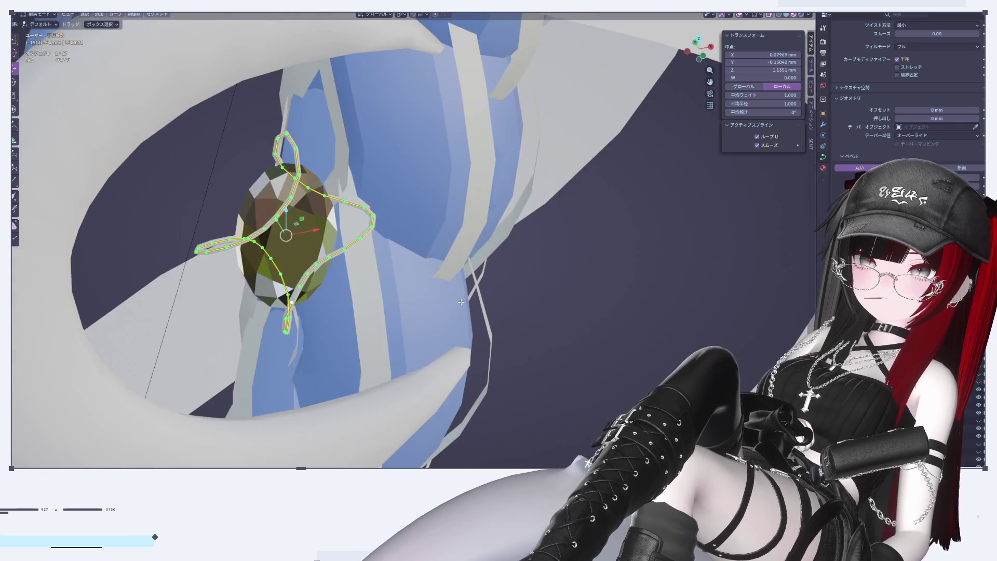
type("z1")
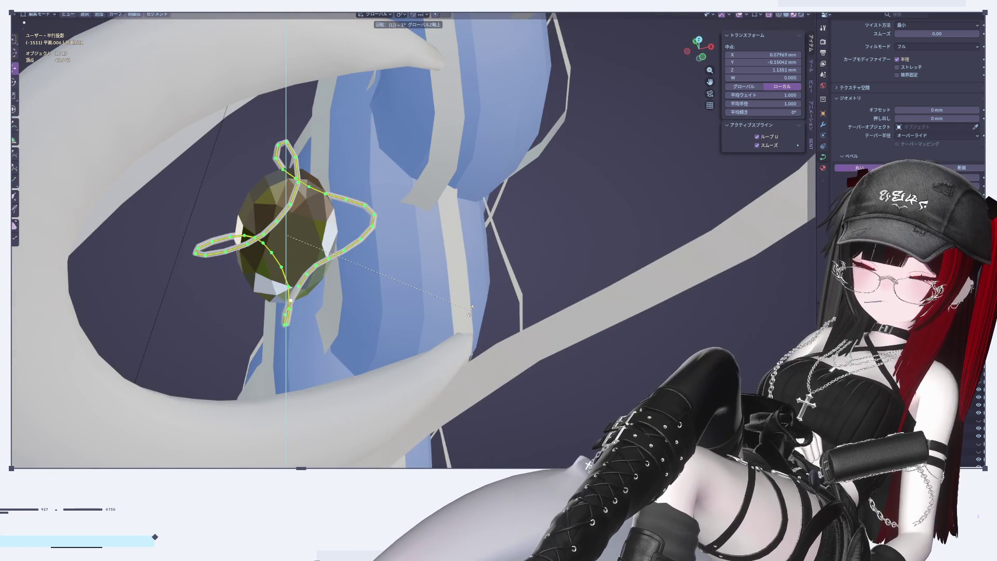
type("80")
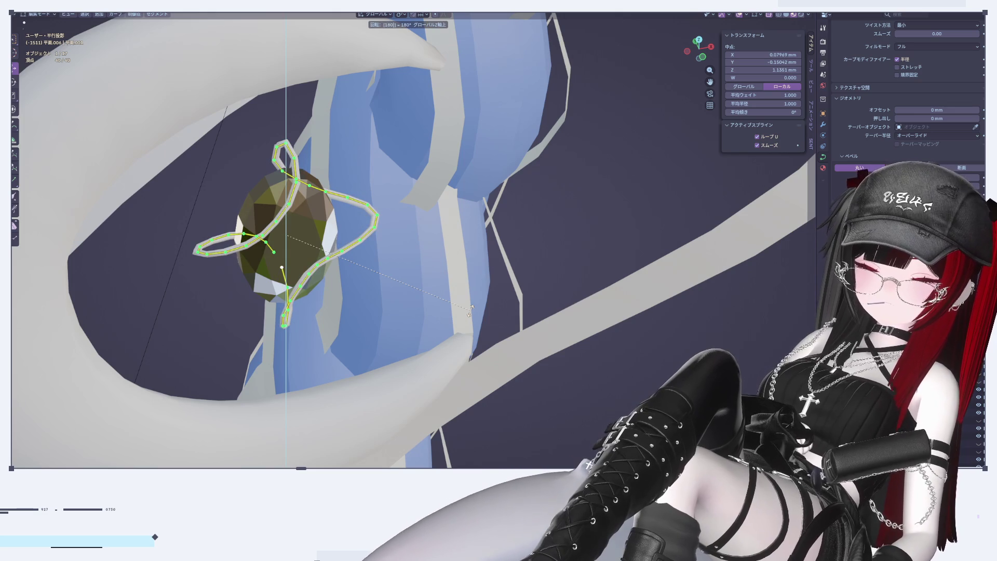
type("r")
key("Escape")
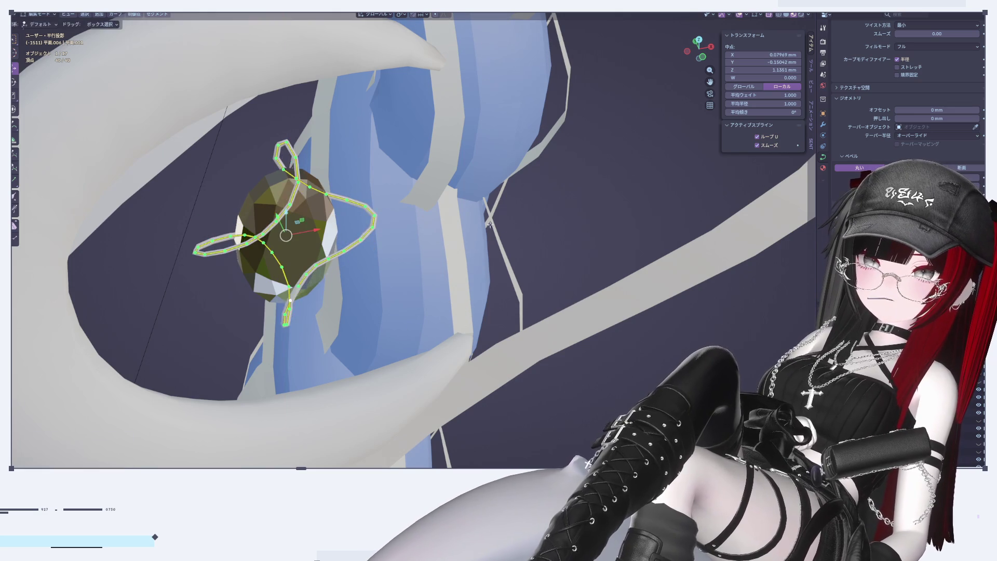
In front view, rotate the curve points 90° about Z and leave Edit Mode
key("KP_1")
type("rz")
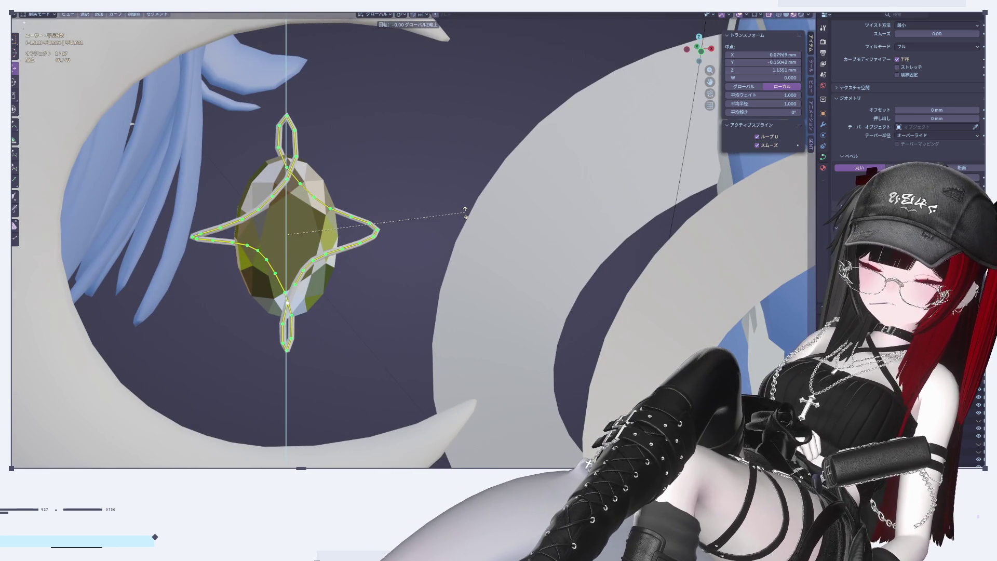
type("90")
key("Return")
mouse_move(462, 214)
middle_mouse_down()
mouse_move(428, 207)
mouse_move(430, 247)
mouse_move(255, 206)
mouse_move(154, 210)
mouse_move(459, 48)
middle_mouse_up()
key("Tab")
Check the cage in front orthographic view, then reselect it and enter Edit Mode
left_click(711, 48)
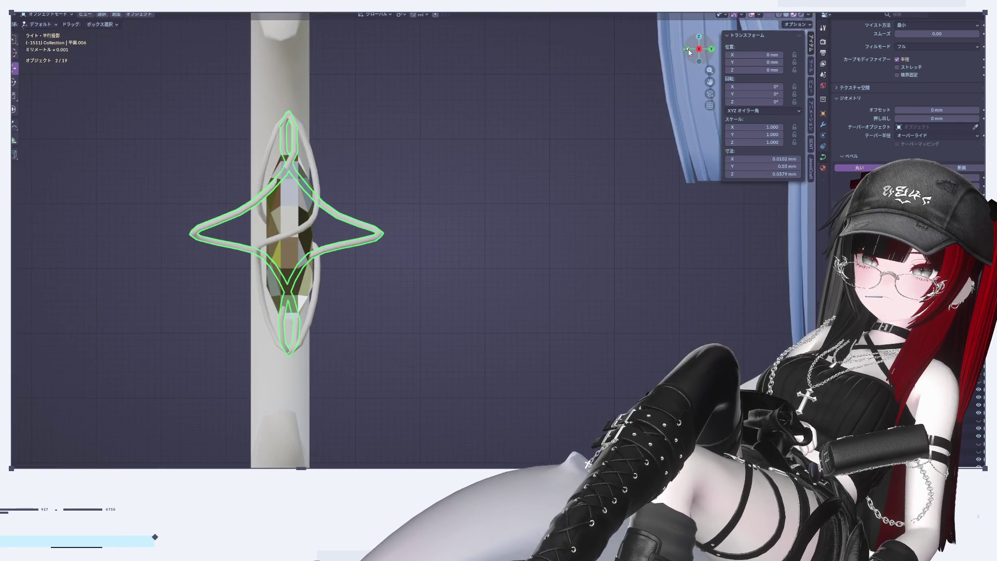
left_click(687, 50)
left_click(524, 268)
key("ctrl+z")
key("Tab")
key("Tab")
scroll(470, 333, "down", 3)
Raise the cage curve's Bevel Depth for a thicker wire, then drag it slightly lower
left_click(470, 333)
scroll(464, 332, "up", 3, "ctrl")
scroll(469, 330, "down", 3)
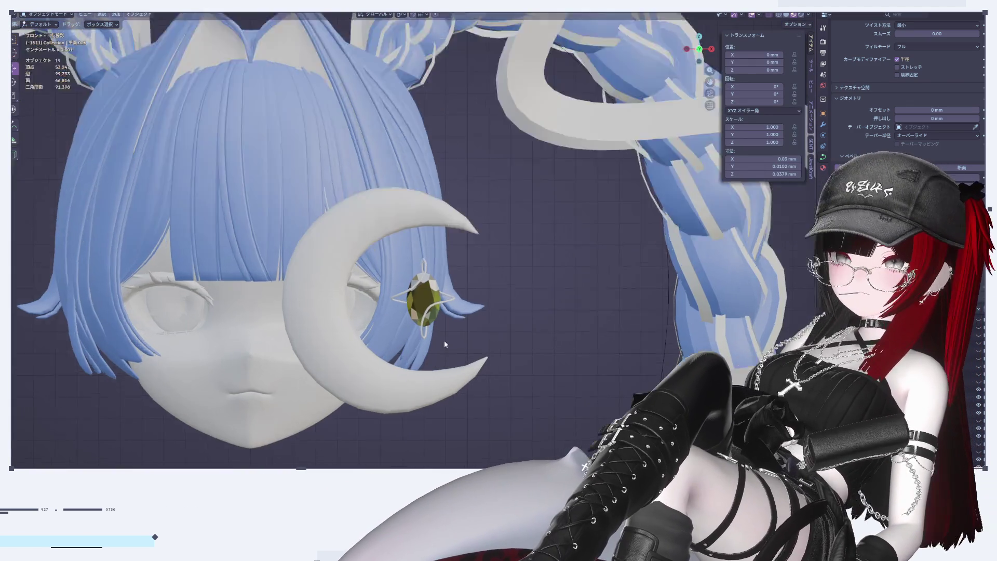
scroll(447, 338, "up", 5)
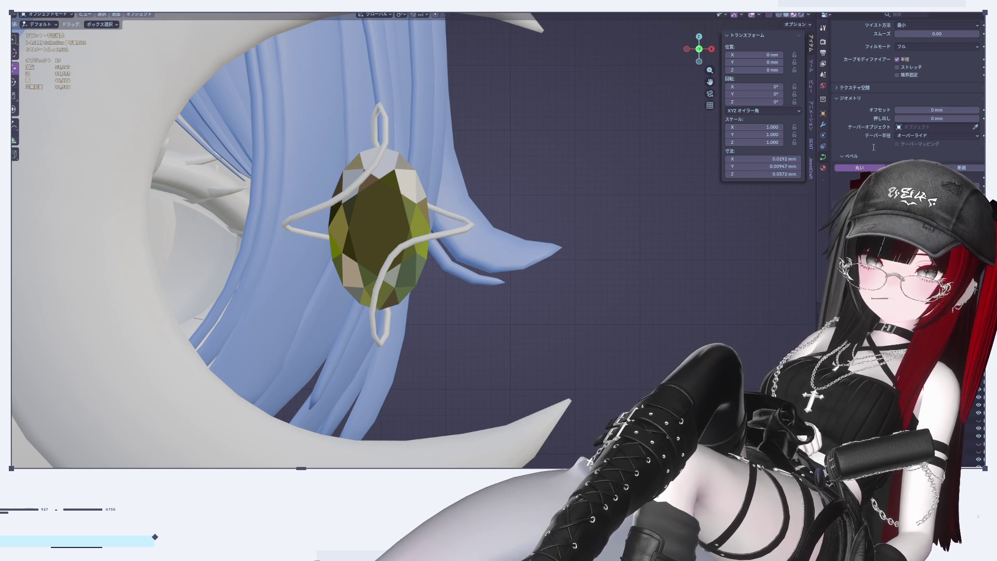
key("Return")
scroll(554, 137, "down", 5)
scroll(567, 156, "up", 5)
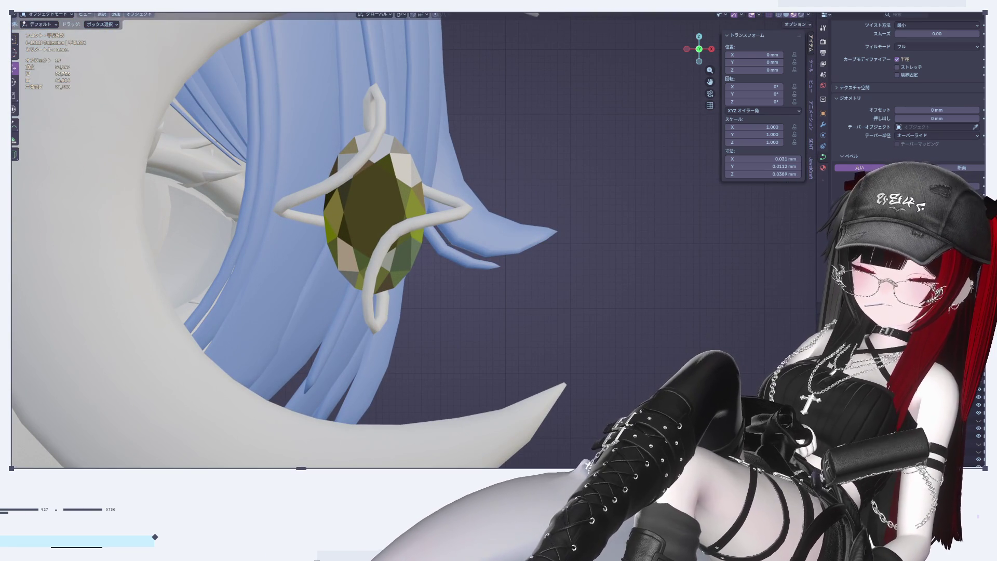
left_click_drag(934, 177, 930, 177)
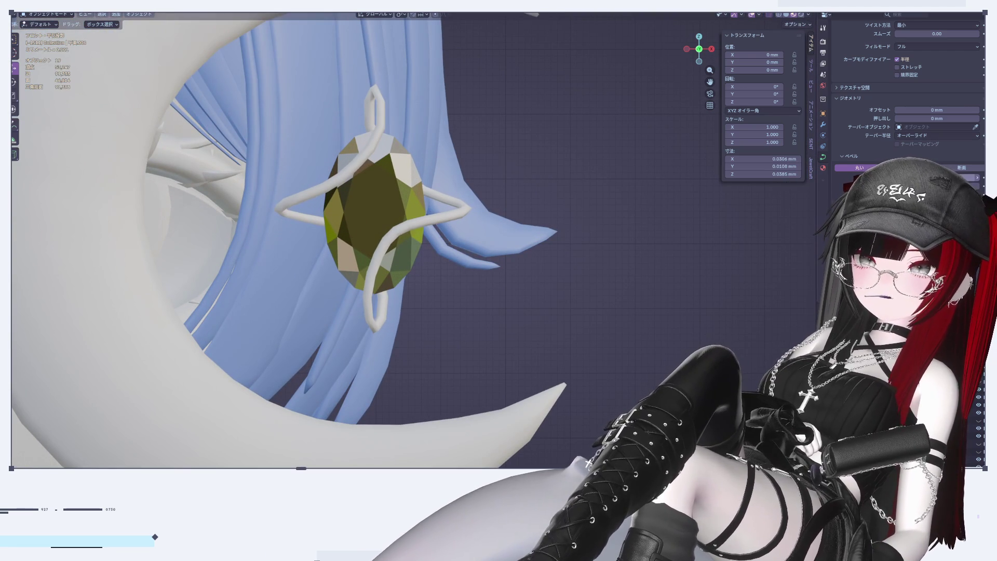
scroll(612, 175, "down", 8)
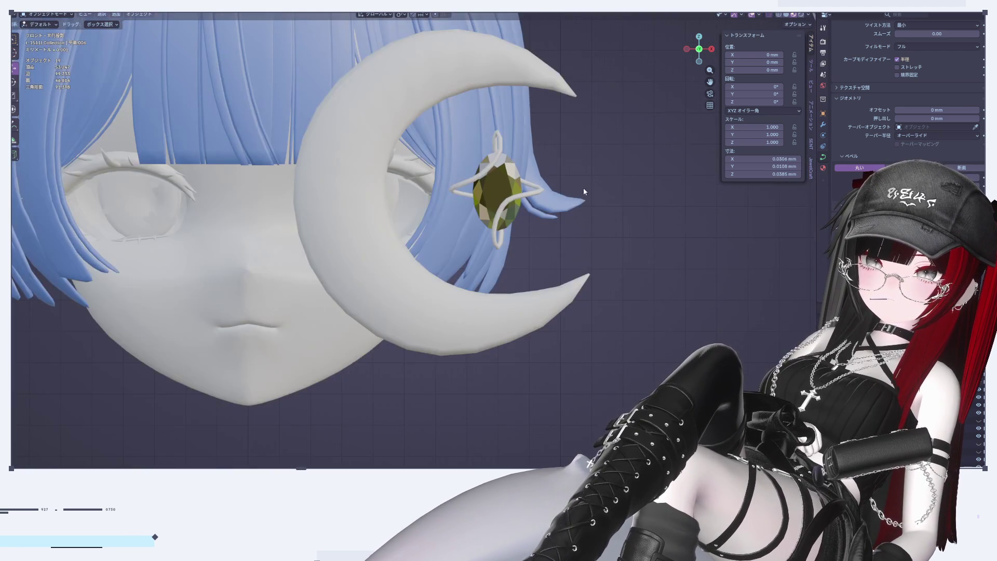
scroll(603, 168, "up", 8)
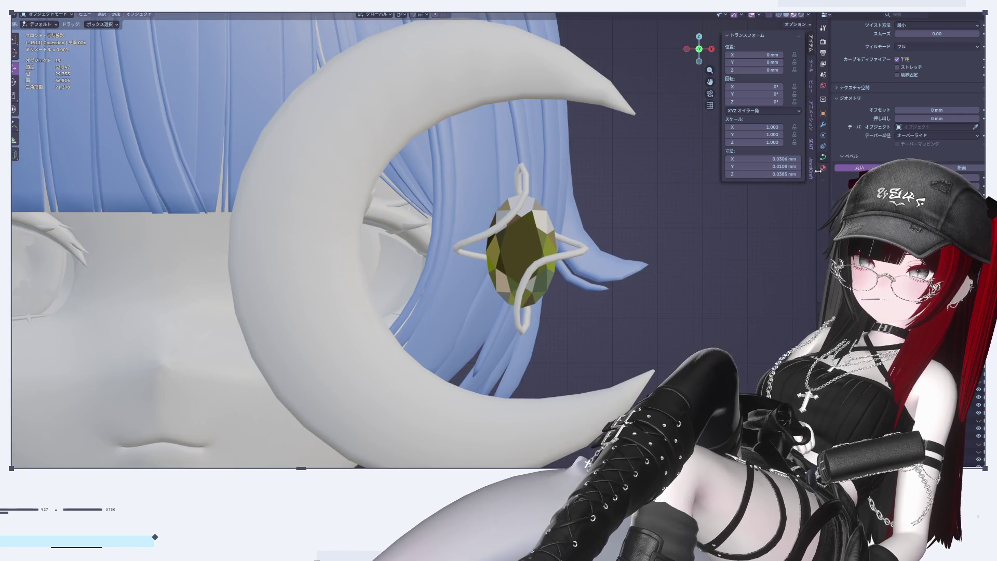
left_click(823, 168)
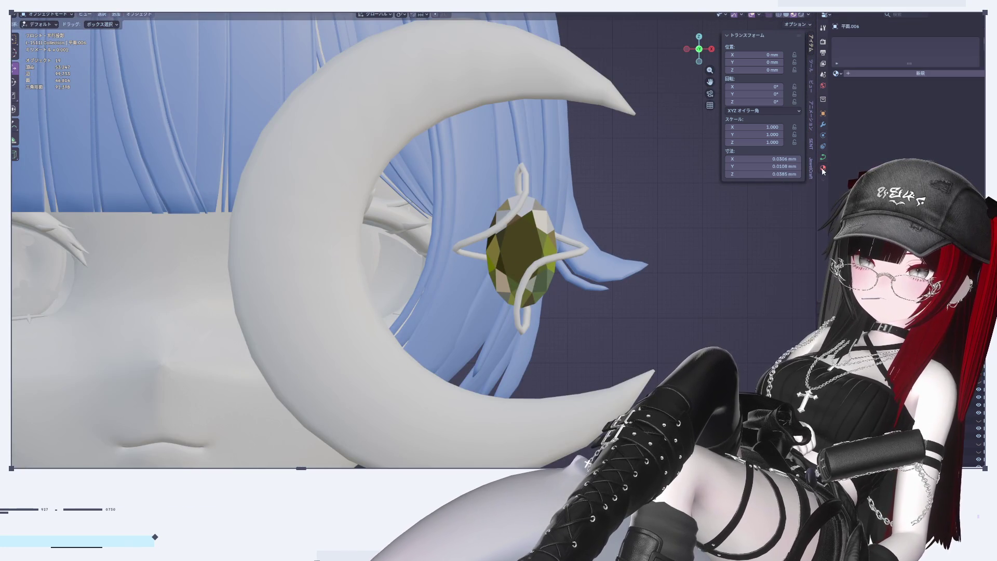
Assign the existing Colorless material to the star wire cage
left_click(836, 73)
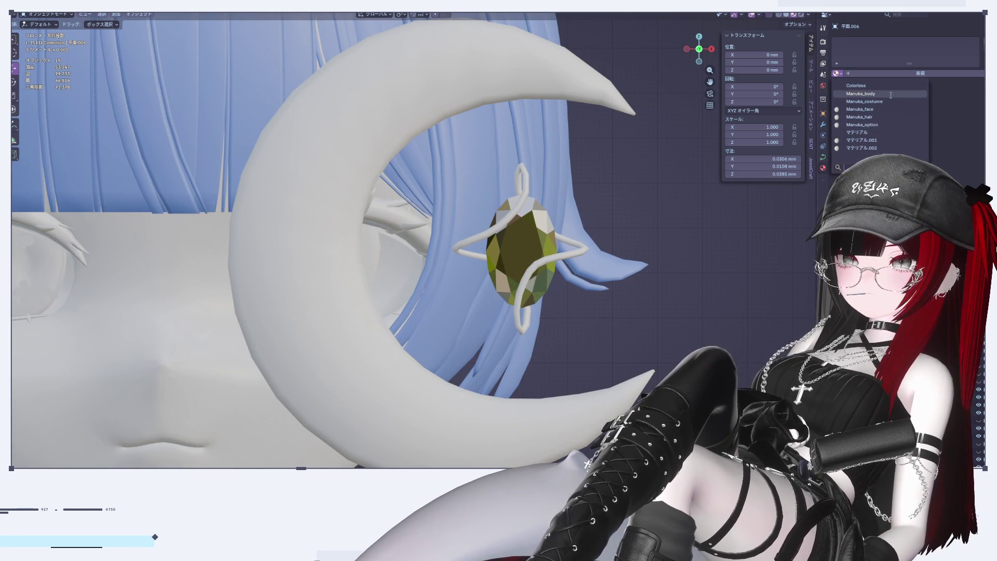
left_click(871, 86)
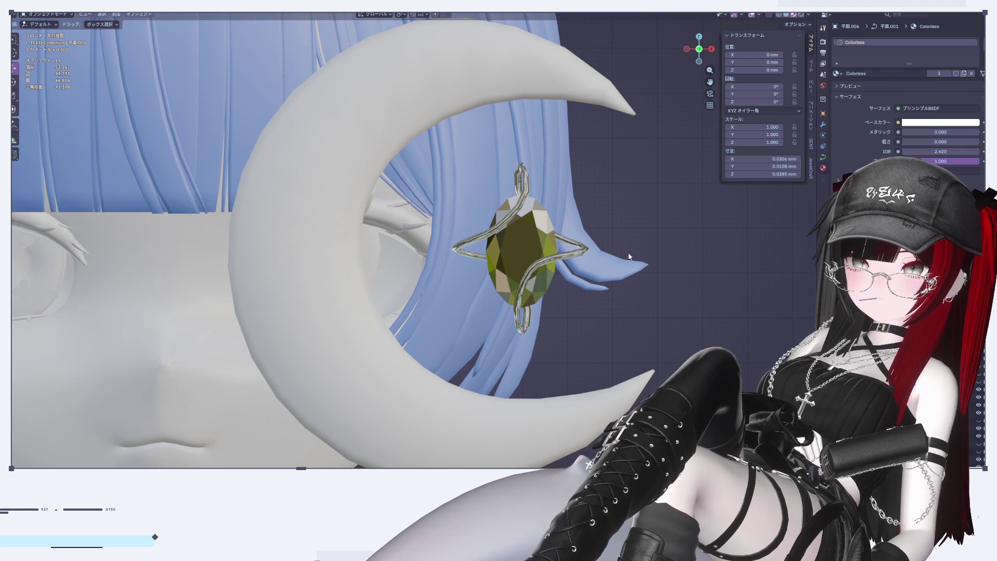
middle_click_drag(635, 281, 522, 278, "shift")
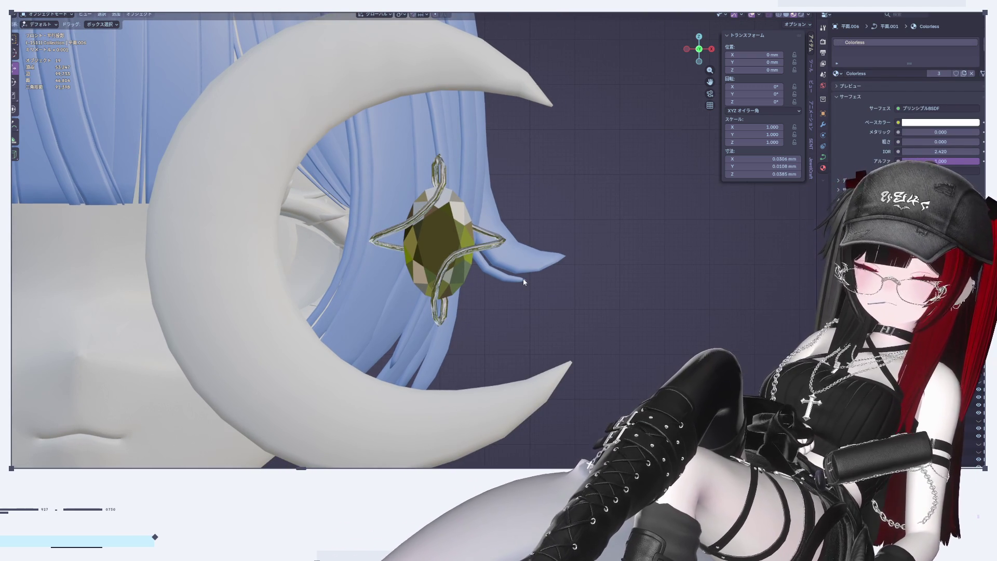
scroll(523, 279, "up", 2)
left_click(398, 178)
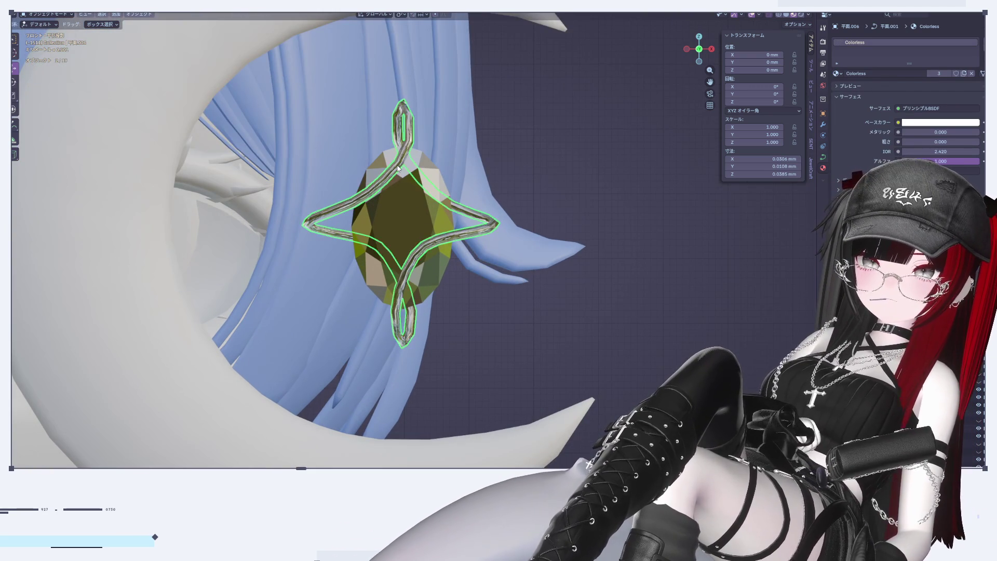
Duplicate the wire cage with Shift+D and nudge the copy slightly off the original
scroll(399, 179, "up", 3)
key("shift+d")
right_click(410, 192)
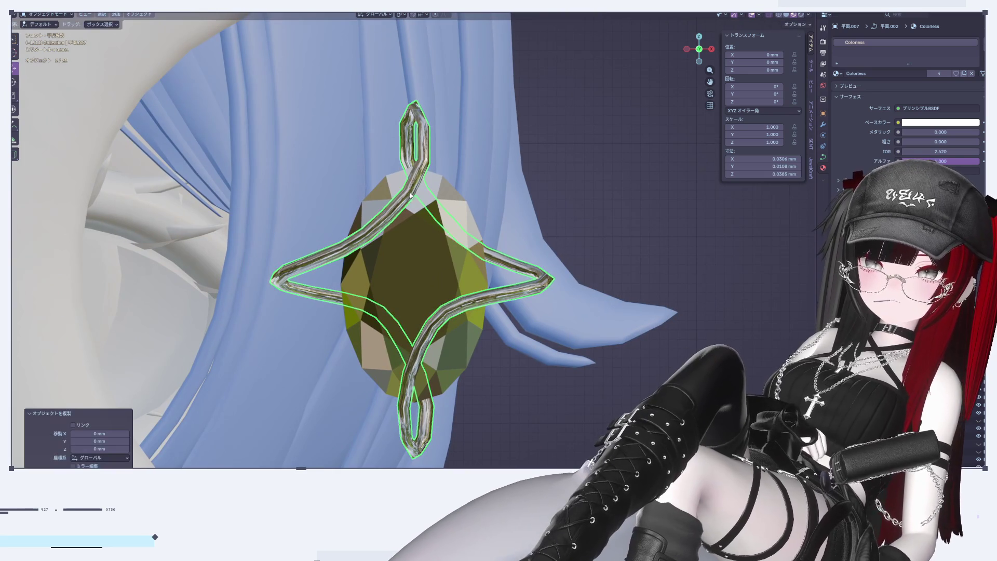
key("g")
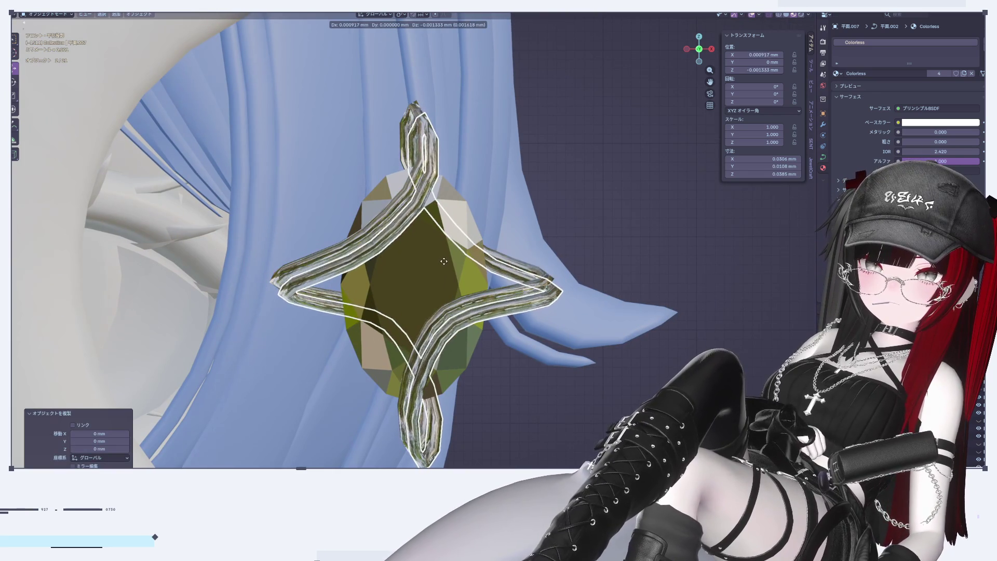
left_click(441, 264)
key("Tab")
key("Tab")
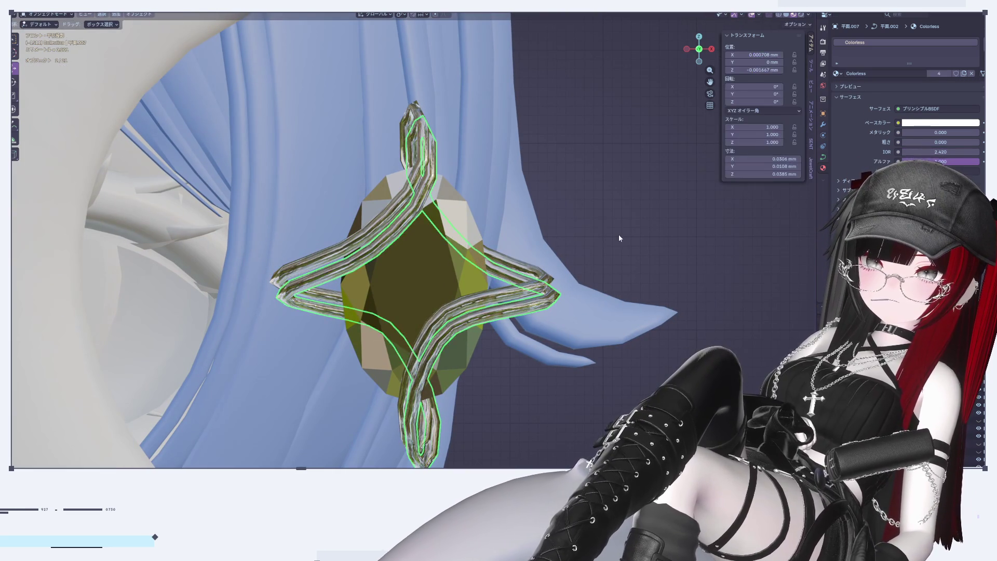
Check the doubled cage in Front Orthographic view and select both wire rings
scroll(620, 233, "down", 5)
mouse_move(561, 308)
middle_mouse_down()
mouse_move(490, 292)
mouse_move(364, 307)
mouse_move(493, 316)
mouse_move(634, 270)
middle_mouse_up()
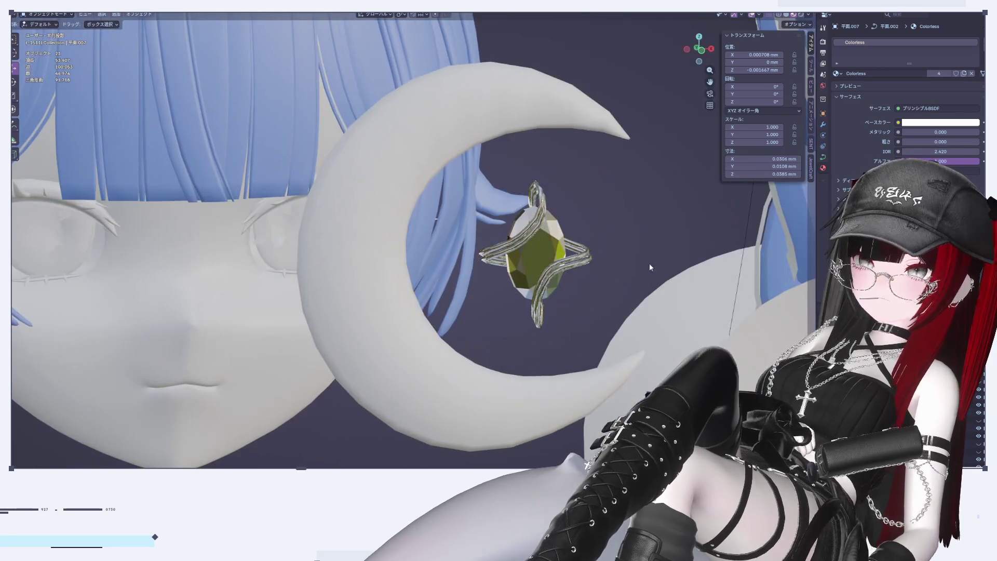
left_click(711, 49)
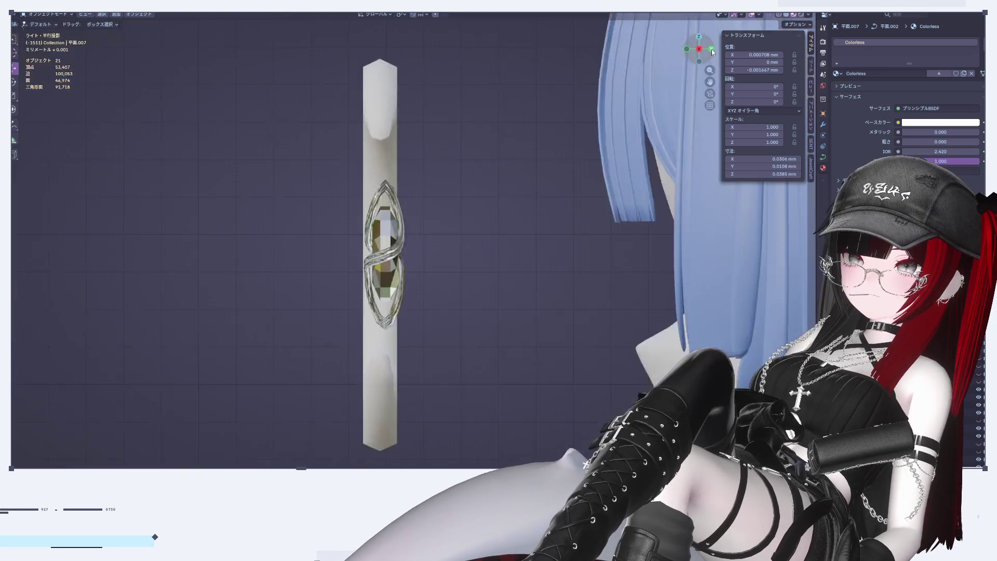
left_click(687, 50)
scroll(609, 213, "up", 5)
middle_click_drag(580, 232, 537, 228, "shift")
left_click(491, 281)
left_click(493, 290)
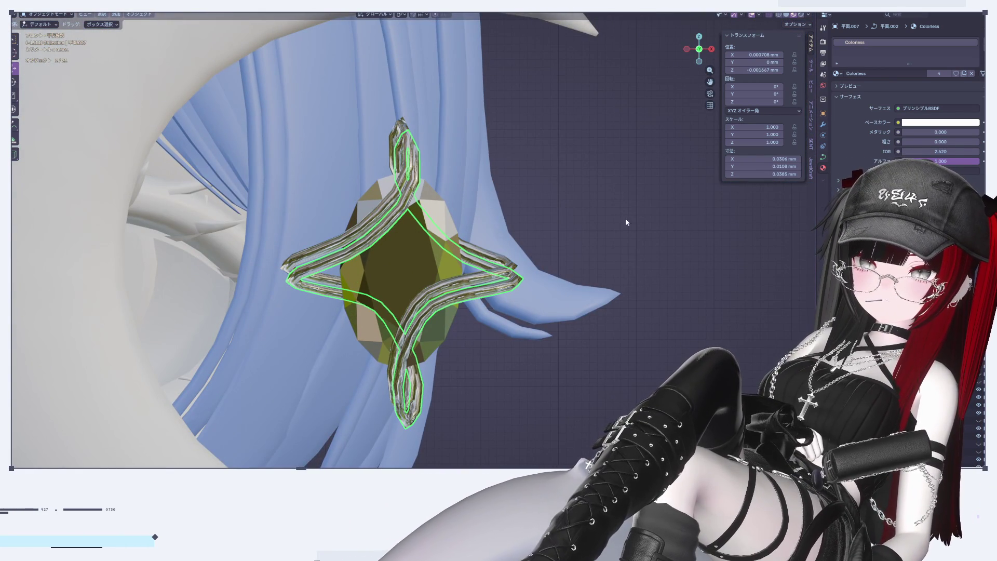
Lower the wire curve's Geometry Bevel Depth for a slightly thinner cage
left_click(823, 125)
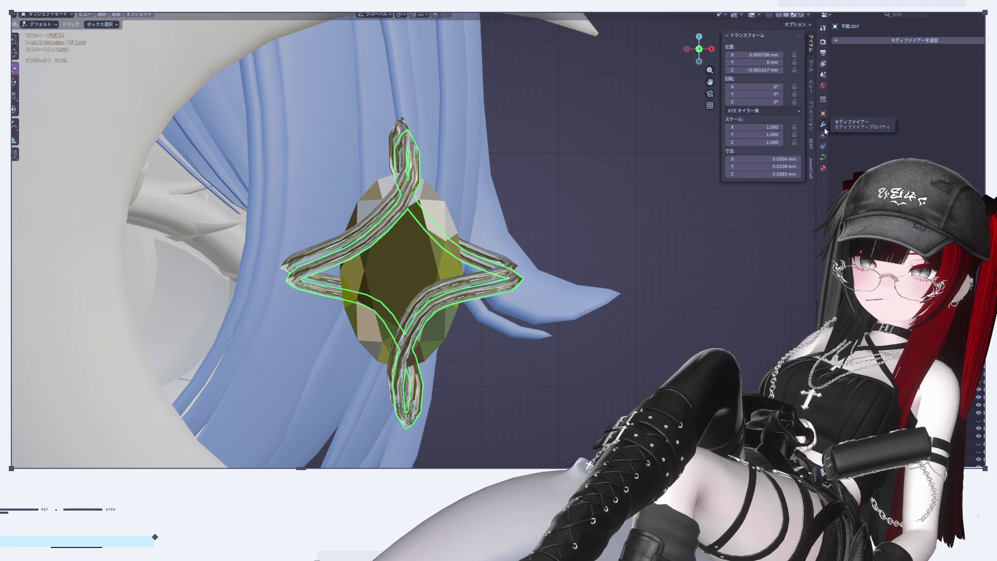
left_click(824, 157)
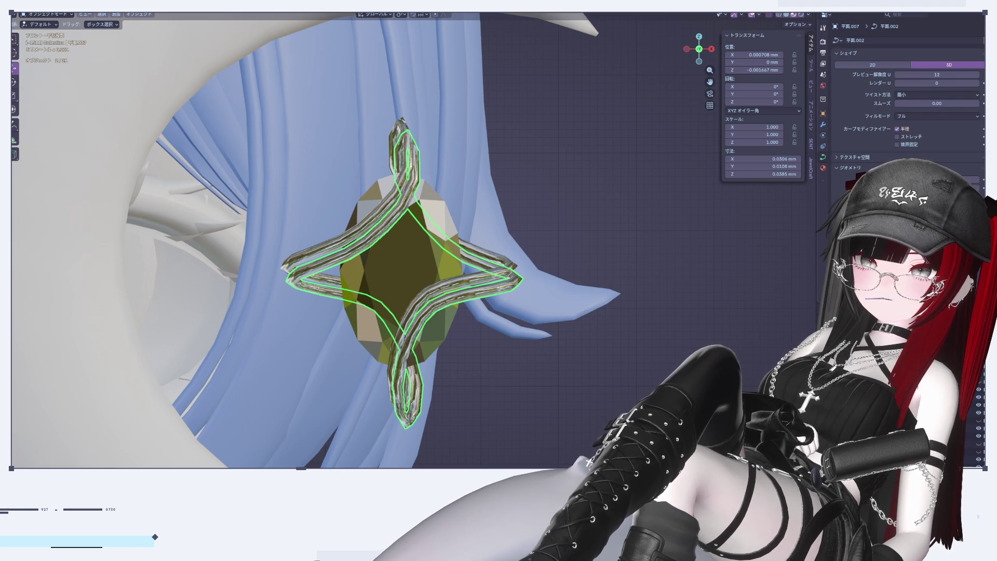
scroll(909, 109, "down", 2)
scroll(909, 104, "down", 2)
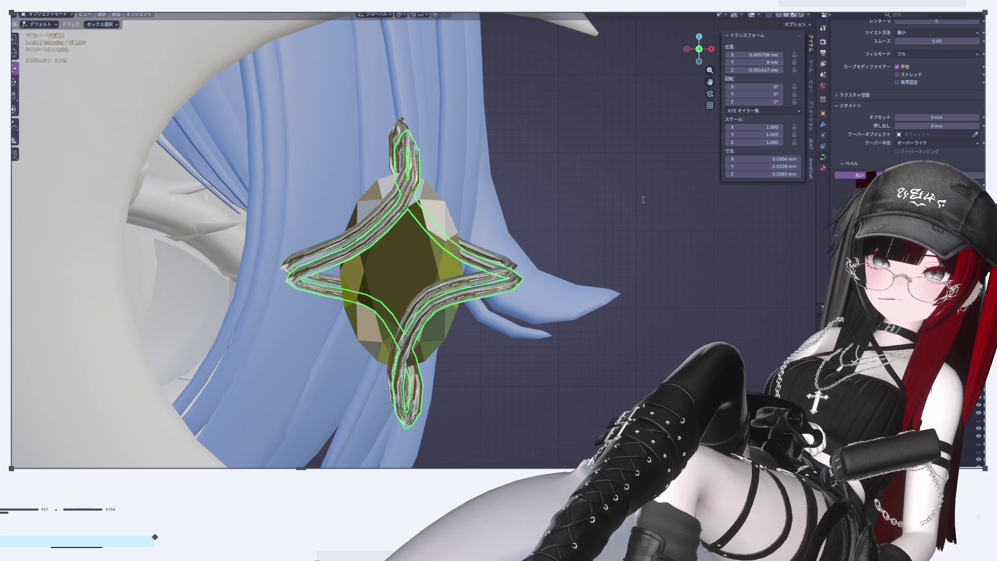
left_click(550, 199)
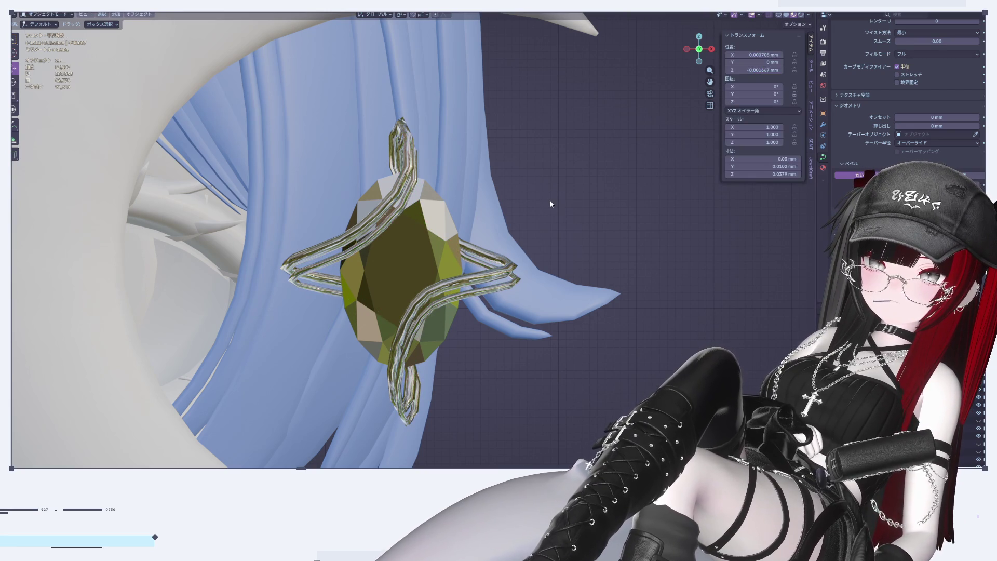
Orbit around the pendant and check the thinner cage in Right and Front views
scroll(639, 177, "up", 2)
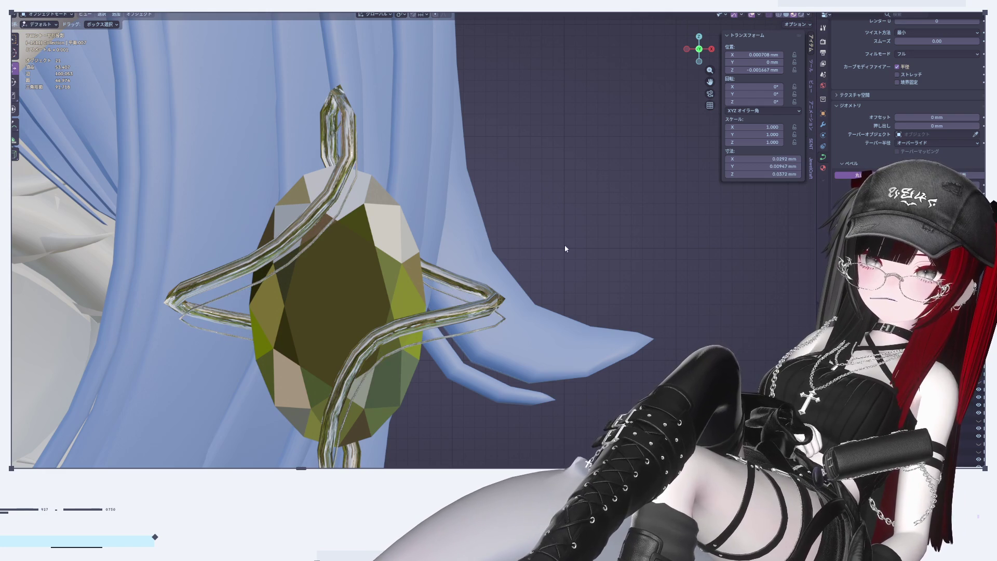
scroll(639, 217, "down", 5)
scroll(660, 219, "up", 4)
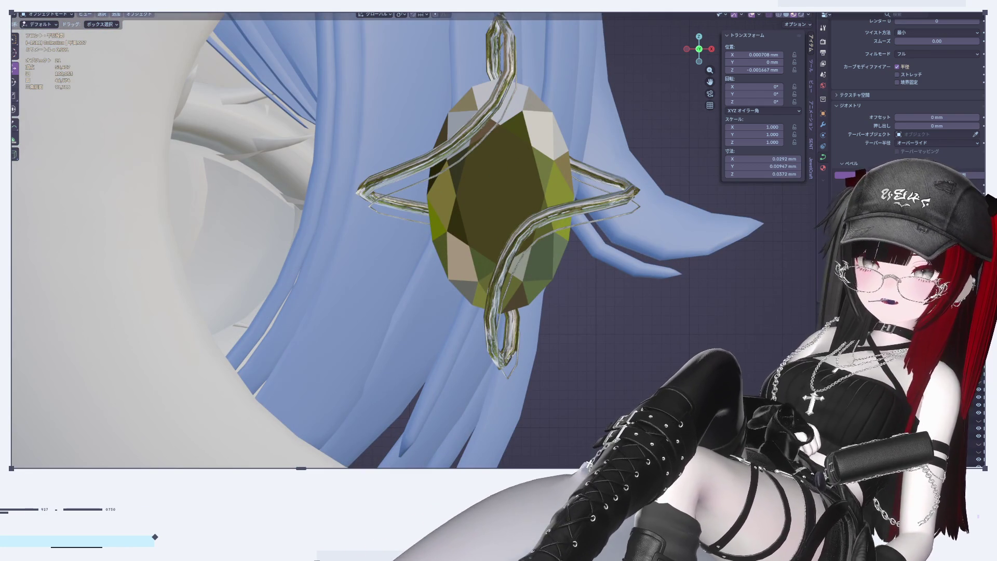
scroll(625, 281, "down", 5)
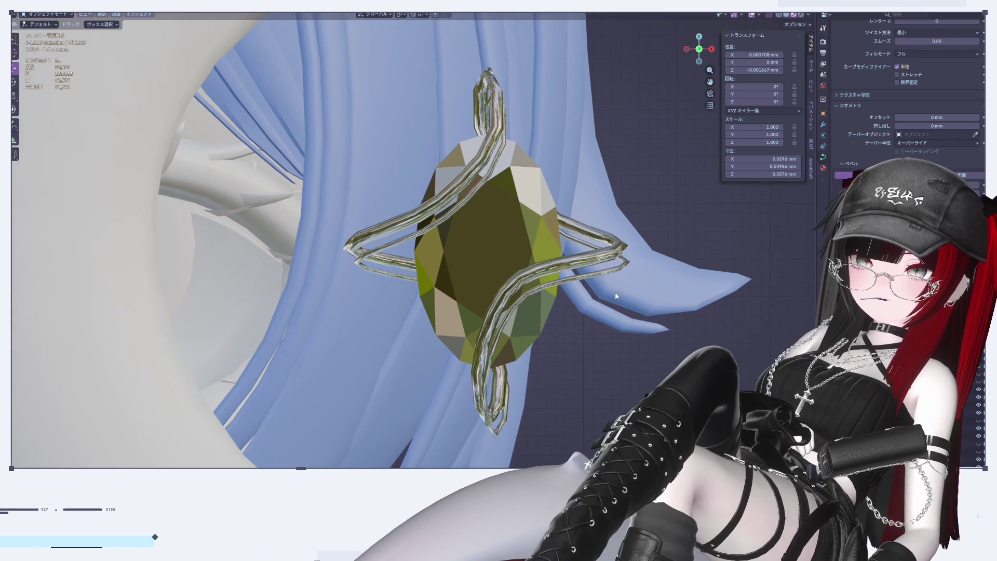
mouse_move(638, 219)
middle_mouse_down()
mouse_move(591, 233)
mouse_move(716, 120)
middle_mouse_up()
left_click(710, 50)
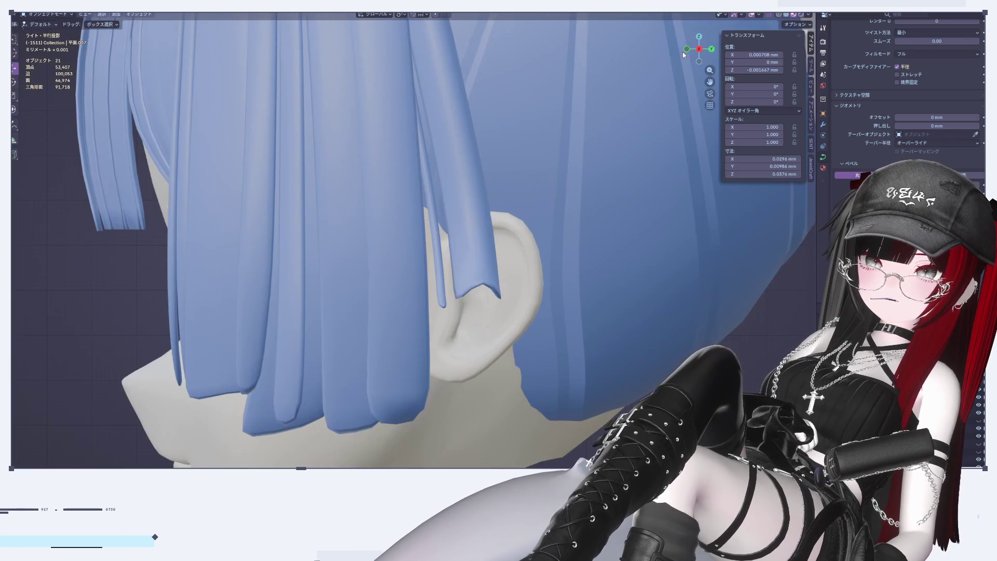
left_click(686, 51)
scroll(578, 263, "up", 6)
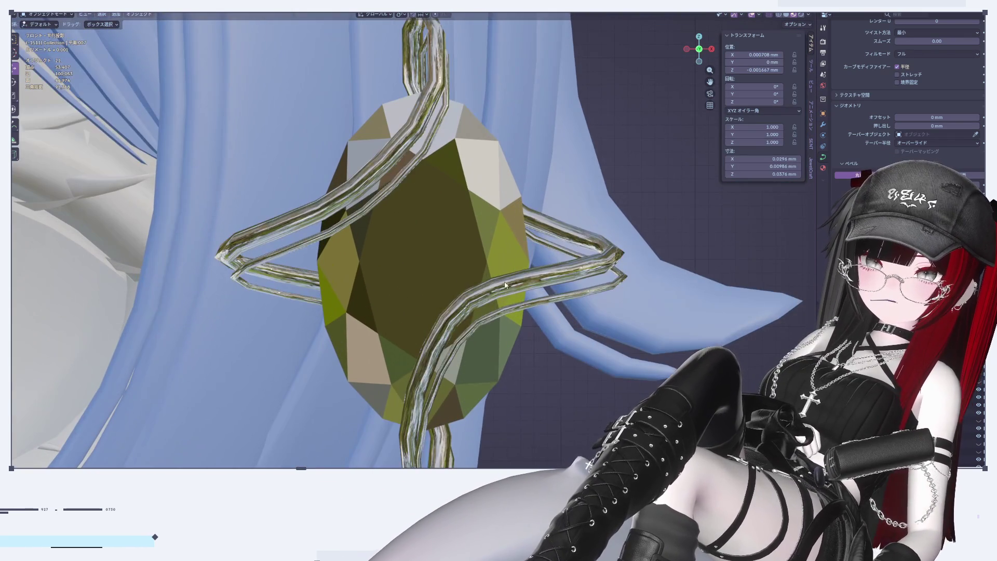
key("Tab")
key("Tab")
Duplicate the selected cage curves and place the copy slightly offset from the originals
left_click(577, 294, "shift")
key("shift+d")
key("Escape")
key("g")
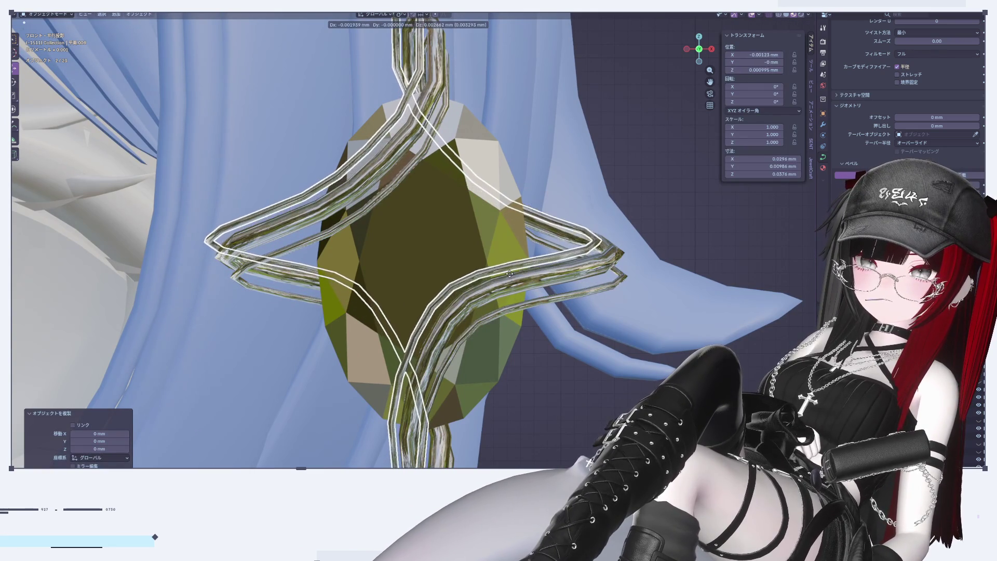
left_click(578, 400)
left_click(575, 398)
Select the two star cage curves around the gem
scroll(576, 390, "down", 7)
left_click(532, 311)
left_click(532, 312, "shift")
scroll(531, 317, "up", 3)
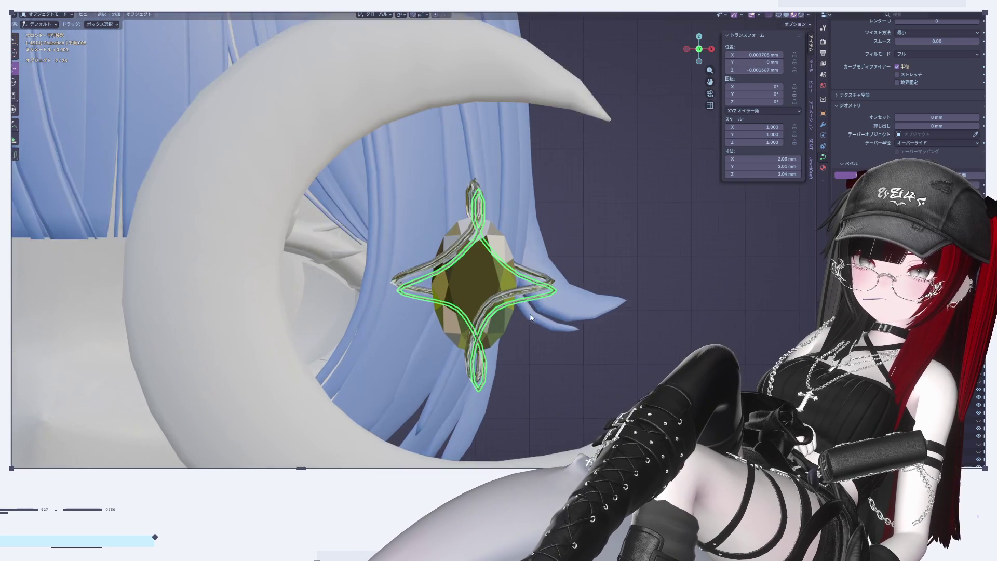
scroll(531, 317, "up", 5)
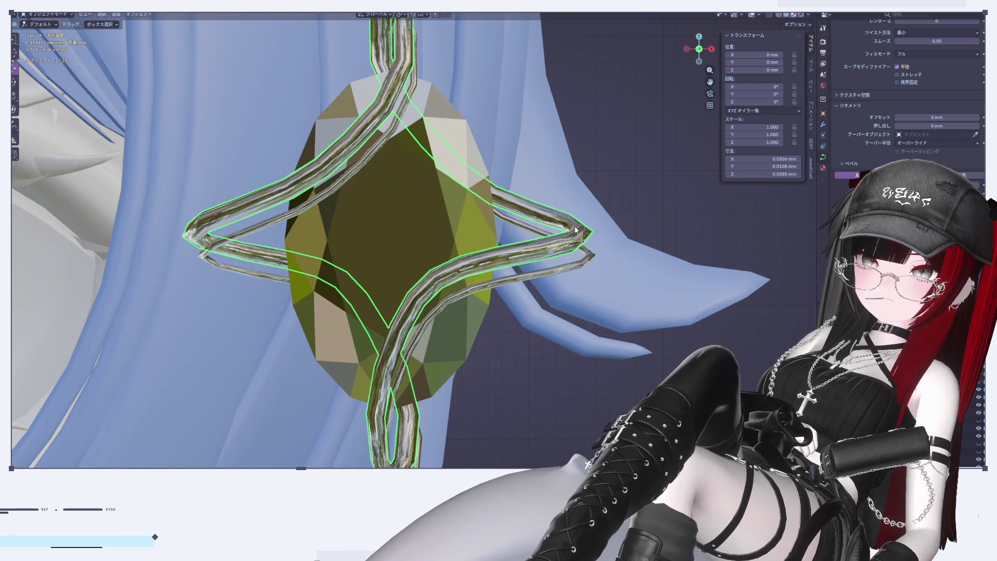
Widen both star cage curves slightly by scaling their points along X
key("Tab")
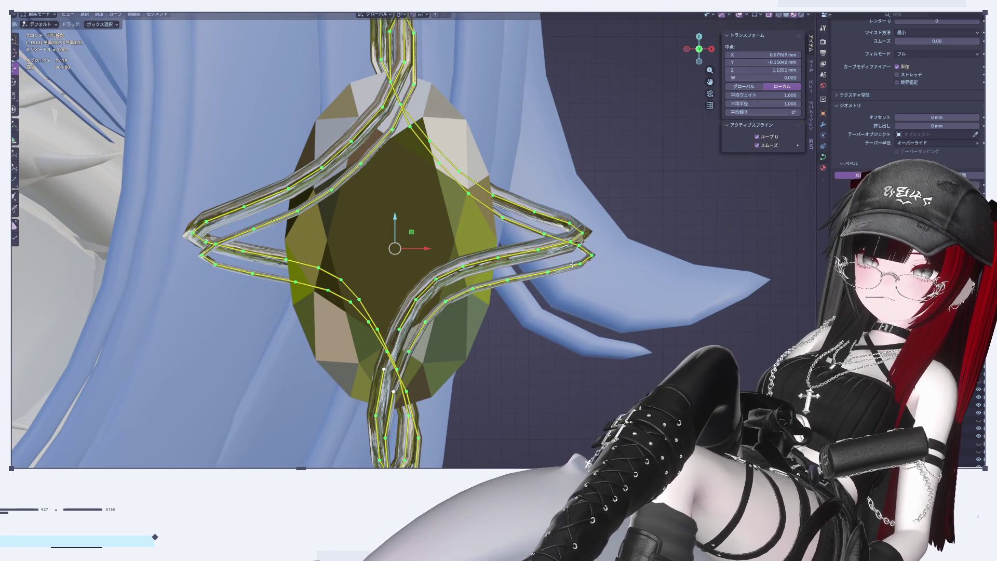
middle_click_drag(571, 264, 597, 286, "shift")
scroll(594, 302, "down", 2)
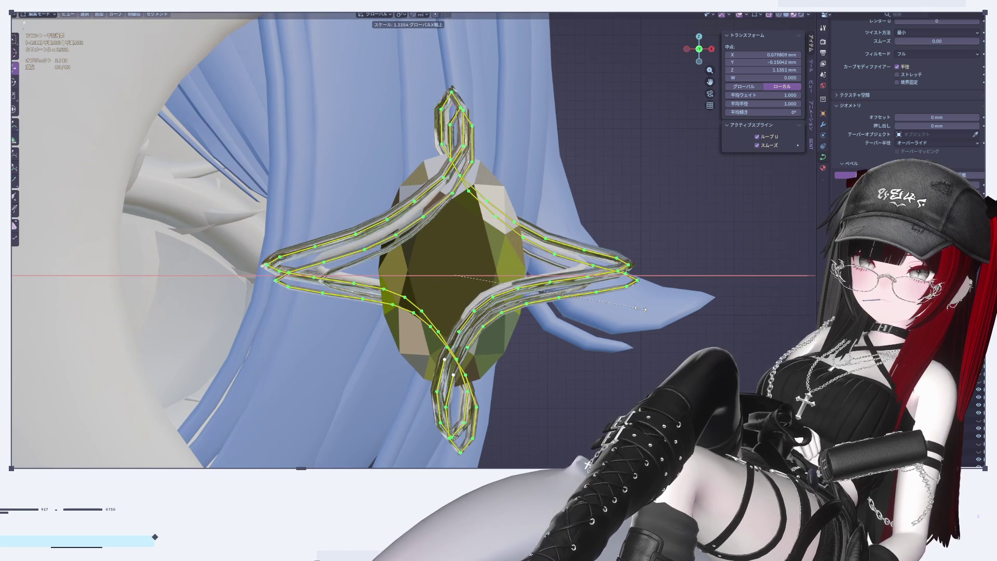
left_click(618, 311)
key("s")
key("x")
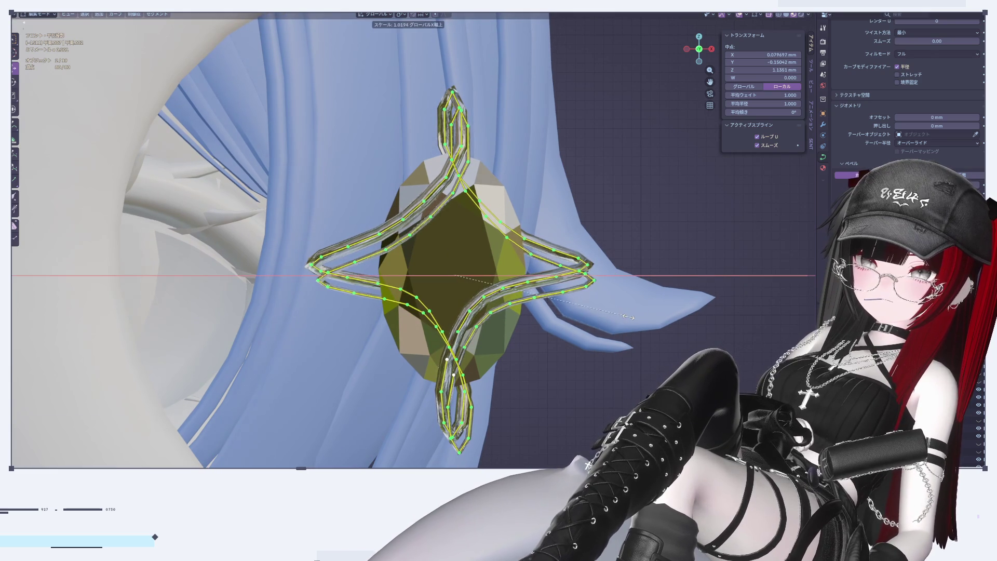
left_click(639, 317)
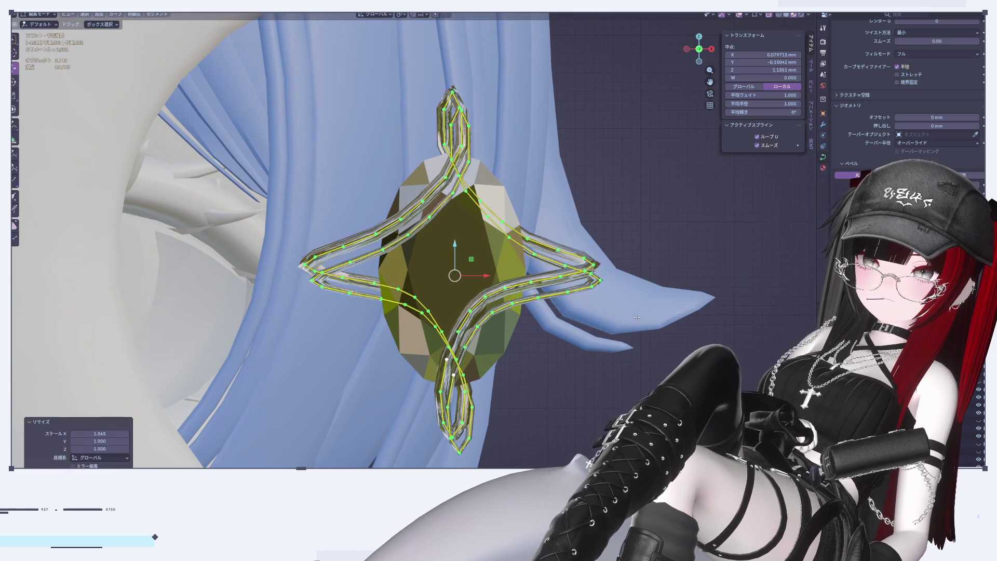
key("Tab")
key("KP_Divide")
key("KP_Divide")
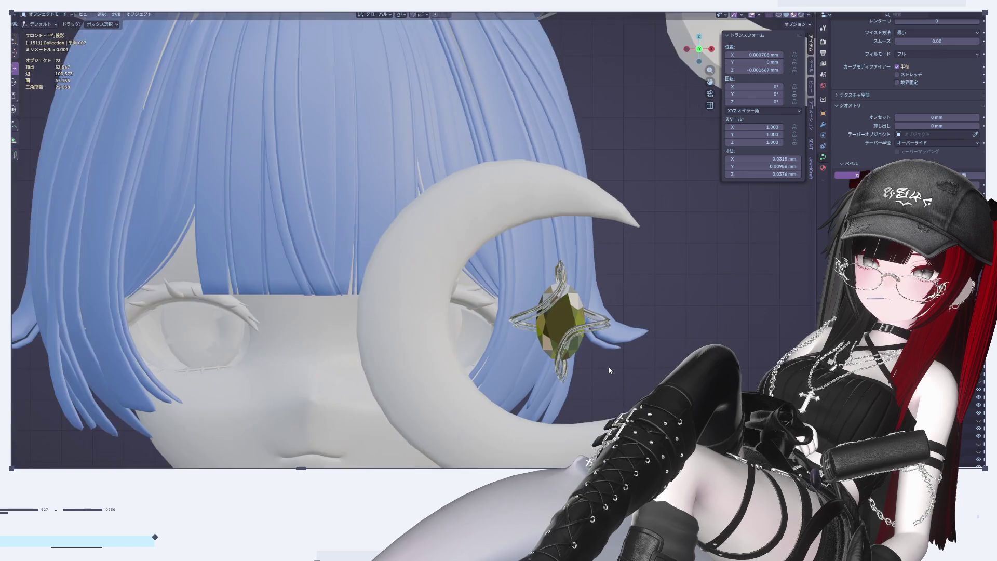
key("KP_Decimal")
Add the second cage curve and stretch both taller along Z around the olive gem
key("Tab")
middle_click_drag(567, 266, 565, 337, "shift")
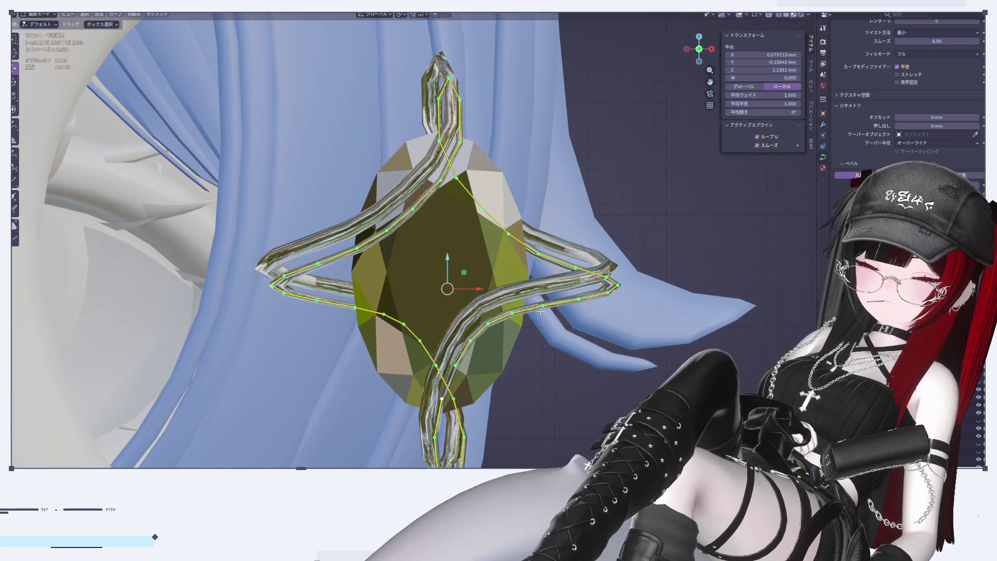
key("Tab")
left_click(616, 267, "shift")
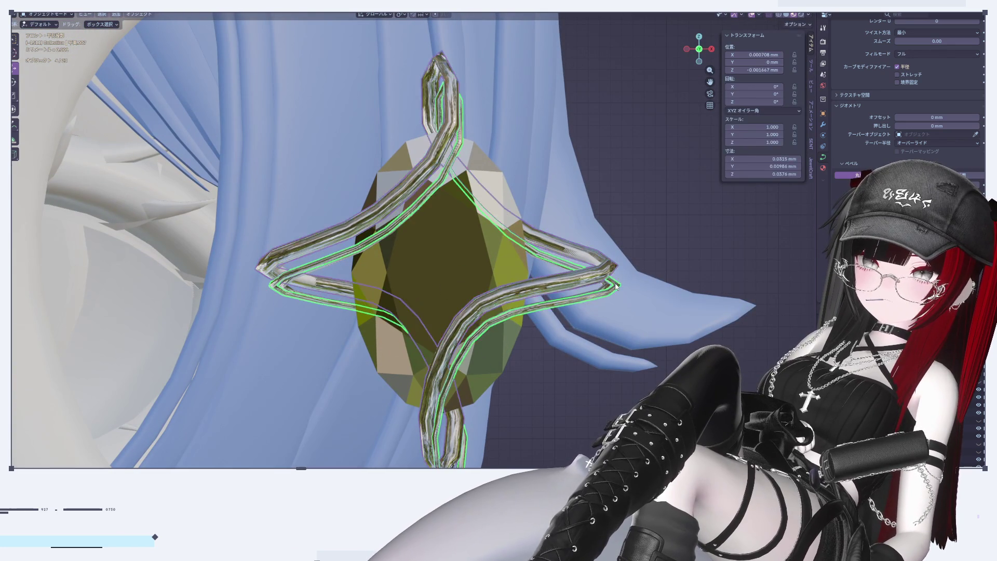
key("Tab")
key("s")
key("z")
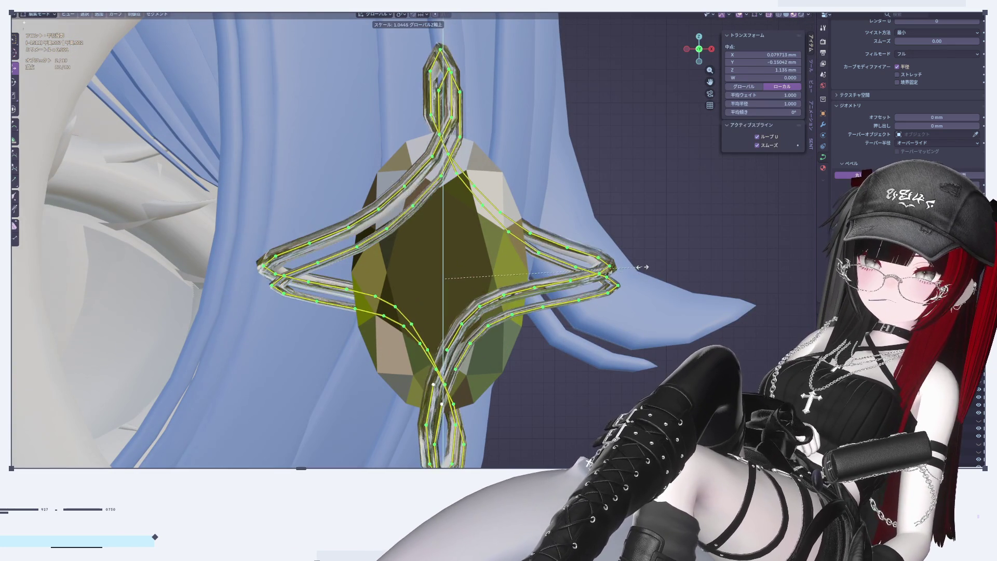
left_click(668, 245)
key("Tab")
Select the outer cage curve
scroll(594, 161, "down", 4)
scroll(592, 268, "up", 4)
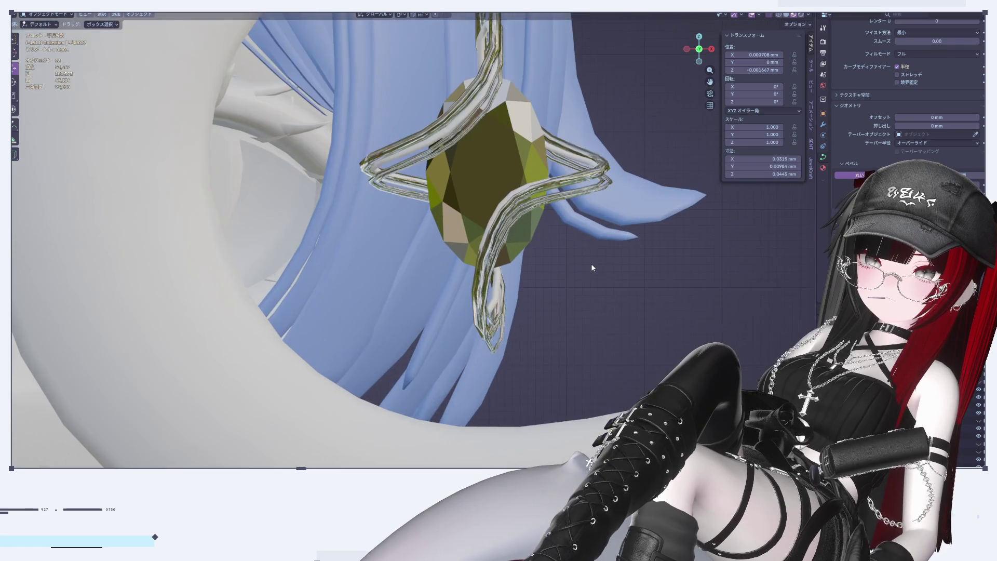
scroll(587, 266, "up", 1)
key("Tab")
key("Tab")
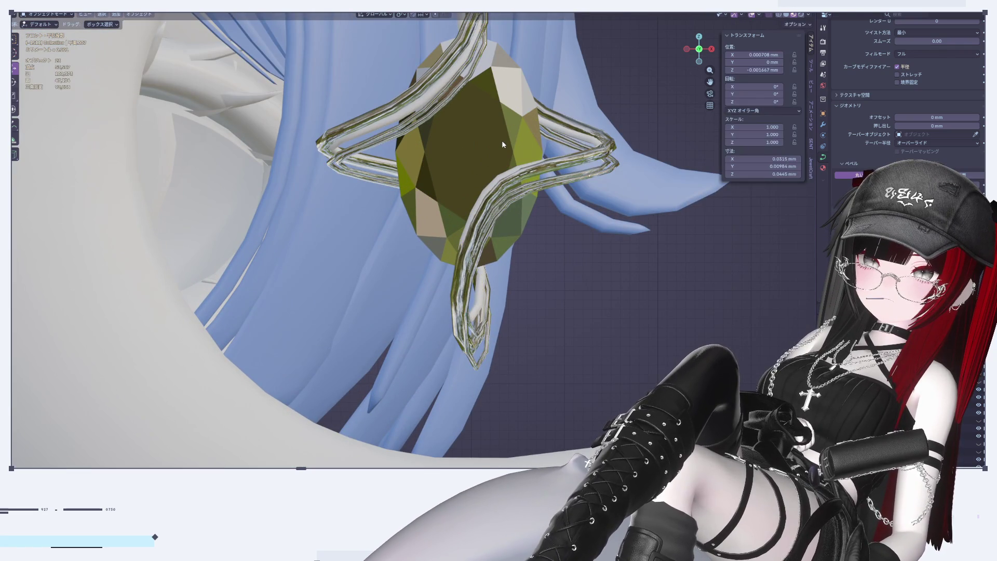
left_click(501, 140)
left_click(582, 134)
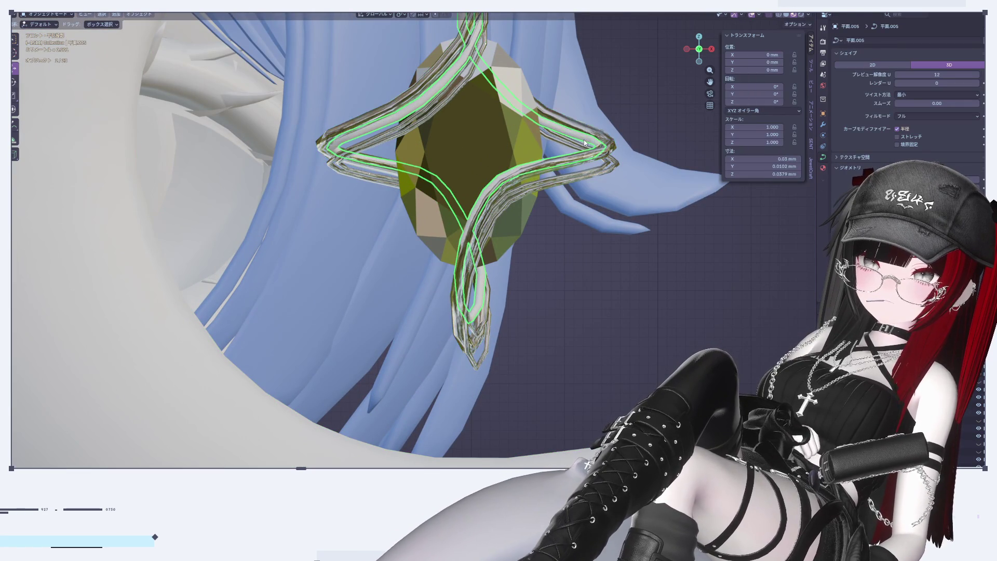
Select the outer cage curve and inspect it from the pendant's side
right_click(580, 139)
left_click(600, 136)
mouse_move(574, 140)
middle_mouse_down()
mouse_move(512, 267)
mouse_move(386, 314)
mouse_move(313, 226)
mouse_move(375, 328)
mouse_move(411, 318)
mouse_move(444, 343)
mouse_move(337, 226)
mouse_move(364, 166)
middle_mouse_up()
left_click(380, 112)
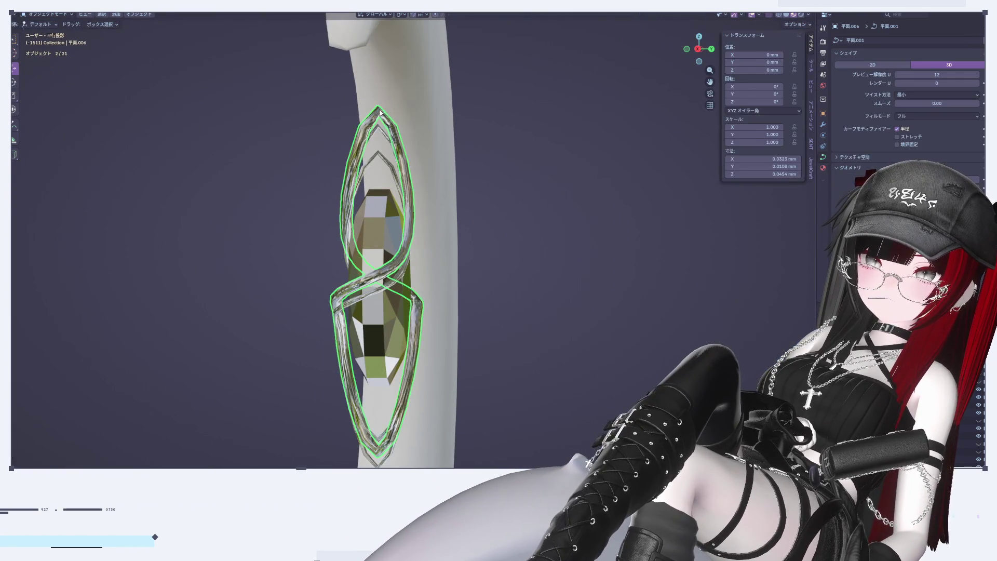
key("Tab")
mouse_move(380, 111)
middle_mouse_down()
mouse_move(455, 189)
mouse_move(480, 175)
mouse_move(424, 242)
mouse_move(383, 223)
mouse_move(323, 267)
mouse_move(623, 296)
middle_mouse_up()
key("Tab")
Select the inner duplicate cage strand and delete it, leaving a single wire
left_click(373, 235)
left_click(374, 231)
scroll(477, 300, "up", 2)
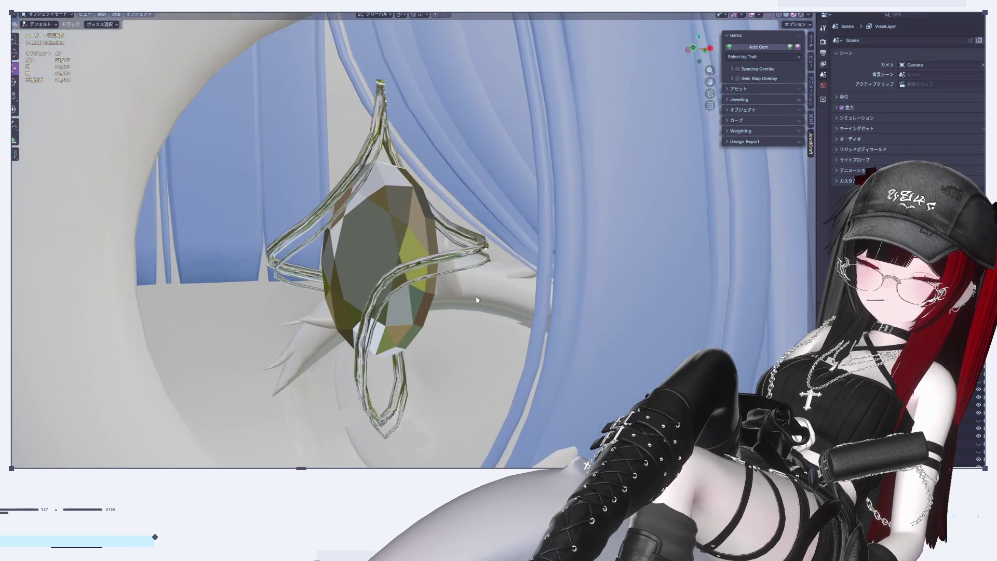
left_click(370, 169)
middle_click_drag(369, 170, 318, 193)
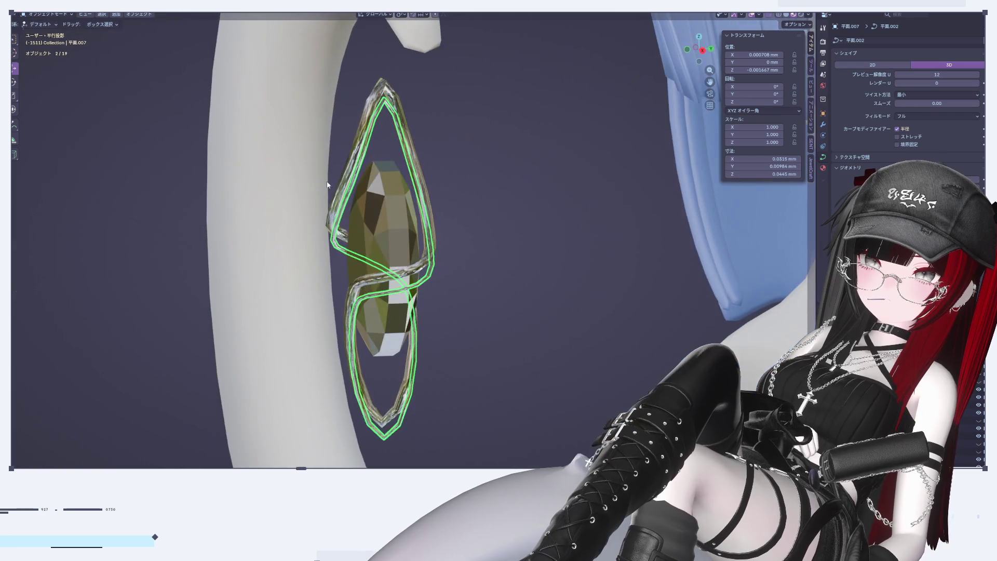
Box-select the outer cage's top and bottom loop points and scale them along Z toward the gem
left_click(387, 95)
key("Tab")
middle_click_drag(387, 95, 373, 135)
scroll(416, 167, "up", 2)
left_click_drag(415, 163, 436, 215)
middle_click_drag(449, 346, 444, 293)
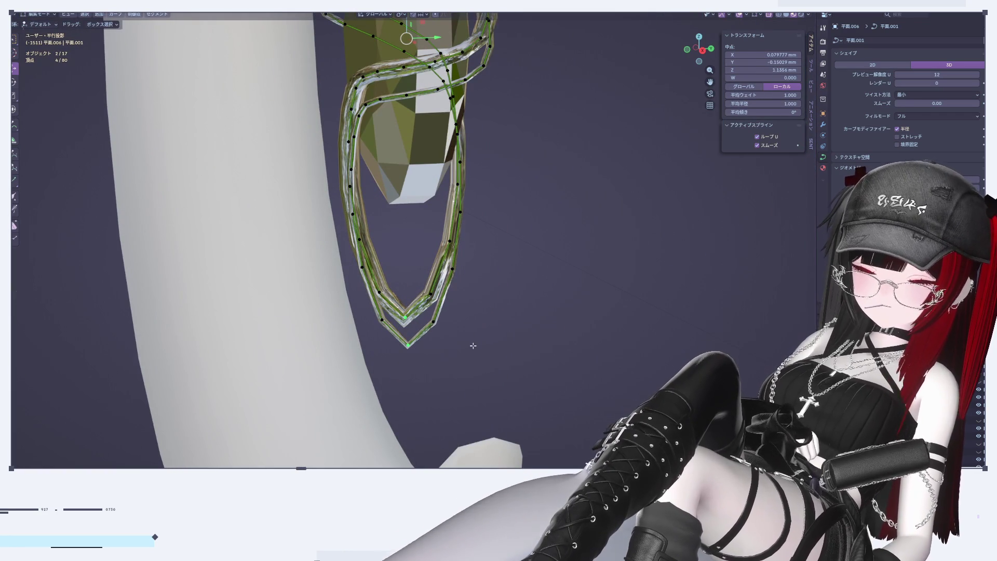
middle_click_drag(540, 340, 425, 241)
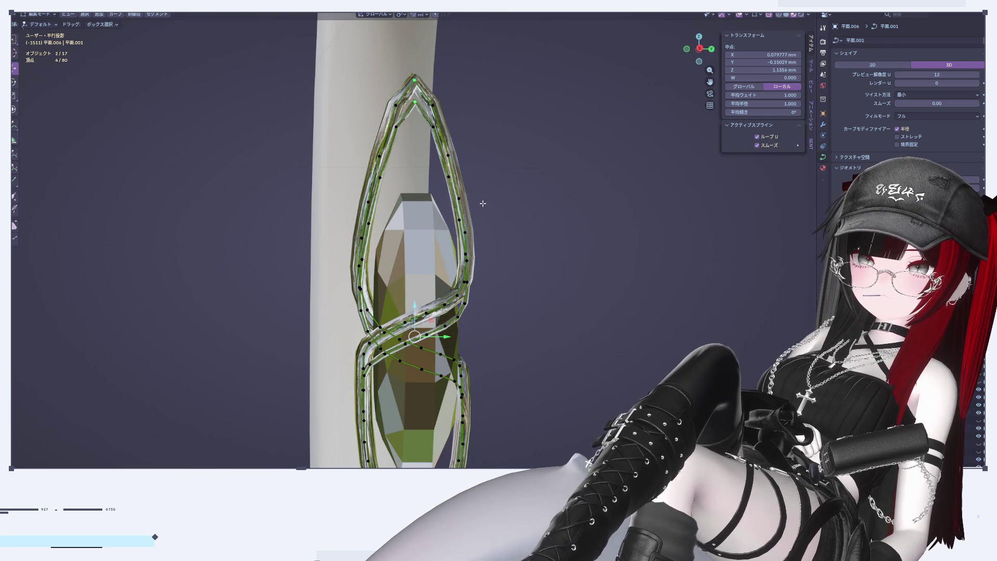
key("b")
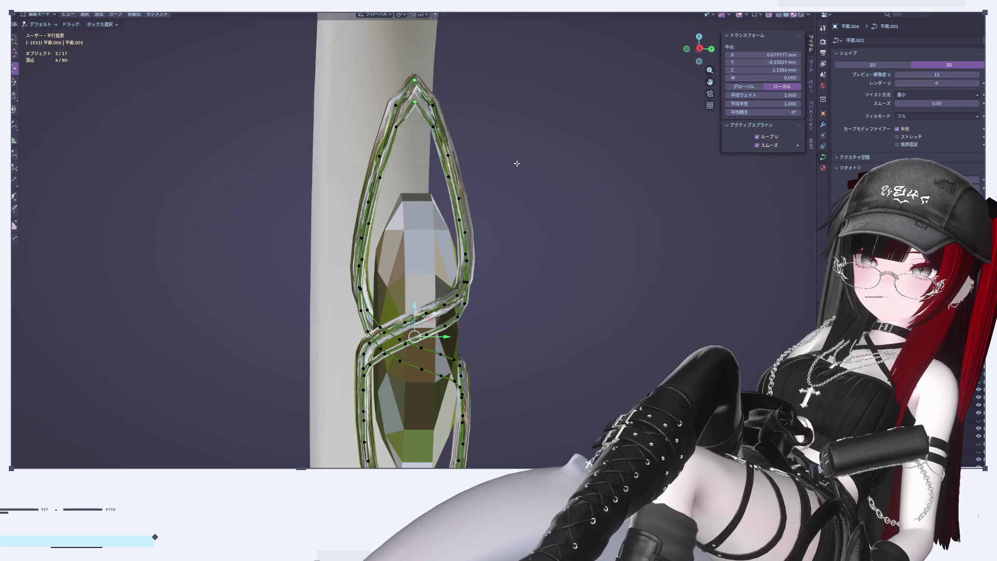
mouse_move(489, 184)
middle_mouse_down()
mouse_move(567, 202)
mouse_move(437, 192)
mouse_move(596, 259)
middle_mouse_up()
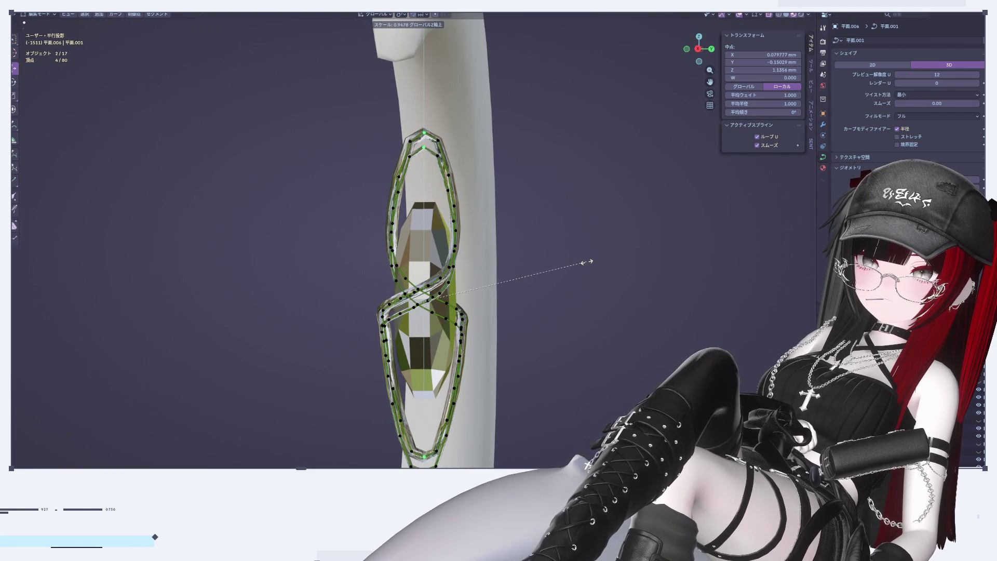
left_click(587, 262)
mouse_move(587, 262)
middle_mouse_down()
mouse_move(505, 307)
mouse_move(574, 301)
mouse_move(574, 316)
middle_mouse_up()
left_click(581, 295)
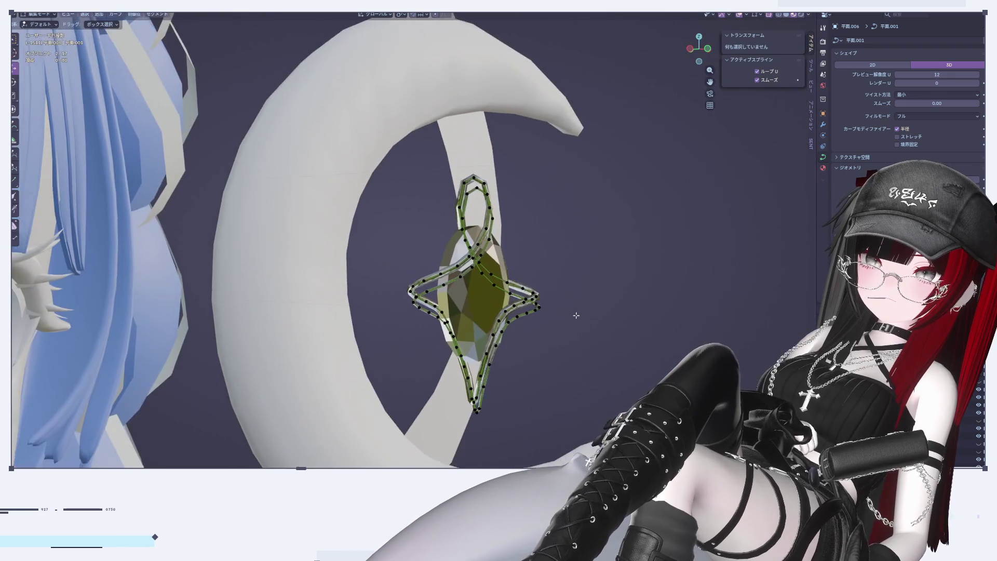
Leave point editing and view the ornament from the side, then the front
scroll(468, 300, "up", 3)
key("Tab")
middle_click_drag(468, 299, 473, 309)
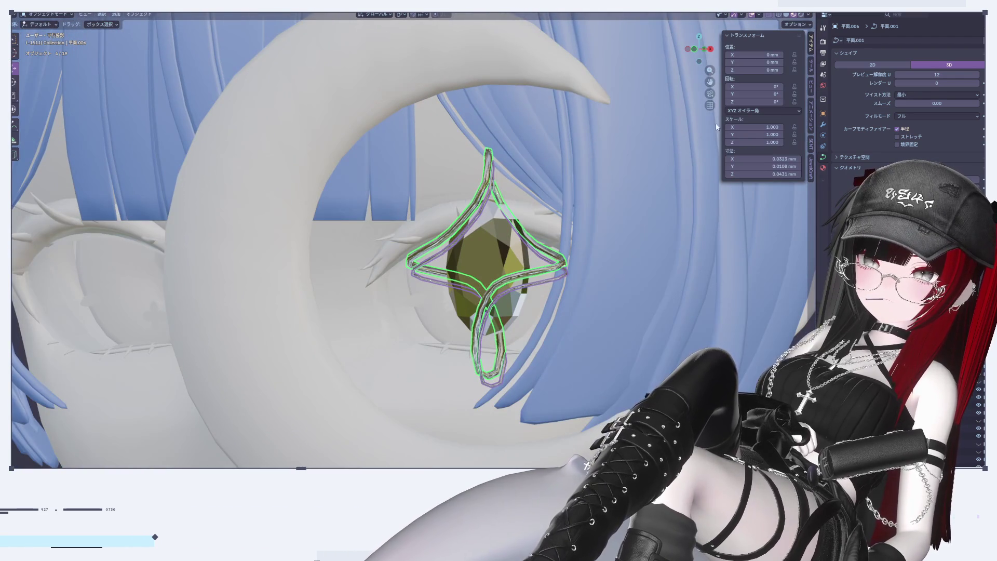
left_click(710, 49)
left_click(686, 48)
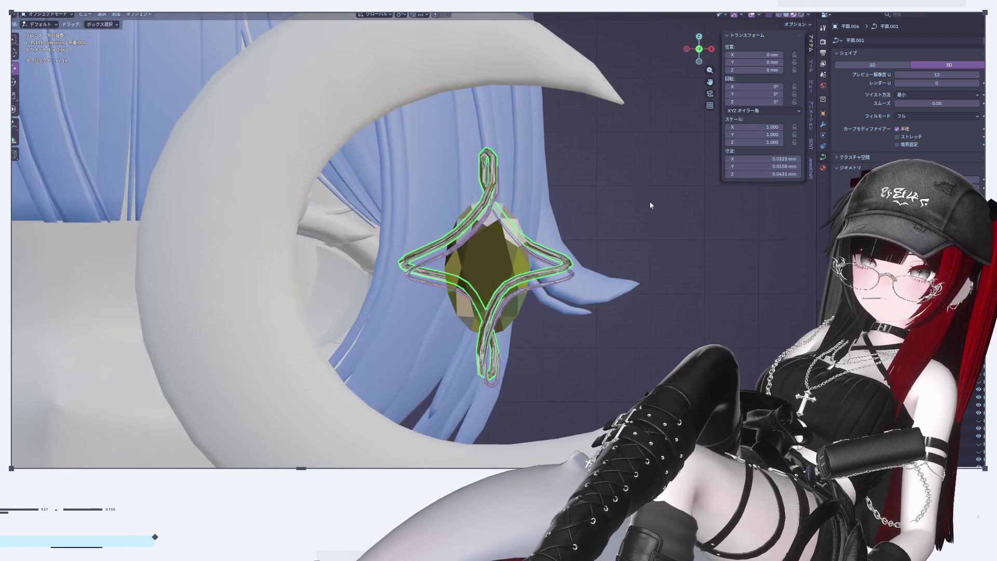
scroll(644, 270, "down", 5)
scroll(639, 271, "up", 5)
scroll(610, 272, "up", 2)
Select the whole olive gem mesh and shrink it to 0.928 scale
left_click(507, 212)
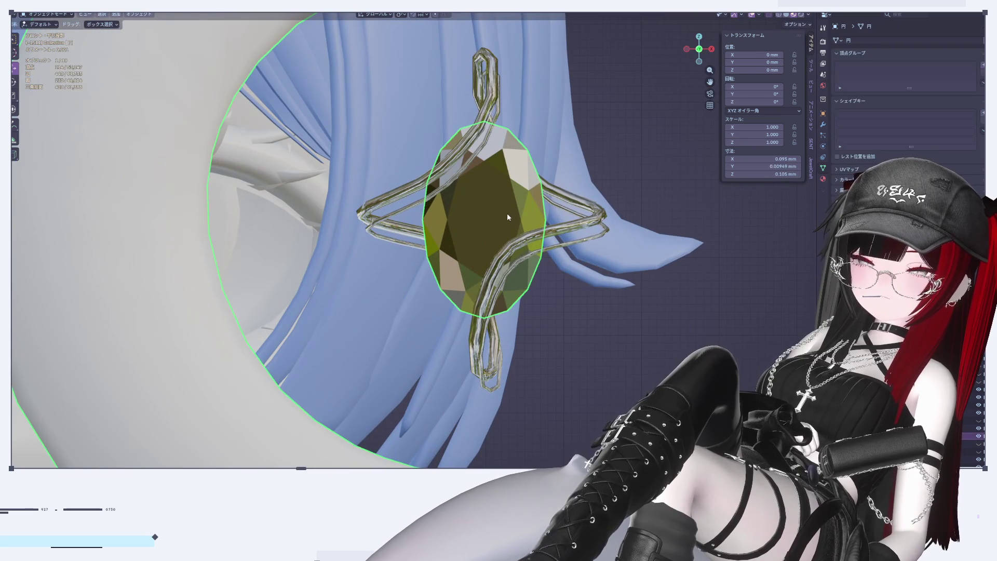
key("Tab")
key("l")
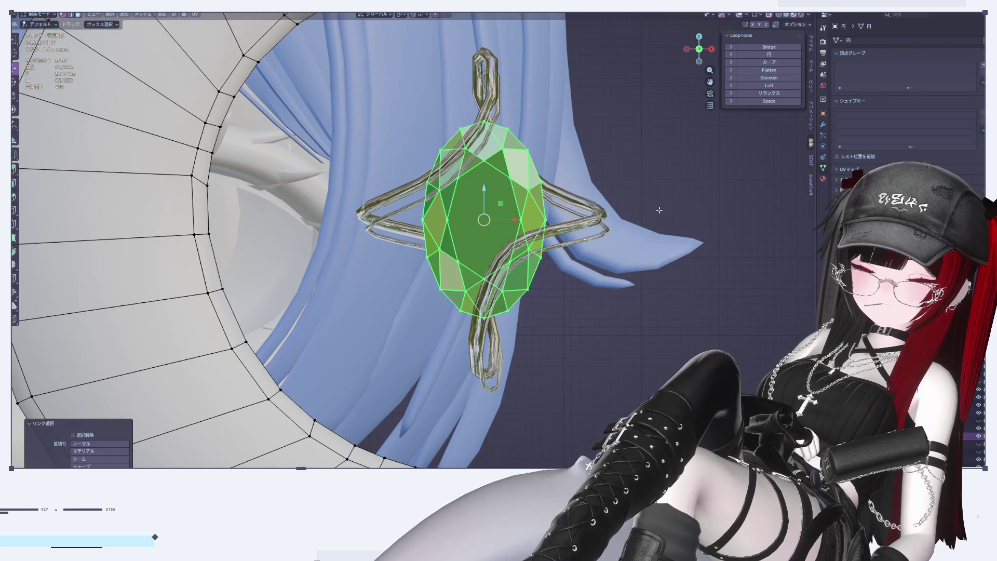
key("s")
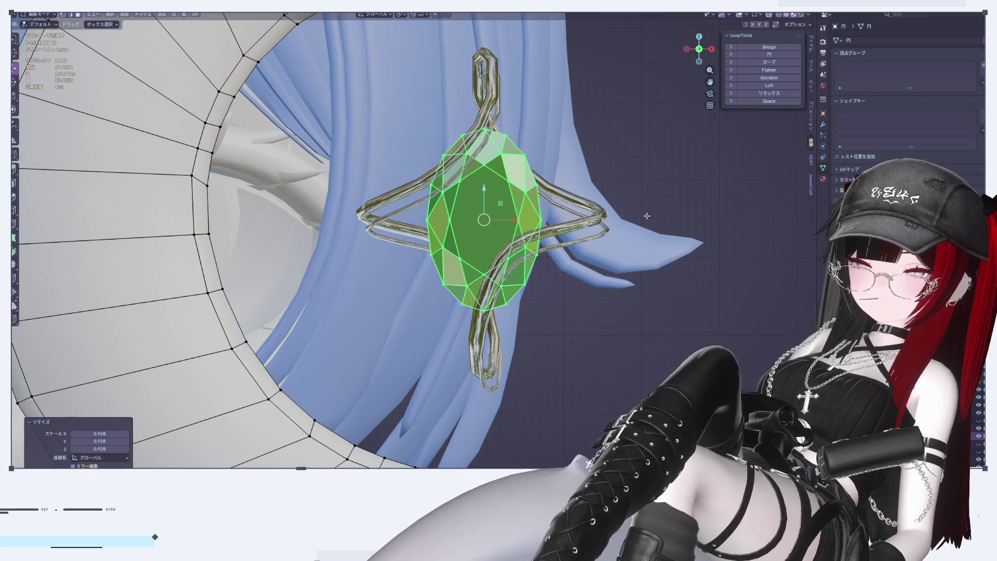
left_click(646, 216)
key("Tab")
scroll(639, 208, "down", 4)
scroll(634, 196, "down", 2)
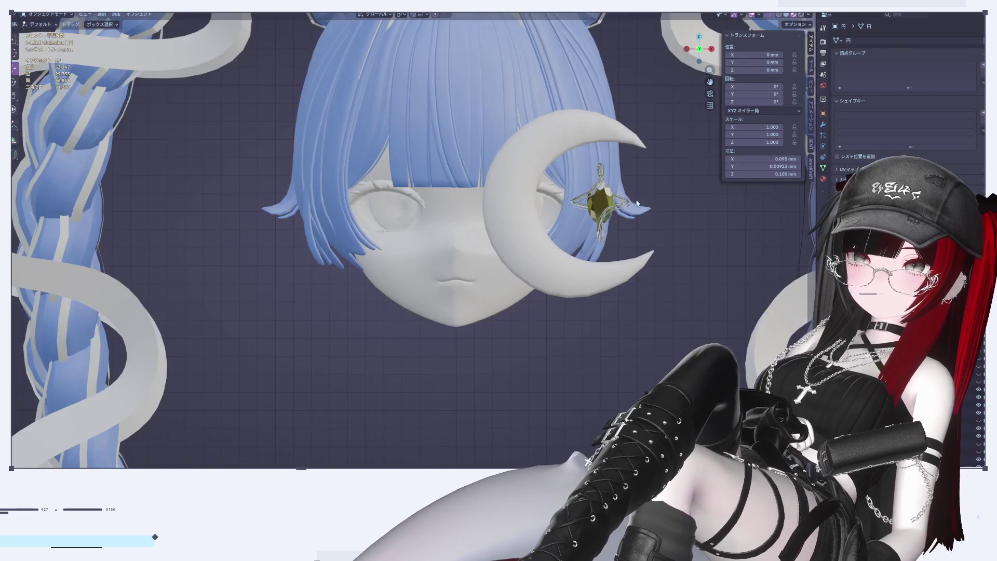
scroll(623, 218, "down", 3)
scroll(549, 299, "up", 3)
scroll(464, 275, "up", 8)
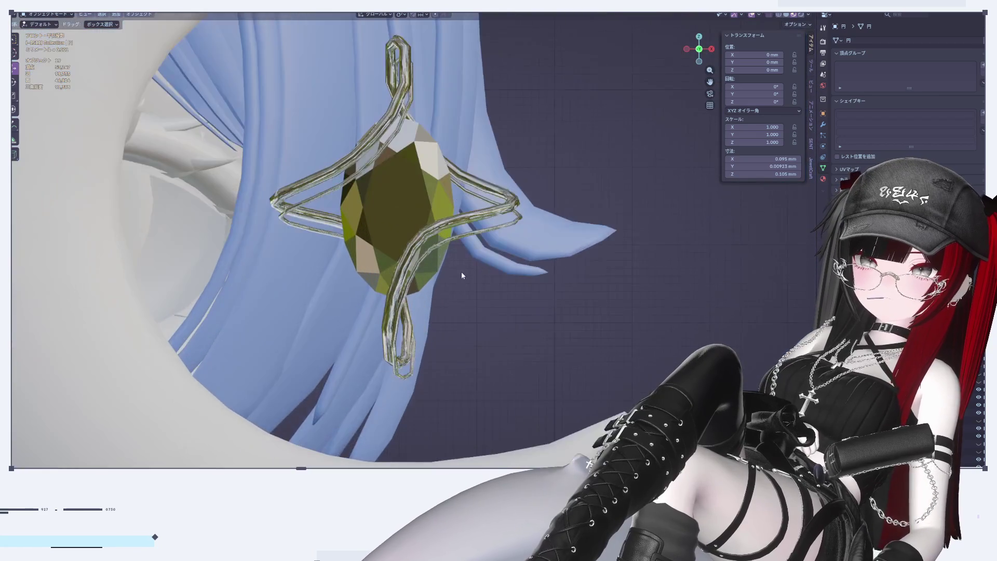
scroll(463, 275, "up", 4)
left_click(388, 188)
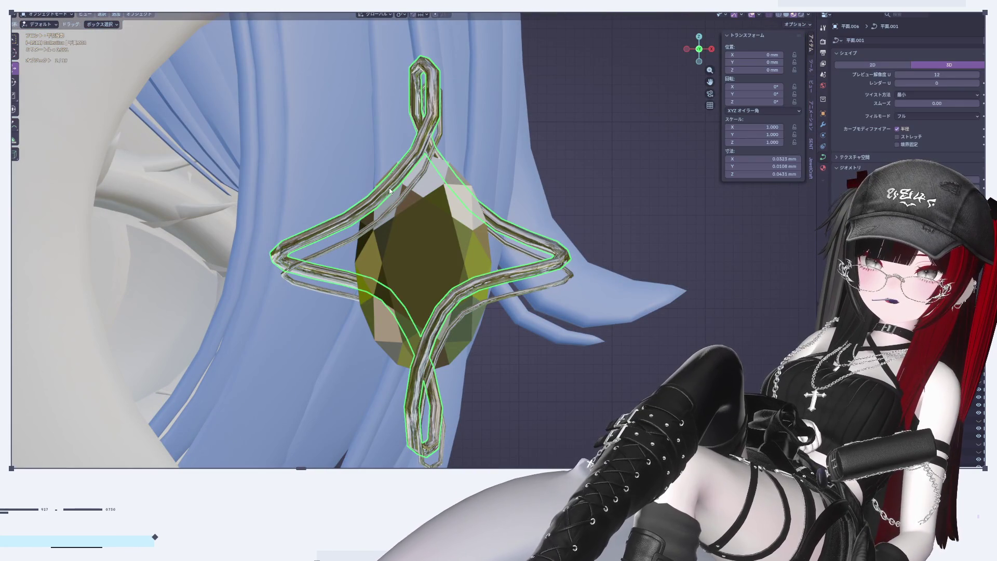
Proportionally shrink a group of another cage wire's control points to about 0.95
left_click(387, 191)
key("Tab")
scroll(385, 193, "up", 2)
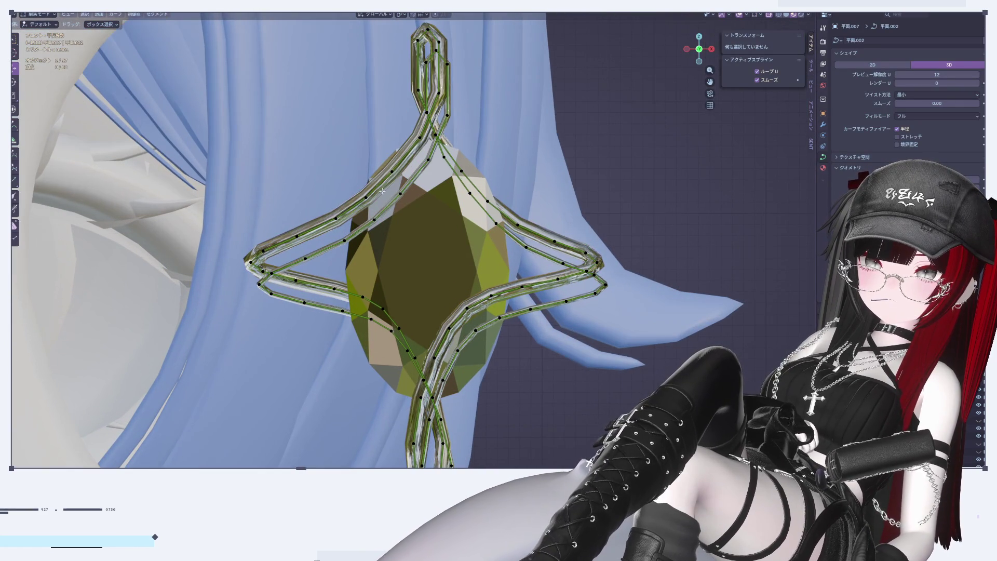
left_click_drag(362, 176, 389, 239)
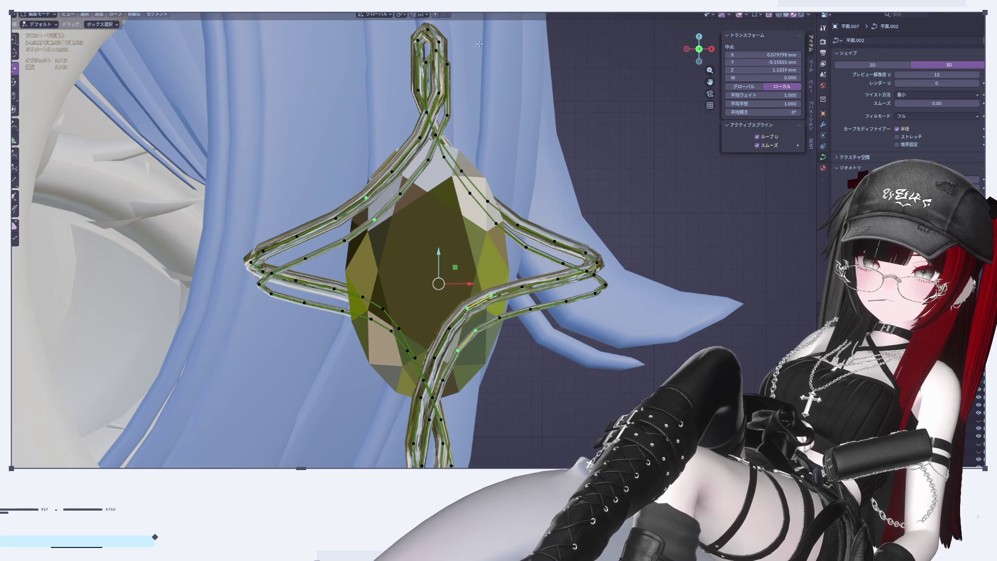
key("s")
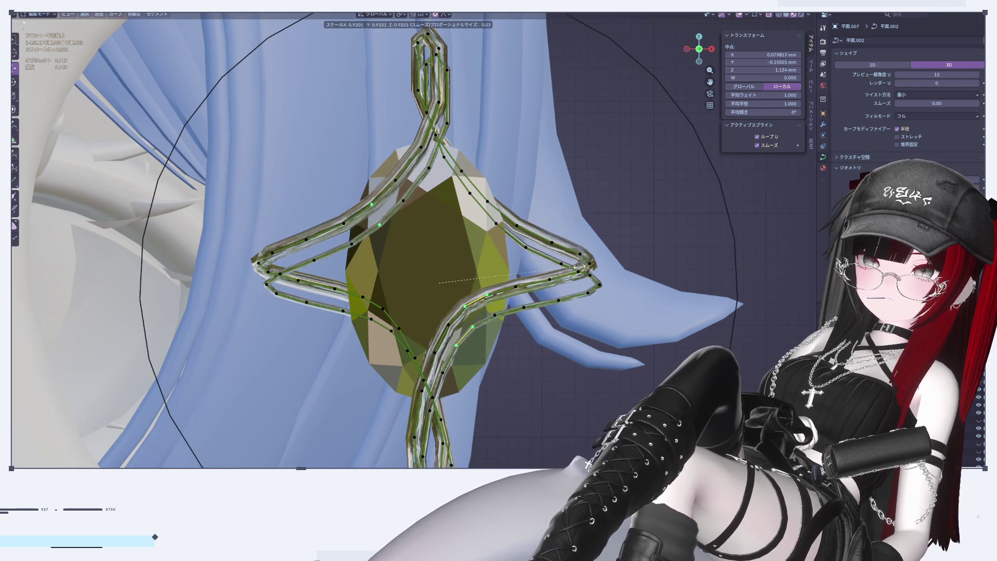
left_click(577, 267)
scroll(577, 267, "down", 4)
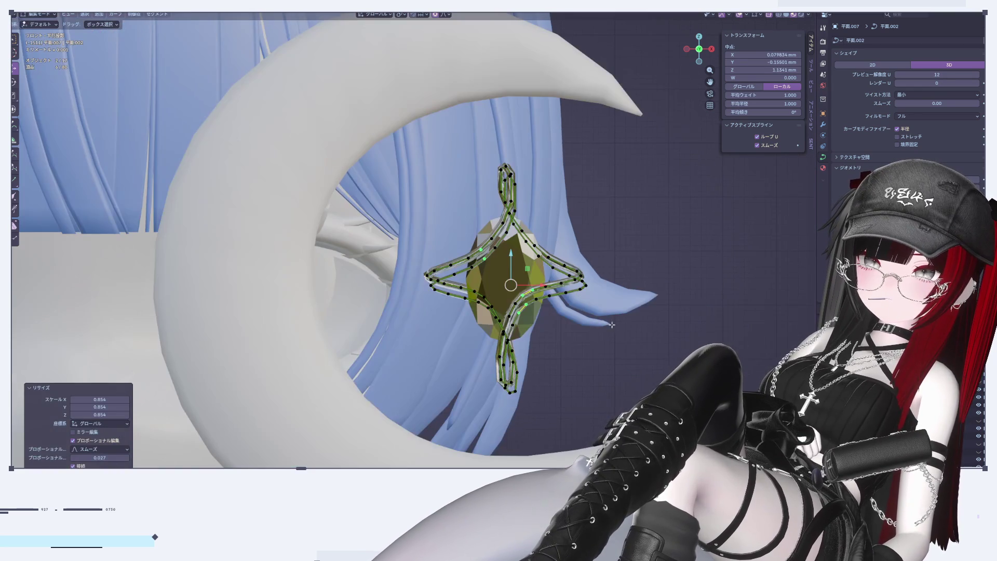
scroll(644, 364, "up", 3)
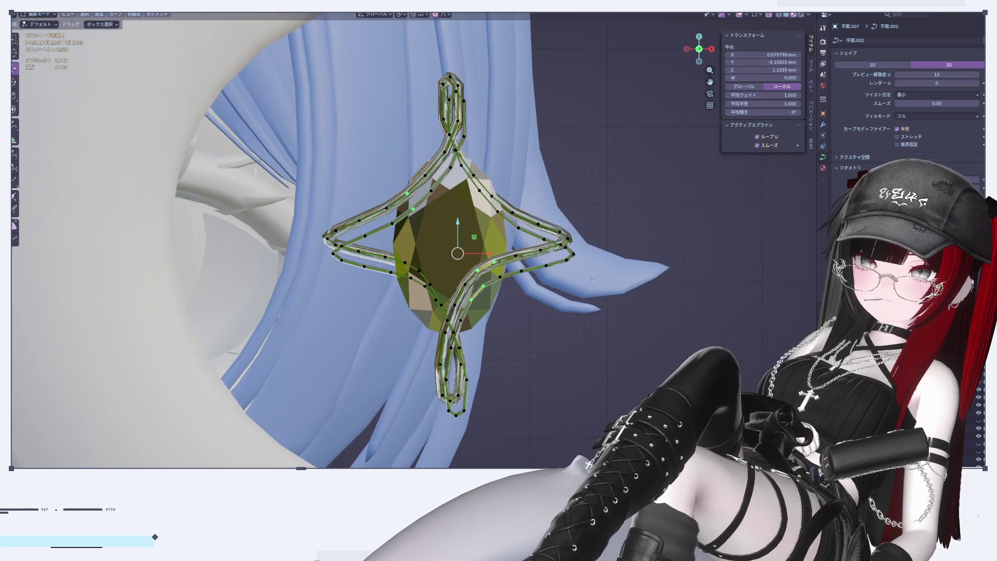
key("alt+a")
scroll(499, 202, "up", 4)
left_click(327, 180)
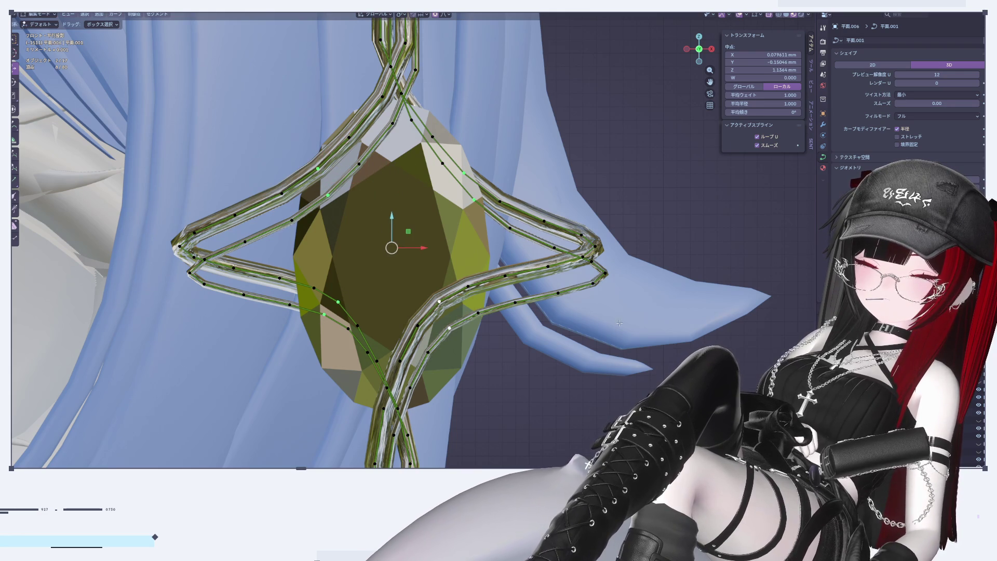
Undo the wire edits and return to a front orthographic view of the pendant
key("ctrl+z")
key("ctrl+z")
key("ctrl+z")
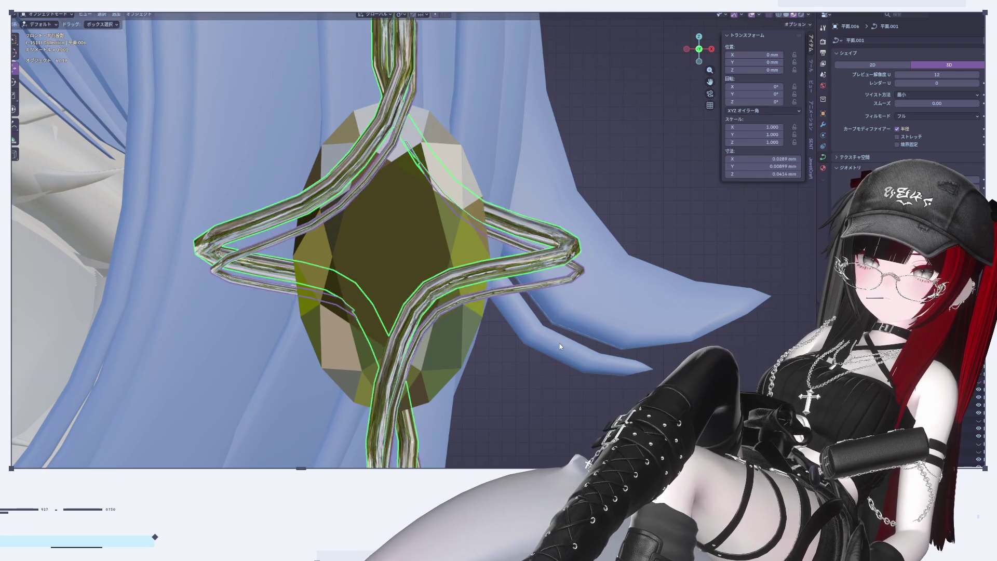
middle_click_drag(560, 347, 634, 350)
scroll(634, 351, "down", 5)
left_click(634, 350)
scroll(609, 392, "up", 3)
mouse_move(566, 366)
middle_mouse_down()
mouse_move(363, 378)
mouse_move(327, 318)
mouse_move(347, 327)
mouse_move(313, 350)
mouse_move(372, 316)
mouse_move(405, 318)
mouse_move(341, 323)
mouse_move(343, 341)
mouse_move(406, 325)
mouse_move(447, 291)
middle_mouse_up()
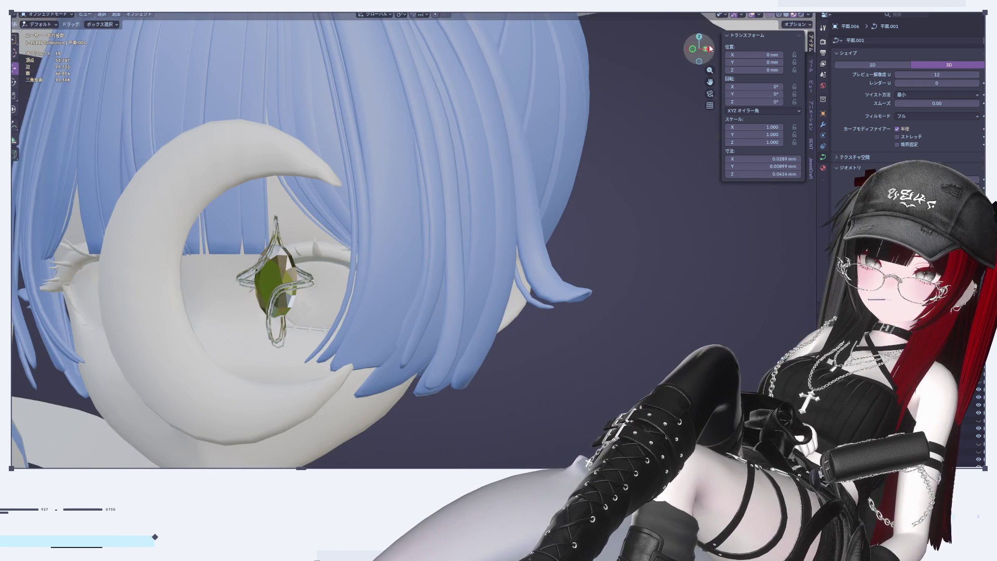
left_click(710, 49)
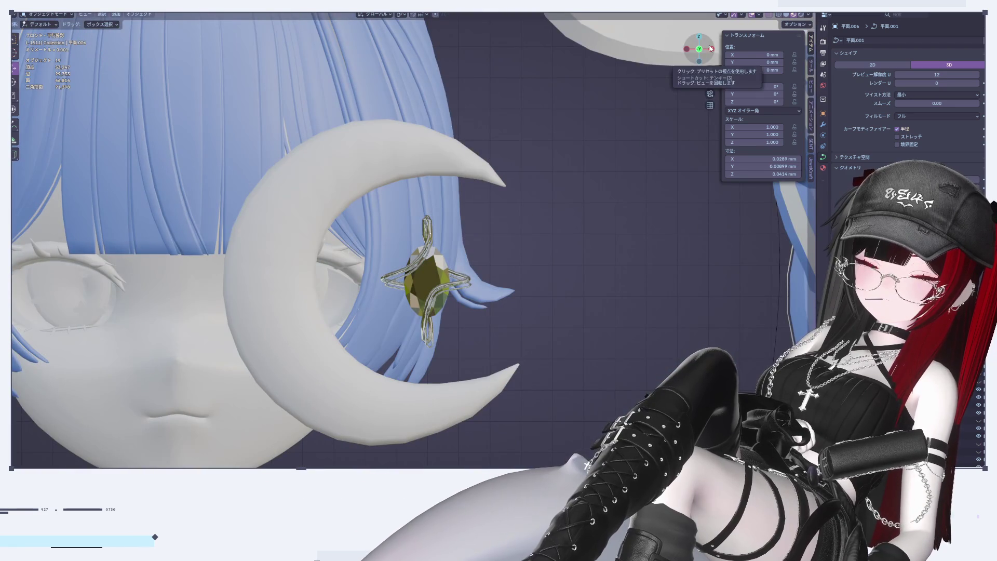
scroll(437, 329, "up", 7)
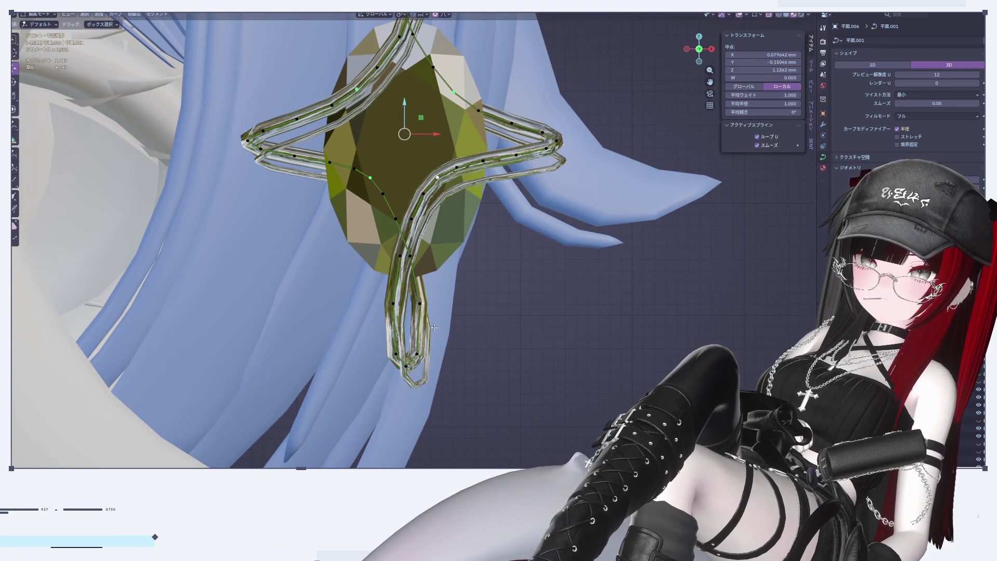
mouse_move(495, 239)
middle_mouse_down("shift")
mouse_move(463, 345)
mouse_move(479, 401)
mouse_move(499, 331)
mouse_move(348, 299)
mouse_move(310, 308)
mouse_move(376, 317)
mouse_move(429, 308)
mouse_move(520, 218)
middle_mouse_up("shift")
Select all 40 points of wire 平面.007, try a proportional scale, undo it, and move them
left_click(545, 183, "shift")
key("Tab")
mouse_move(545, 184)
middle_mouse_down()
mouse_move(417, 309)
mouse_move(388, 298)
mouse_move(551, 321)
mouse_move(568, 338)
mouse_move(540, 324)
middle_mouse_up()
key("a")
key("s")
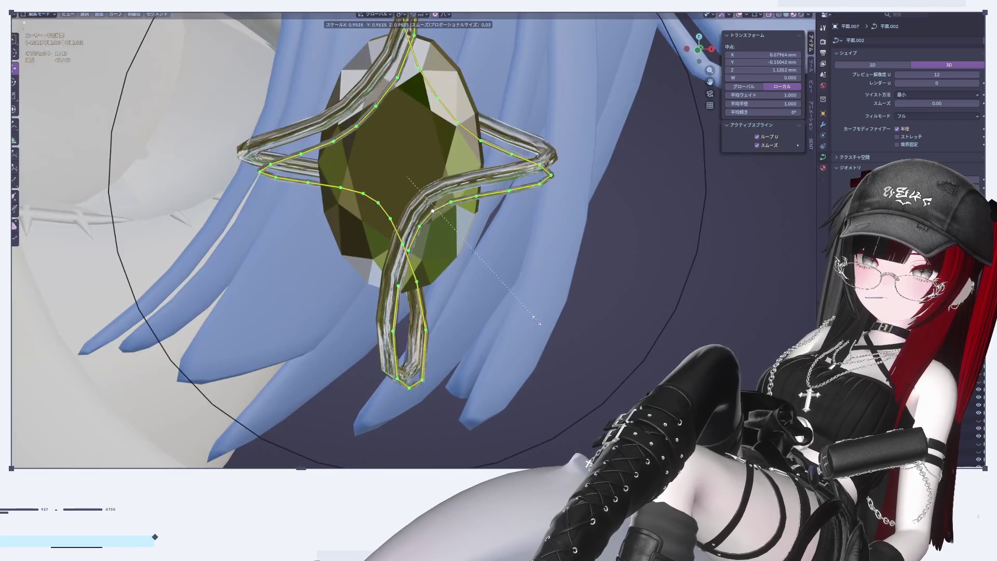
left_click(519, 320)
key("ctrl+z")
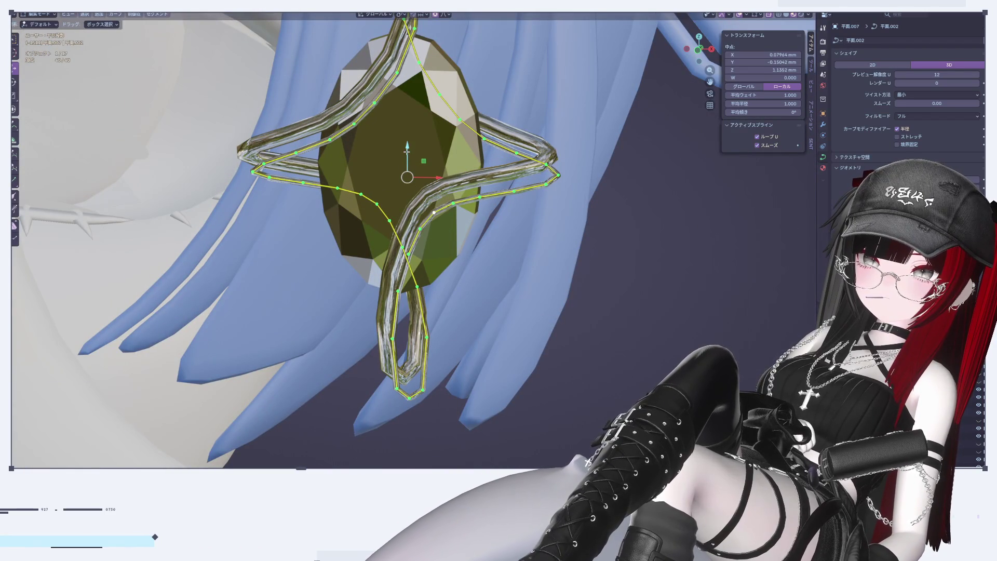
key("g")
left_click(590, 235)
Proportionally scale wire 平面.007 to about 0.804 so it hugs the gem, then exit to Object Mode
key("s")
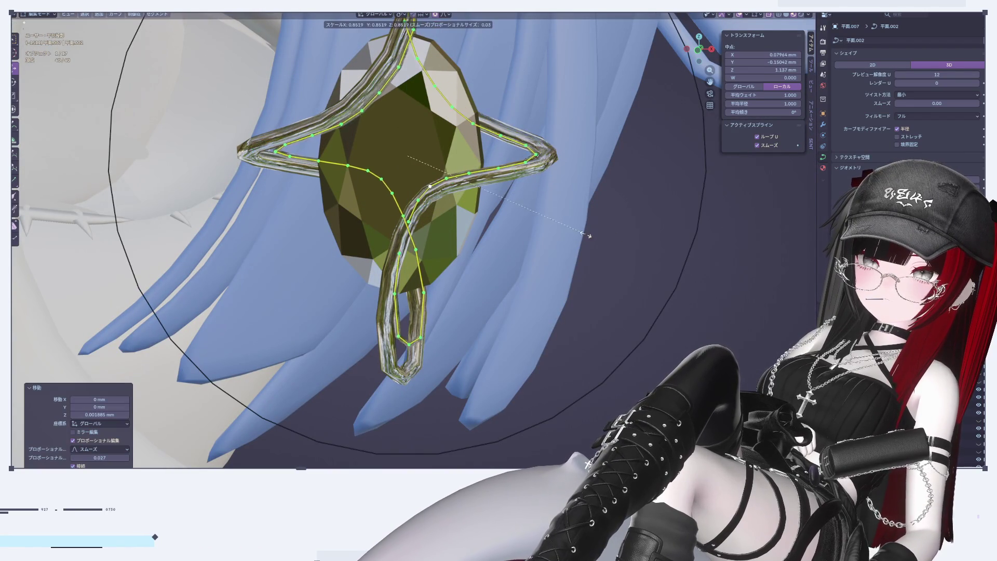
left_click(569, 244)
left_click_drag(408, 136, 406, 143)
scroll(406, 143, "down", 3)
mouse_move(406, 143)
middle_mouse_down()
mouse_move(460, 284)
mouse_move(504, 322)
middle_mouse_up()
scroll(460, 284, "up", 3)
key("s")
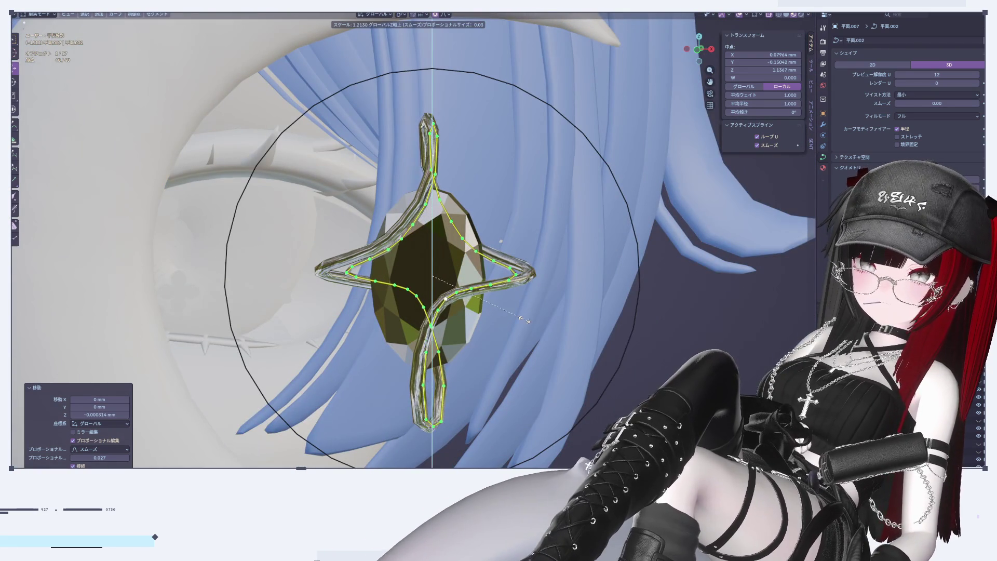
left_click(519, 325)
key("Tab")
left_click(518, 325)
middle_click_drag(519, 325, 593, 298)
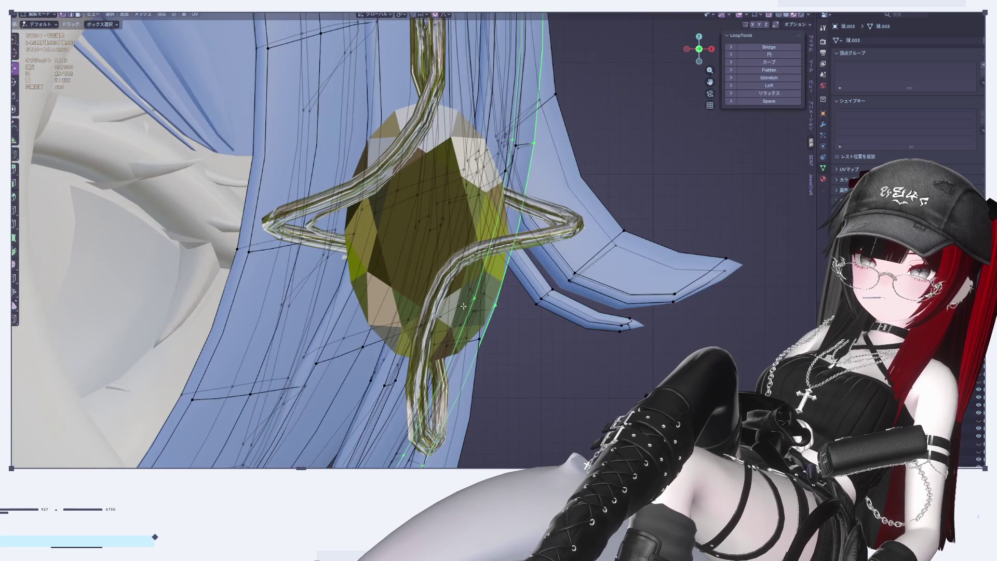
key("Tab")
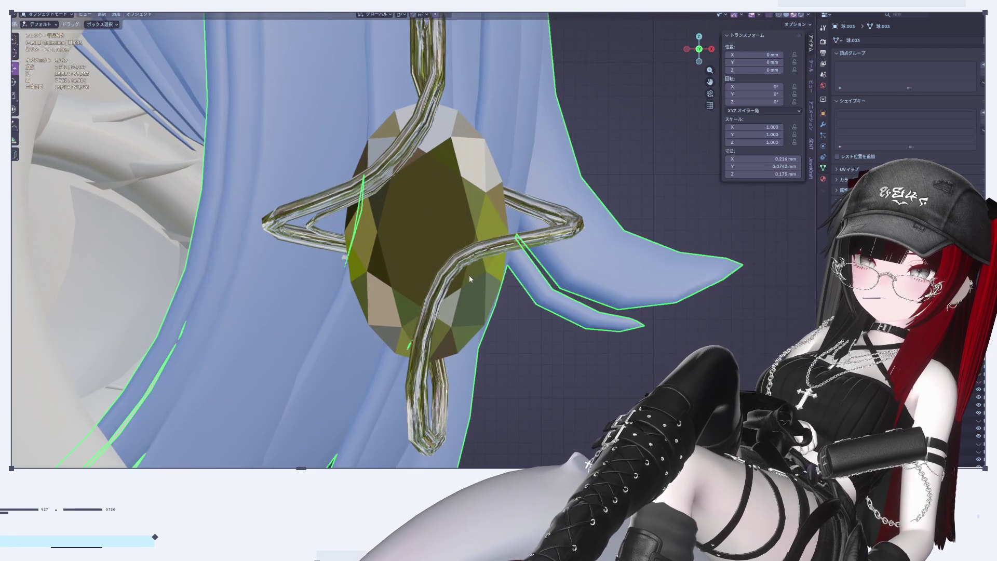
Select the twisted wire curve and move its control points slightly along Z
left_click(462, 281)
left_click(547, 224)
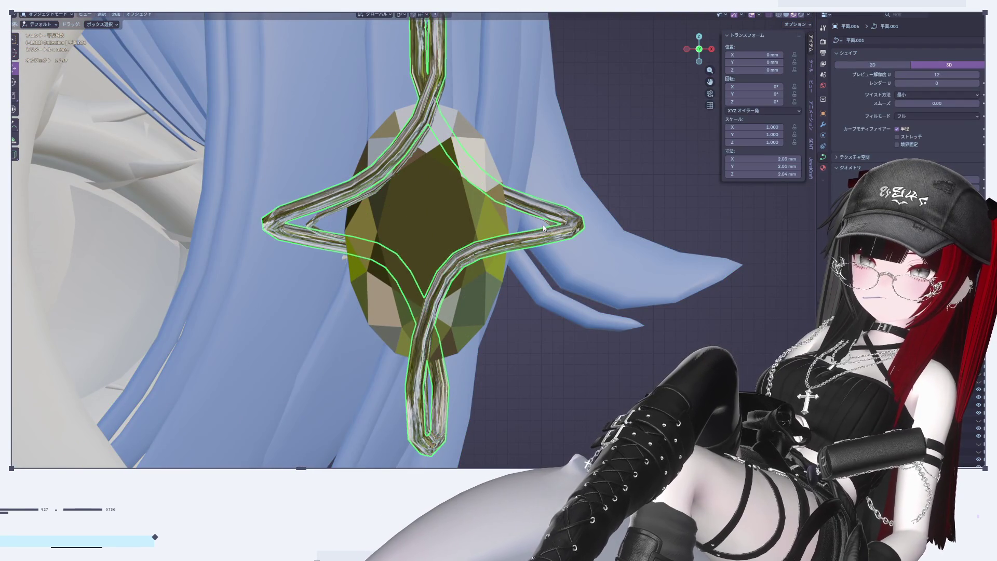
key("Tab")
key("ctrl+z")
key("ctrl+z")
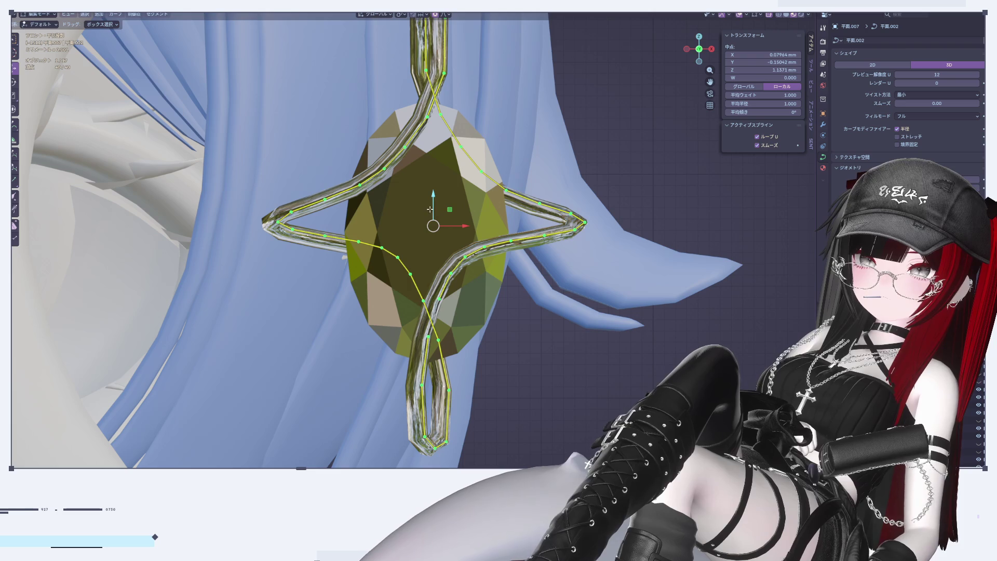
key("g")
key("z")
left_click(470, 227)
Shift the wire points sideways along X, then vertically, and return to object mode
key("g")
key("x")
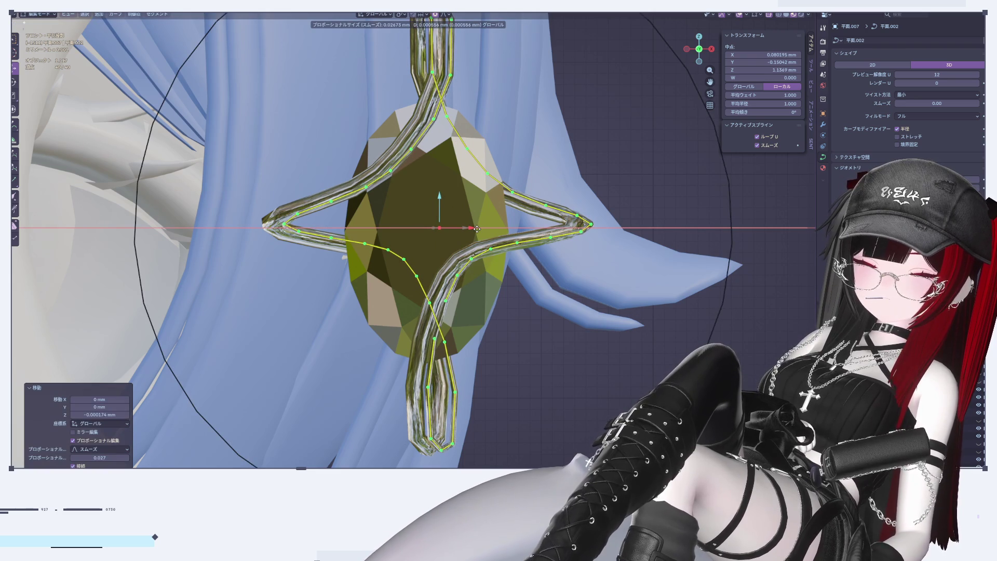
left_click(477, 229)
key("g")
key("z")
left_click(537, 332)
key("Tab")
left_click(537, 333)
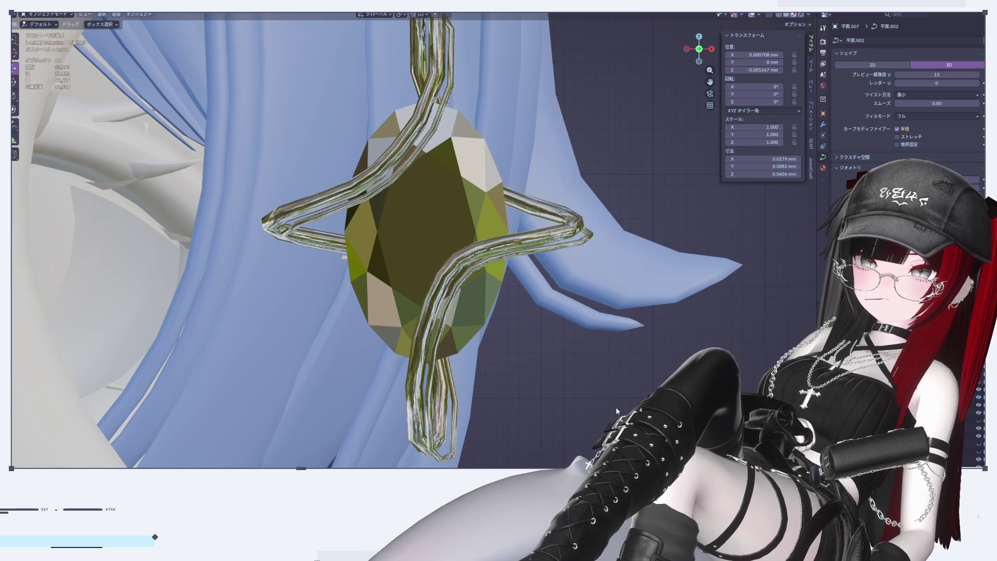
Box-select the wire's three bottom points and move them to a new height
scroll(572, 363, "down", 5)
scroll(609, 390, "up", 5)
key("Tab")
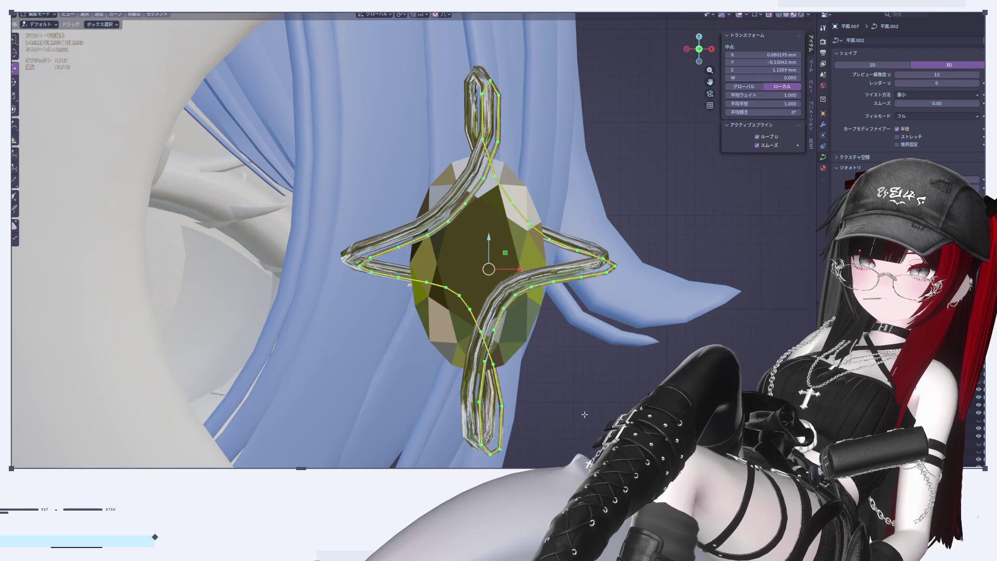
scroll(556, 441, "up", 3)
left_click_drag(424, 358, 471, 388)
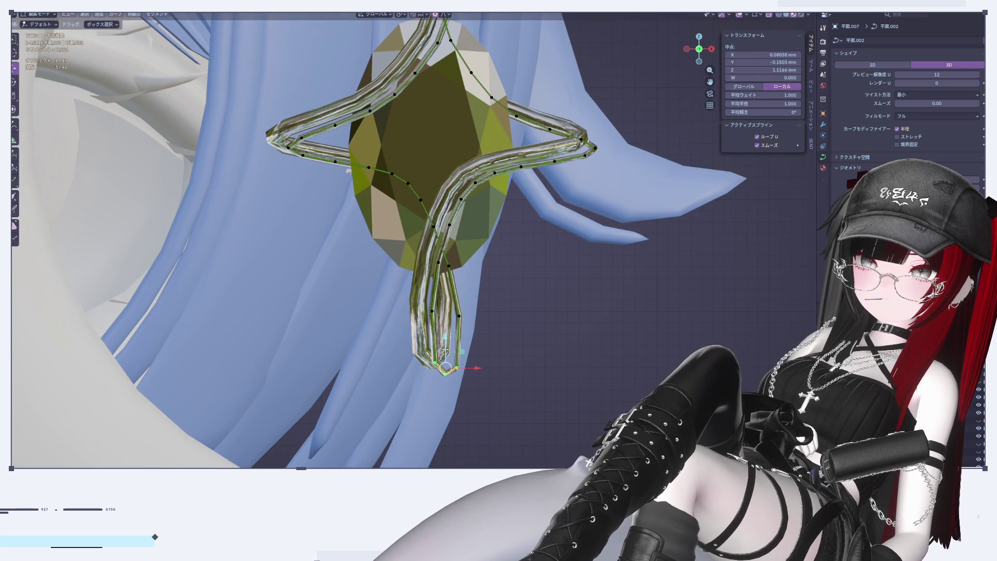
key("g")
key("z")
left_click(480, 360)
key("g")
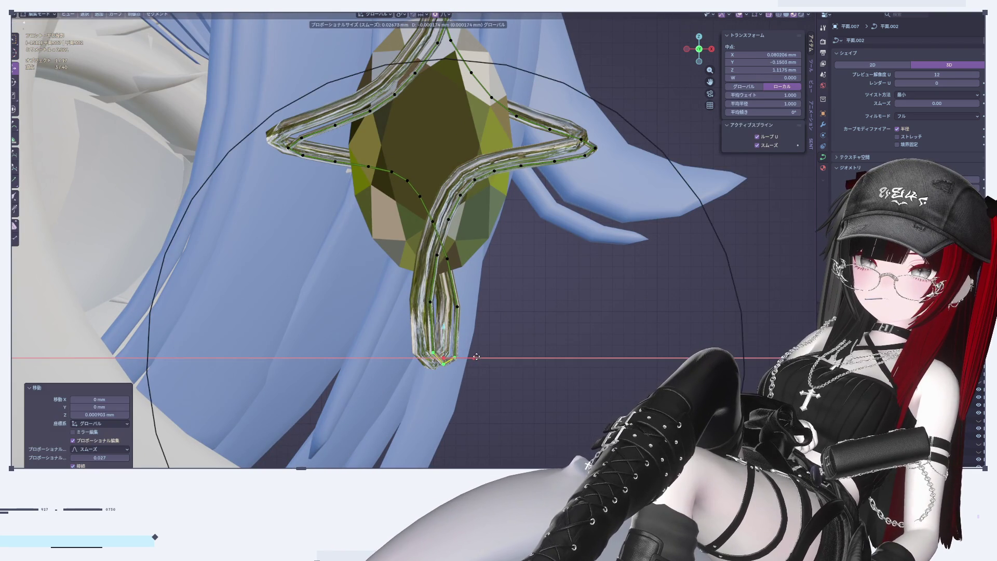
left_click(493, 360)
key("Tab")
Box-select two of the cage wires to inspect them, then deselect
scroll(534, 315, "down", 3)
scroll(497, 358, "up", 2)
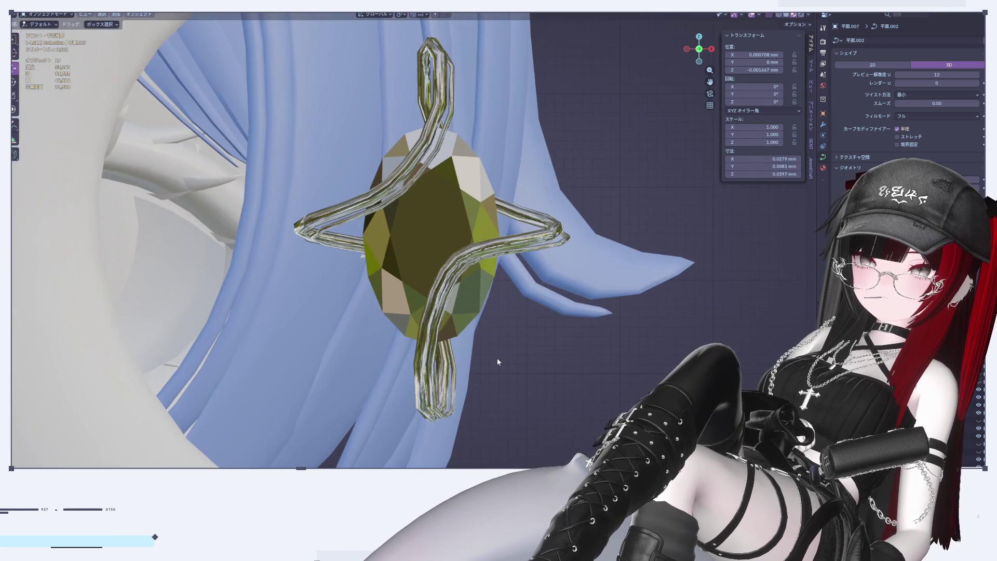
scroll(503, 299, "down", 6)
scroll(521, 316, "up", 8)
scroll(474, 322, "down", 1)
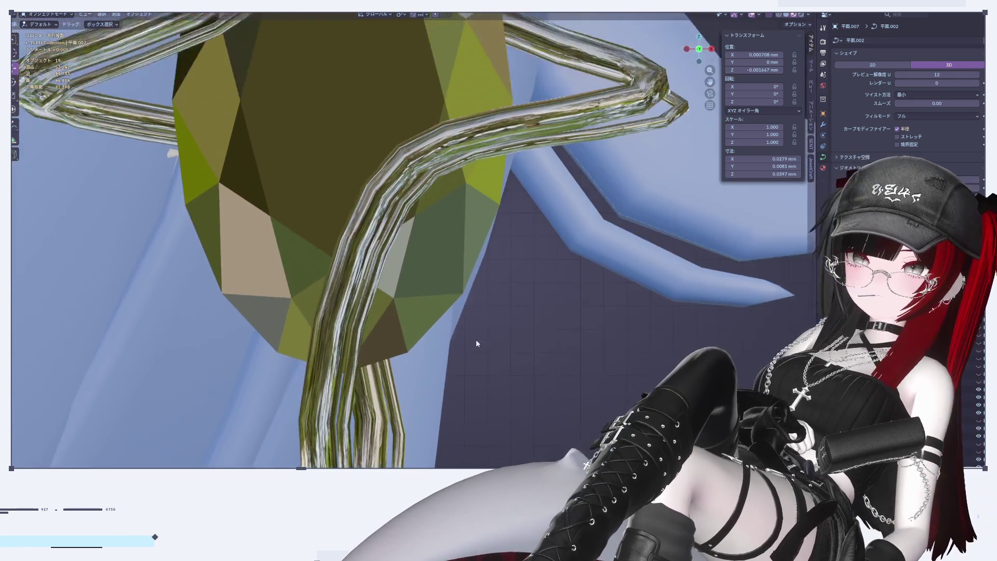
middle_click_drag(473, 322, 416, 244, "shift")
scroll(909, 104, "down", 1)
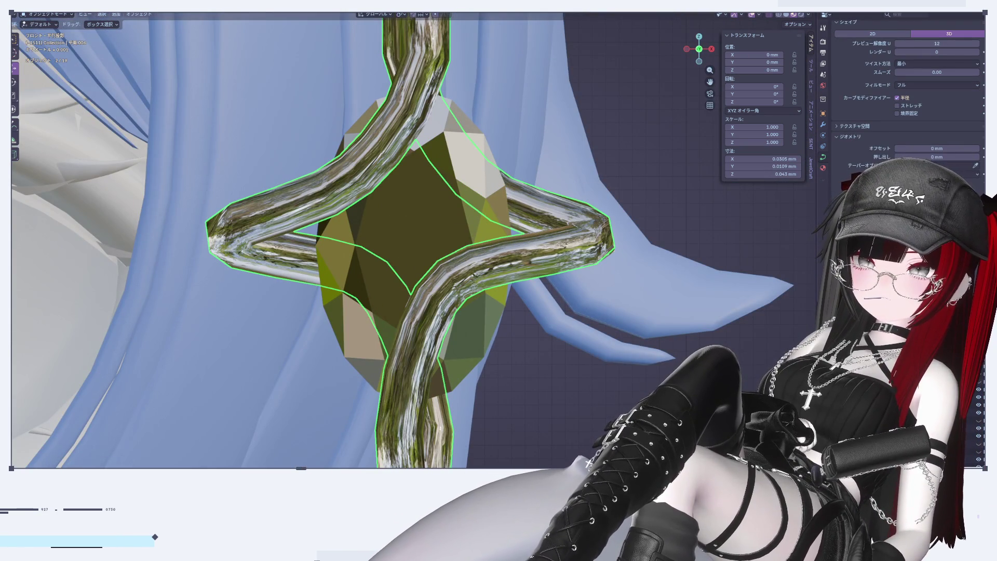
left_click(603, 133)
Check the pendant from orbited, side and front views, then select the wire cage curves
middle_click_drag(604, 133, 628, 140)
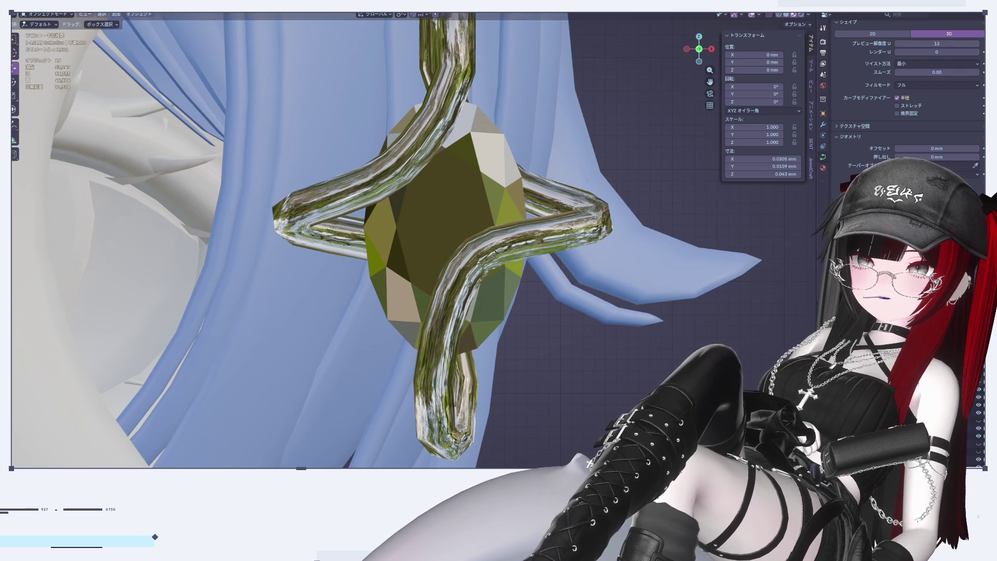
scroll(935, 187, "down", 1, "ctrl")
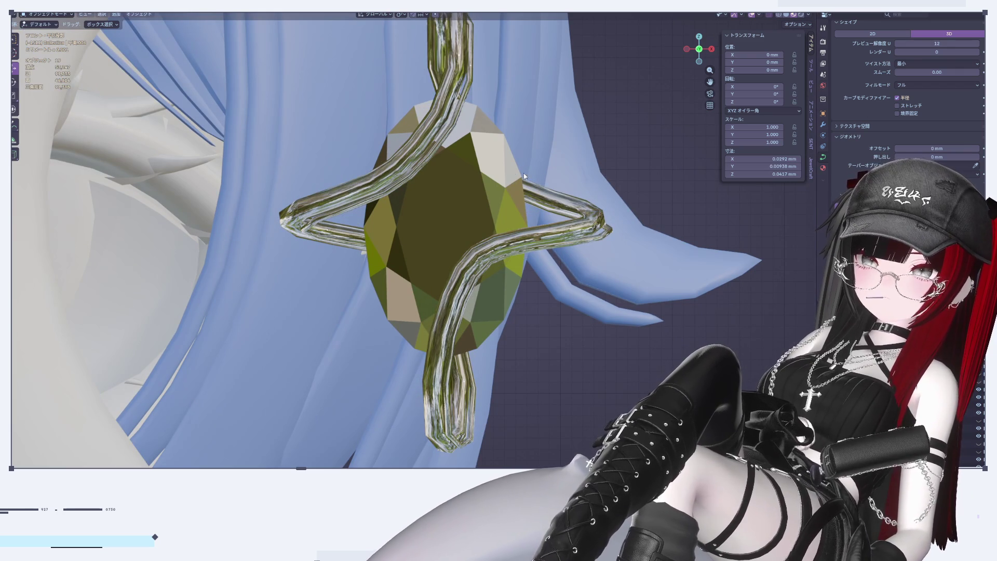
scroll(628, 138, "down", 5)
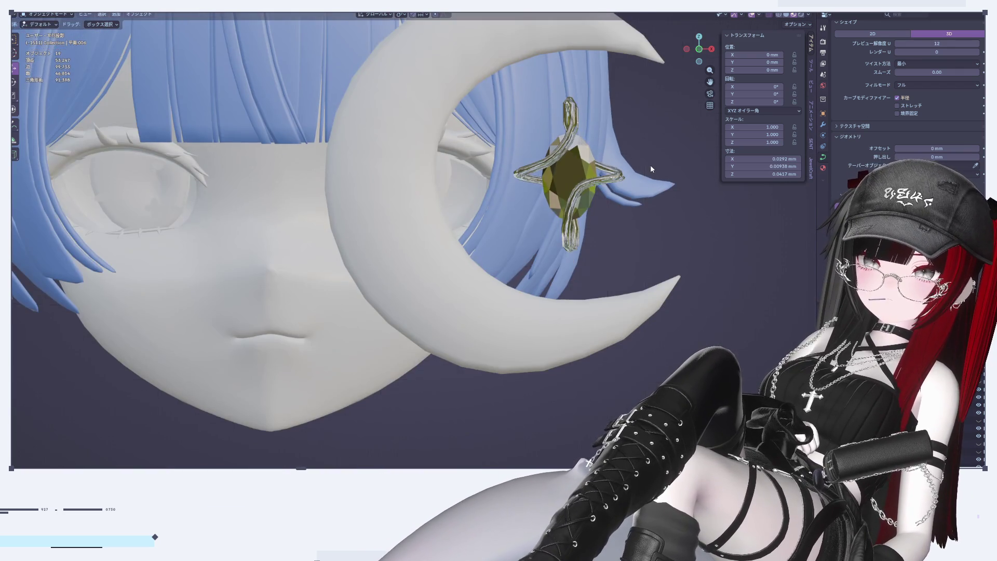
middle_click_drag(650, 164, 692, 133)
left_click_drag(710, 48, 713, 50)
left_click(711, 49)
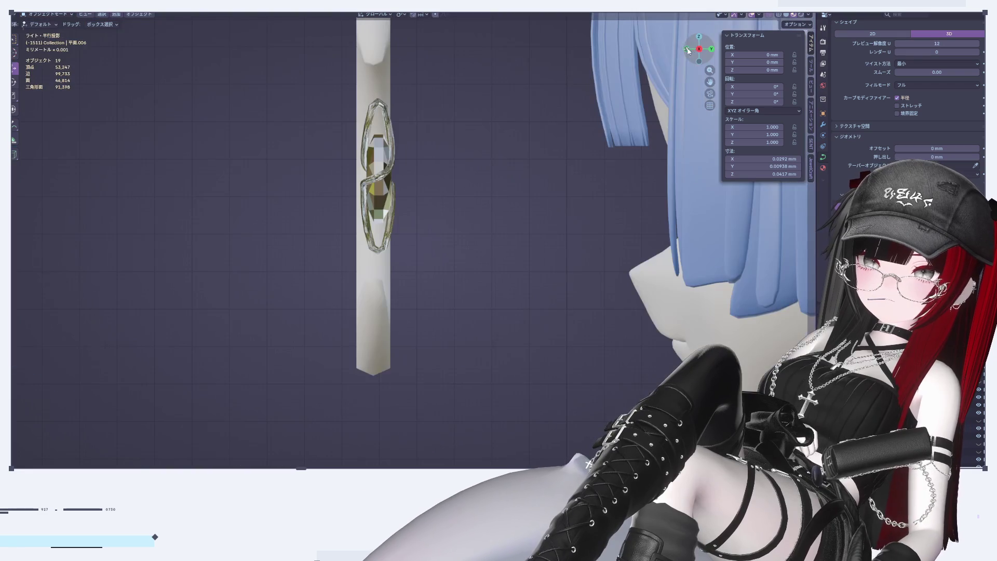
left_click(686, 49)
scroll(489, 232, "up", 6)
left_click(469, 220)
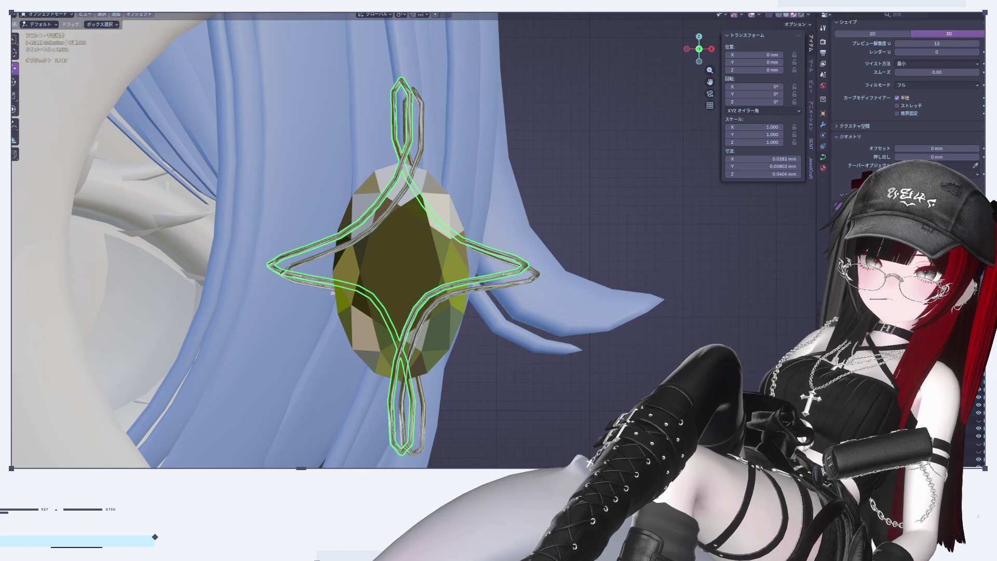
left_click(577, 183)
Duplicate all of the wire curve's points into a second offset strand
scroll(578, 183, "down", 3)
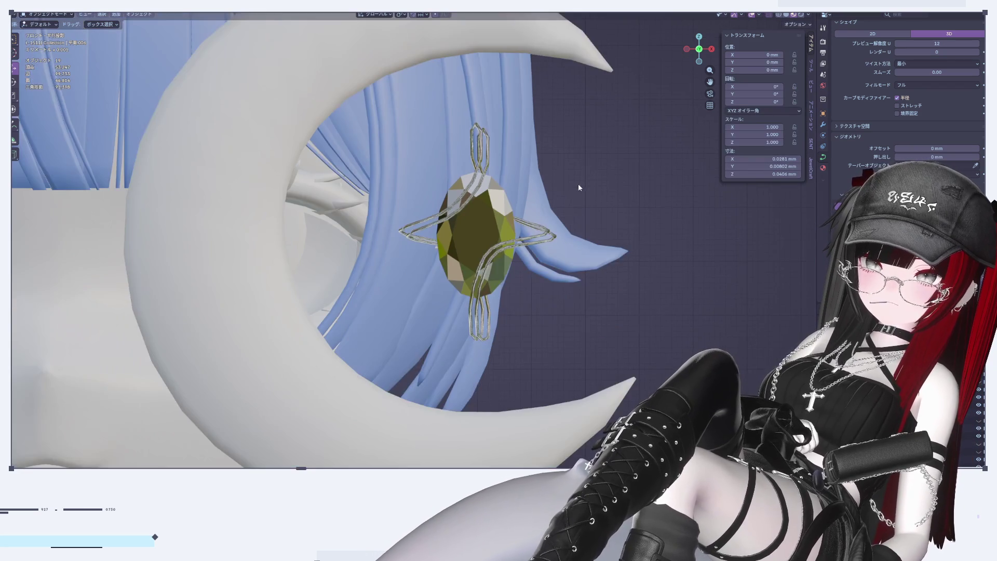
scroll(533, 223, "up", 5)
key("Tab")
scroll(570, 216, "down", 3)
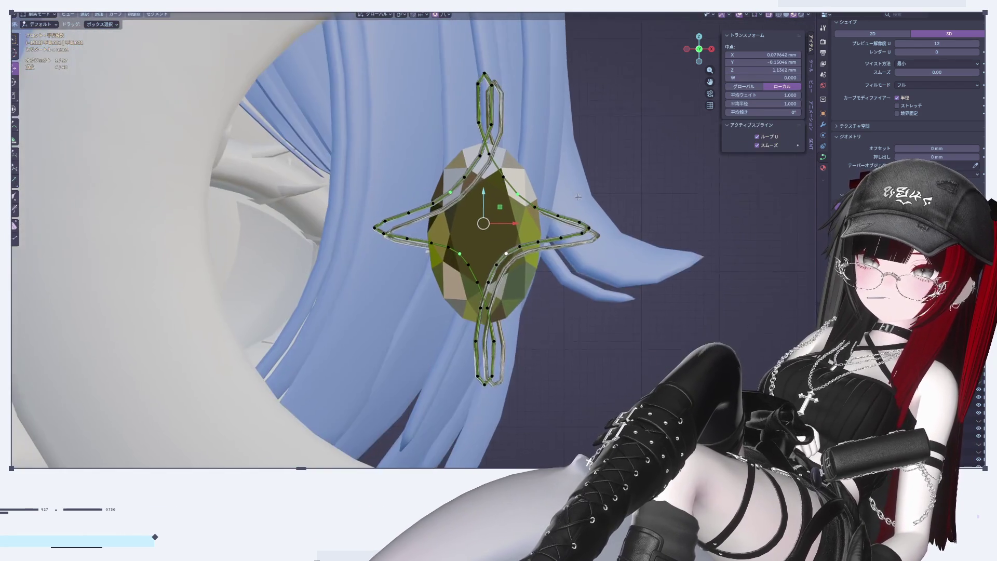
scroll(569, 216, "up", 2)
key("a")
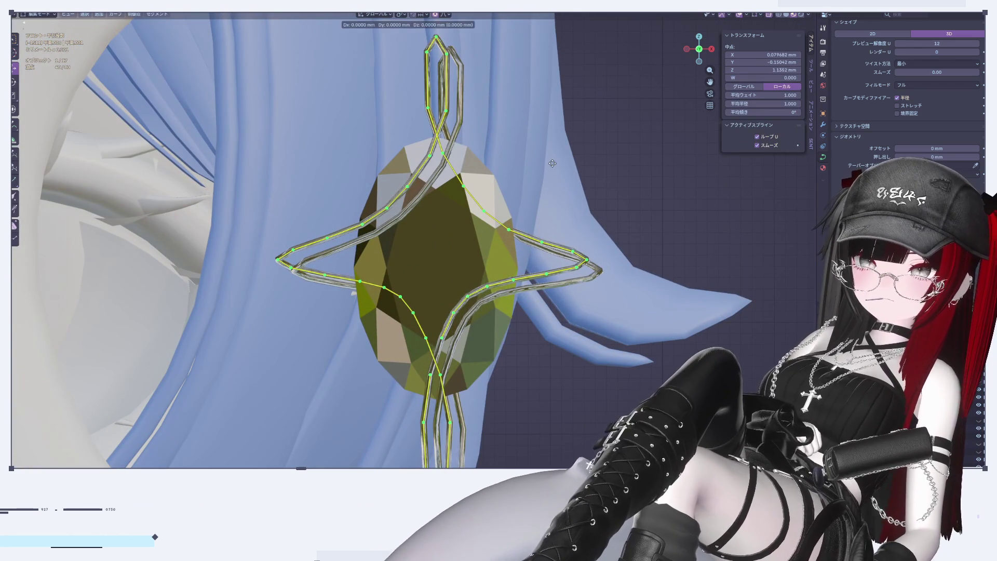
key("shift+d")
left_click(559, 168)
key("Tab")
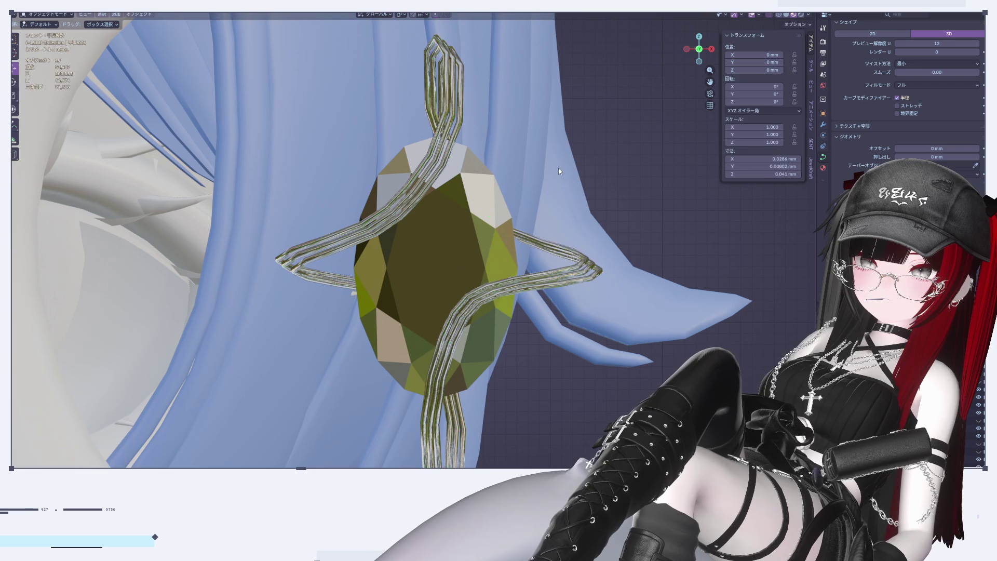
Orbit back to a front view and pan so the face and crescent moon are visible
scroll(606, 149, "down", 6)
scroll(606, 228, "up", 6)
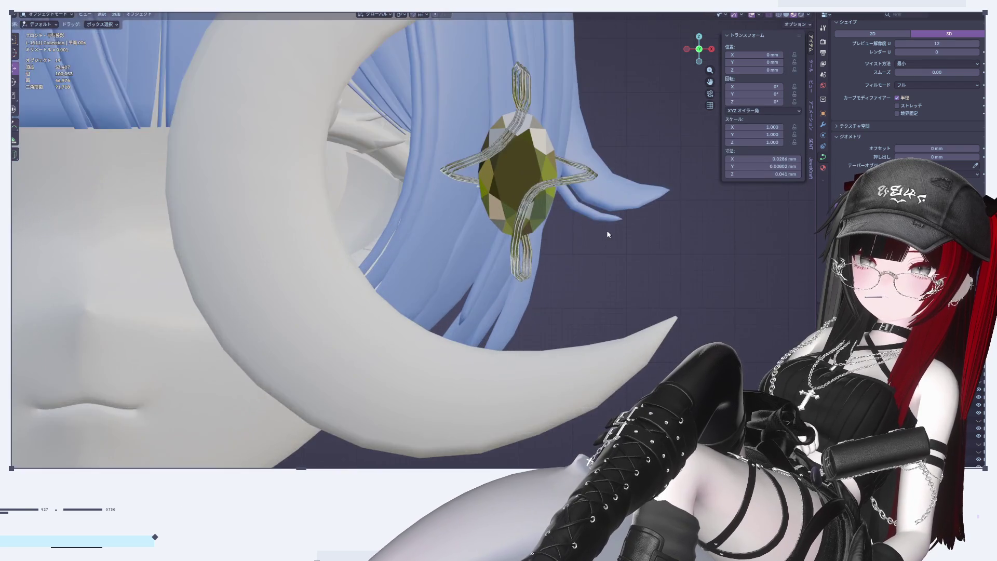
mouse_move(565, 188)
middle_mouse_down()
mouse_move(556, 257)
mouse_move(509, 276)
mouse_move(408, 276)
mouse_move(554, 227)
mouse_move(377, 304)
mouse_move(340, 295)
mouse_move(419, 347)
middle_mouse_up()
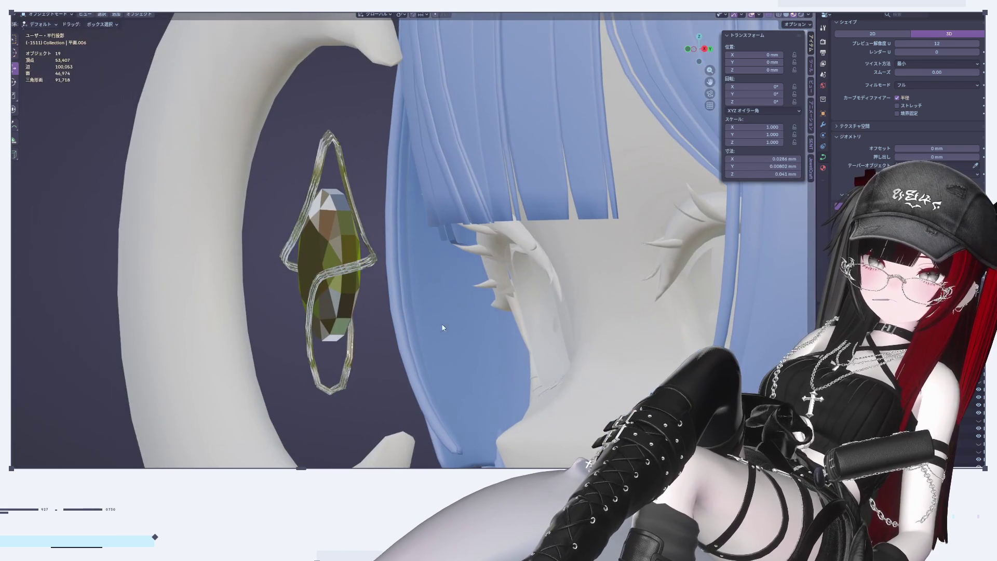
left_click_drag(699, 49, 605, 289)
middle_click_drag(605, 289, 202, 319, "shift")
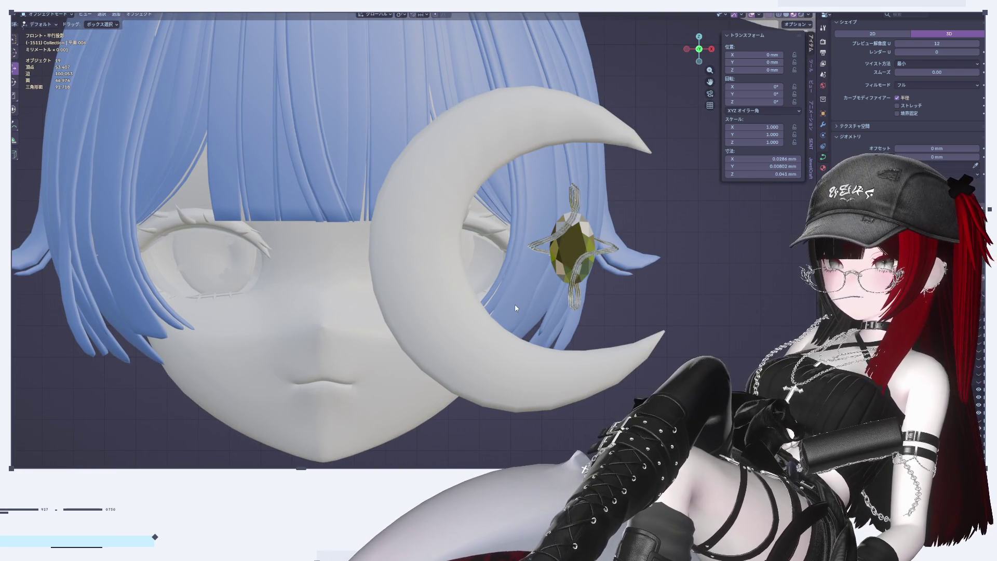
scroll(430, 260, "up", 3)
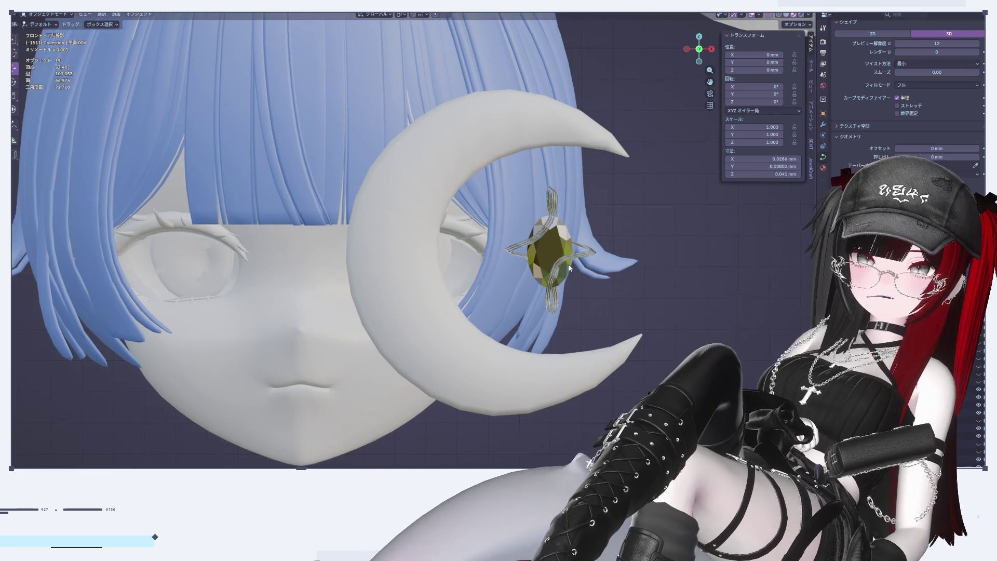
scroll(385, 207, "up", 3)
key("Tab")
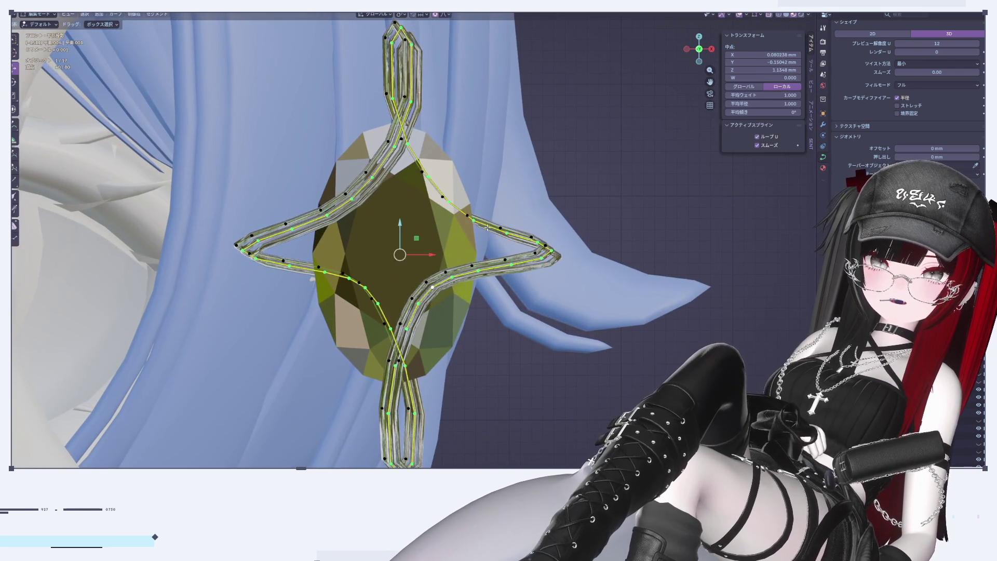
Undo the wire back to its earlier state, then shrink all its points' radius with Alt+S
key("Tab")
key("ctrl+z")
left_click(595, 176)
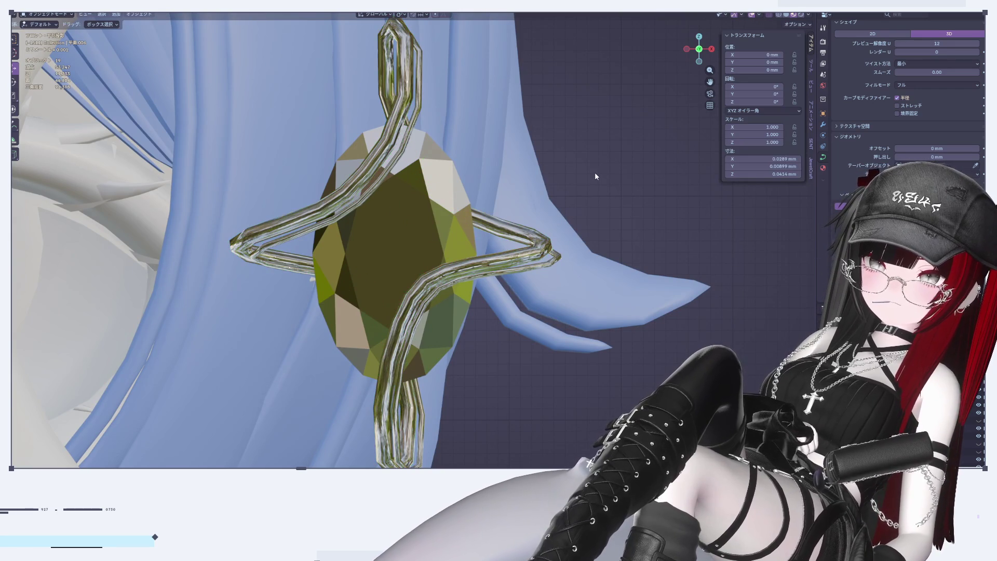
key("ctrl+z")
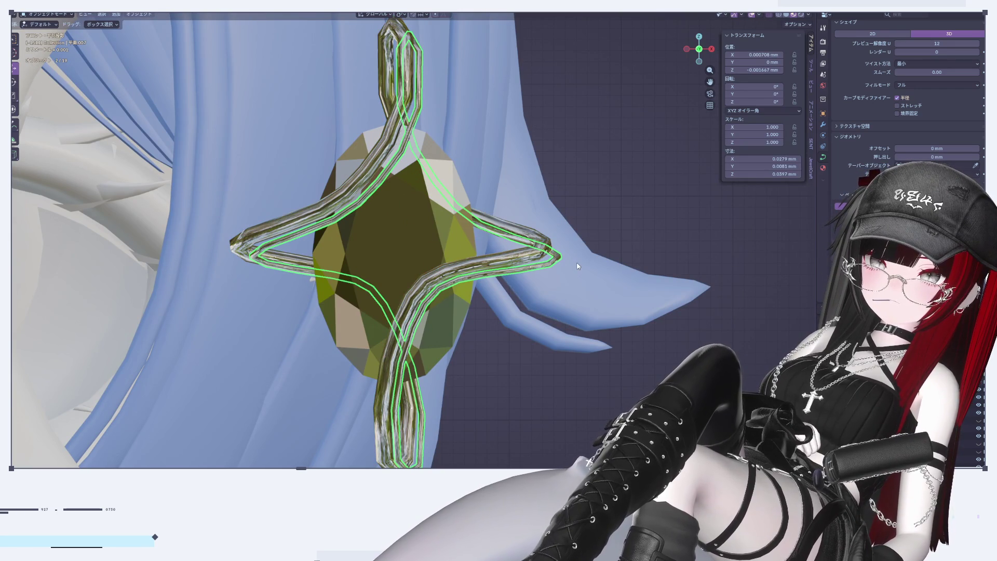
key("Tab")
key("a")
key("alt+s")
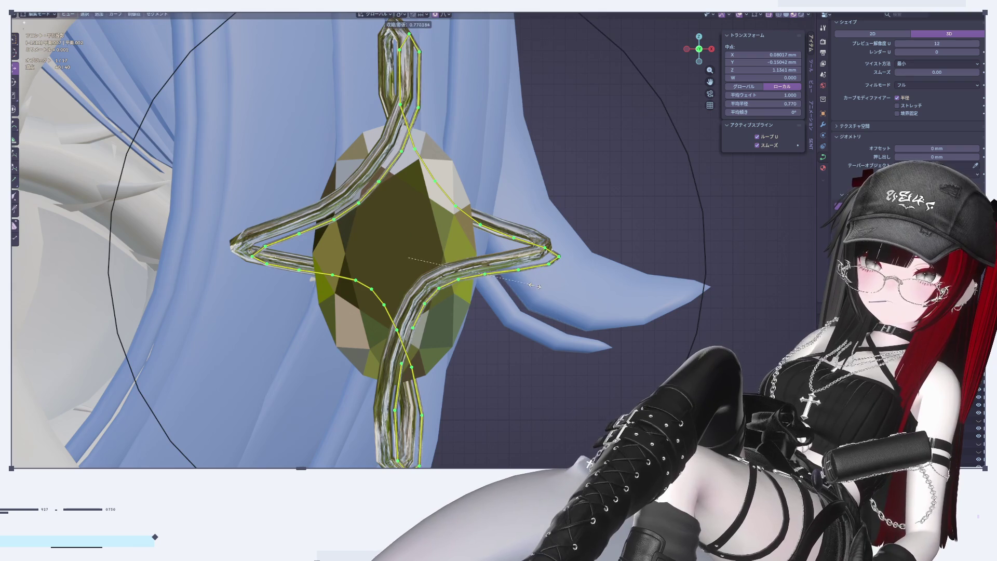
left_click(541, 286)
key("Tab")
left_click(599, 168)
scroll(599, 167, "down", 3)
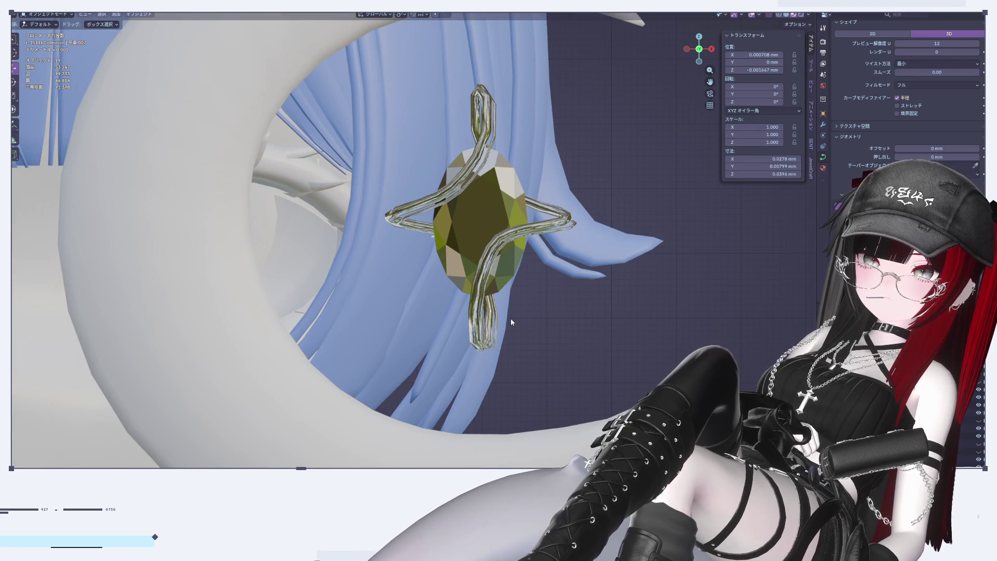
Reselect the wire and apply a further reduced radius to all its points
left_click(490, 122)
key("Tab")
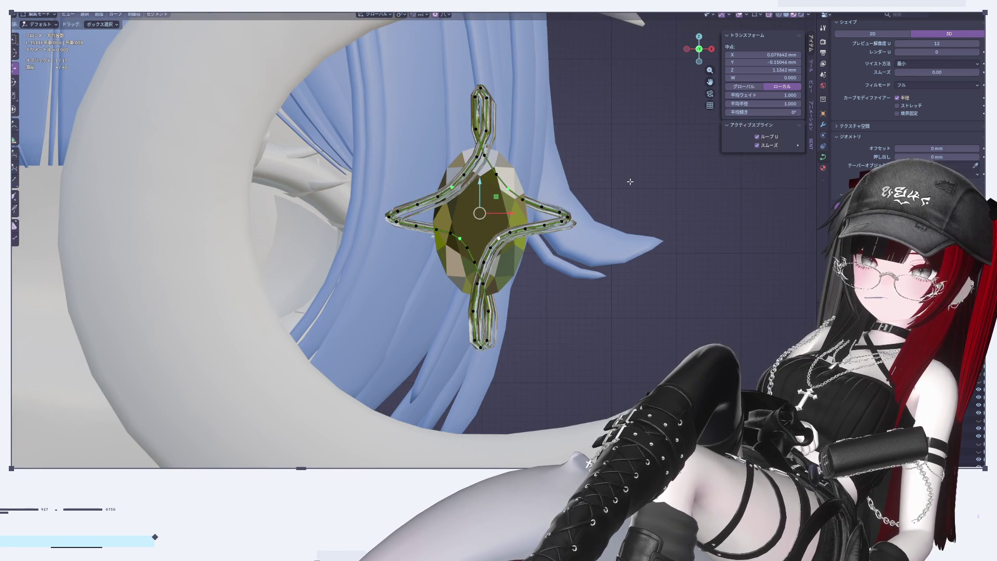
key("a")
scroll(642, 184, "up", 4)
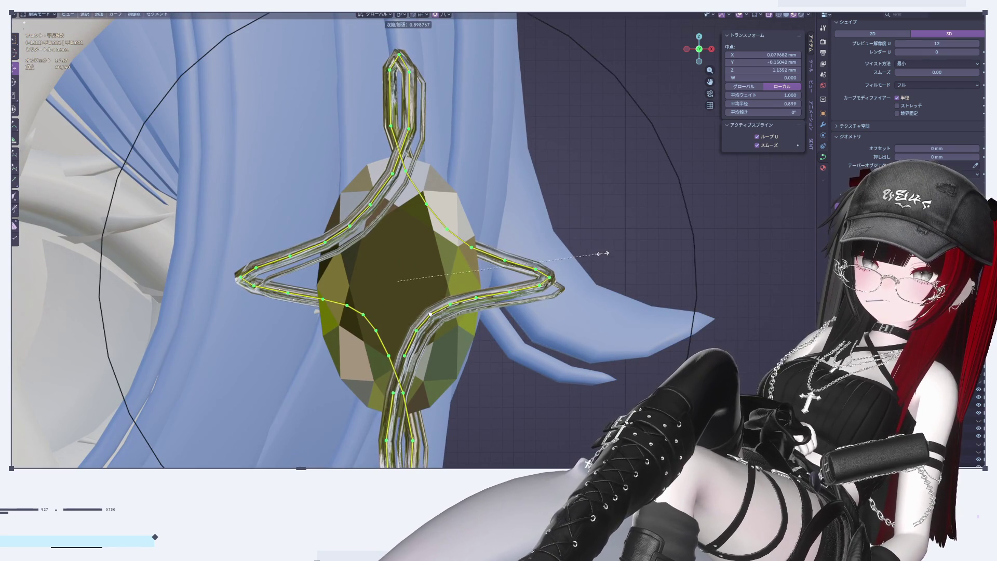
left_click(595, 273)
key("Tab")
scroll(609, 230, "down", 6)
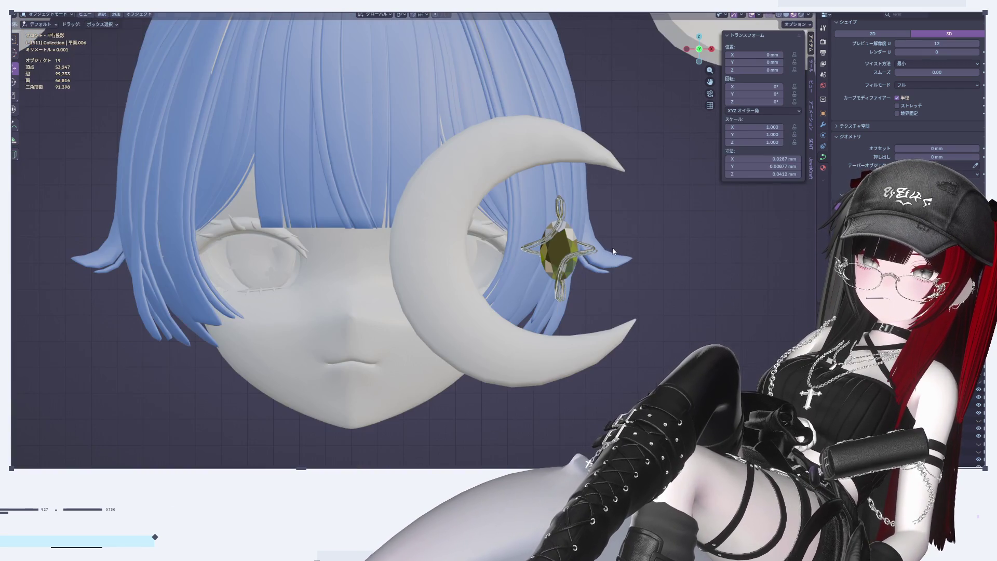
Check the star cage from the side and front views
scroll(612, 252, "up", 3)
left_click(711, 49)
left_click(686, 49)
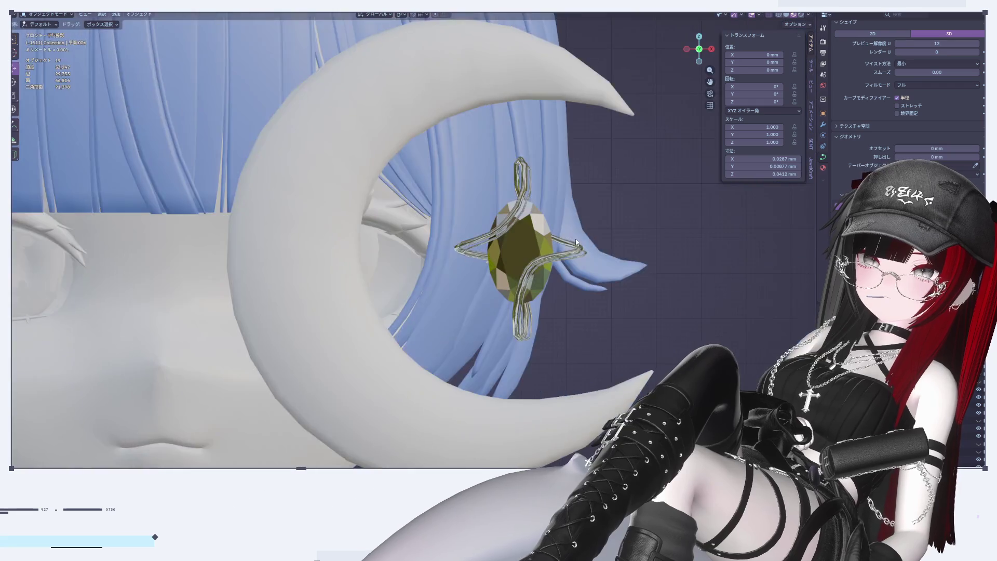
scroll(595, 198, "up", 5)
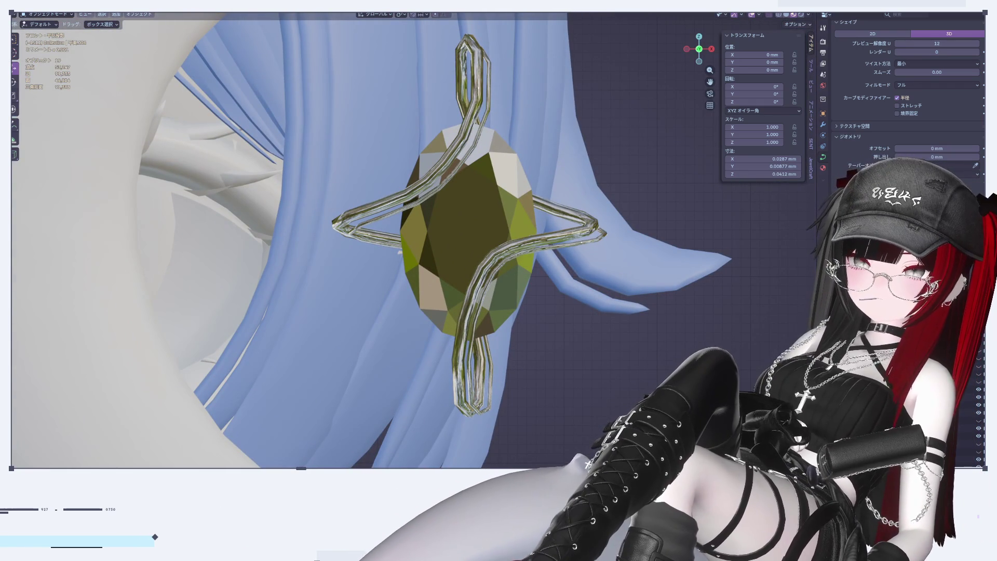
scroll(512, 196, "down", 3)
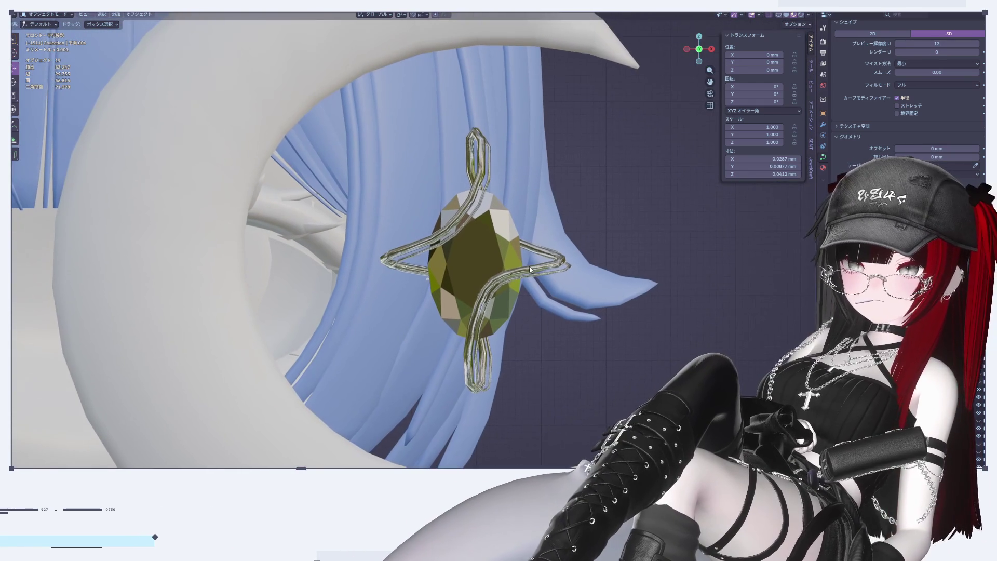
scroll(512, 196, "up", 2)
scroll(513, 196, "up", 2)
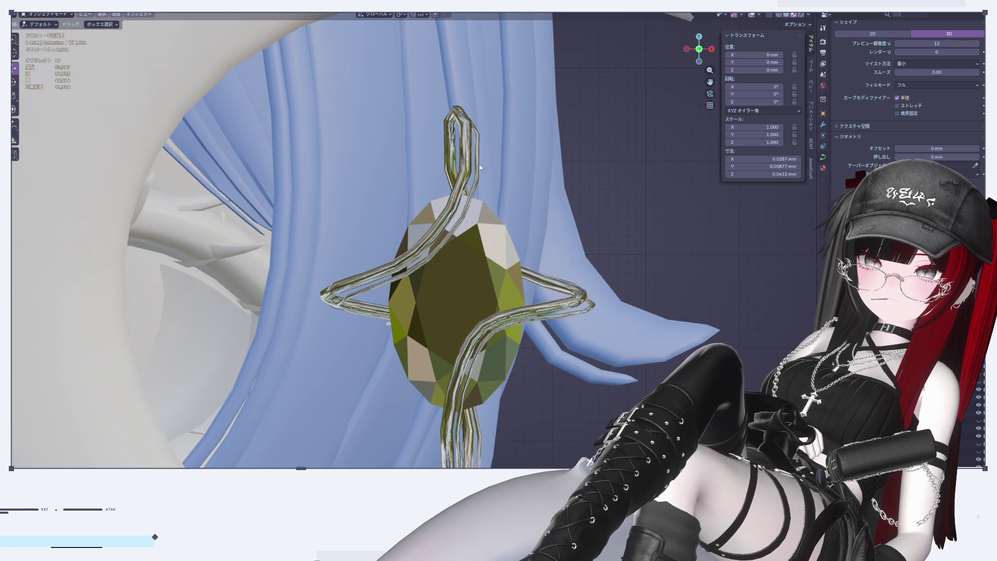
scroll(486, 203, "down", 1)
Put both wire curves into edit mode, try an X scale, cancel it, and deselect
key("Tab")
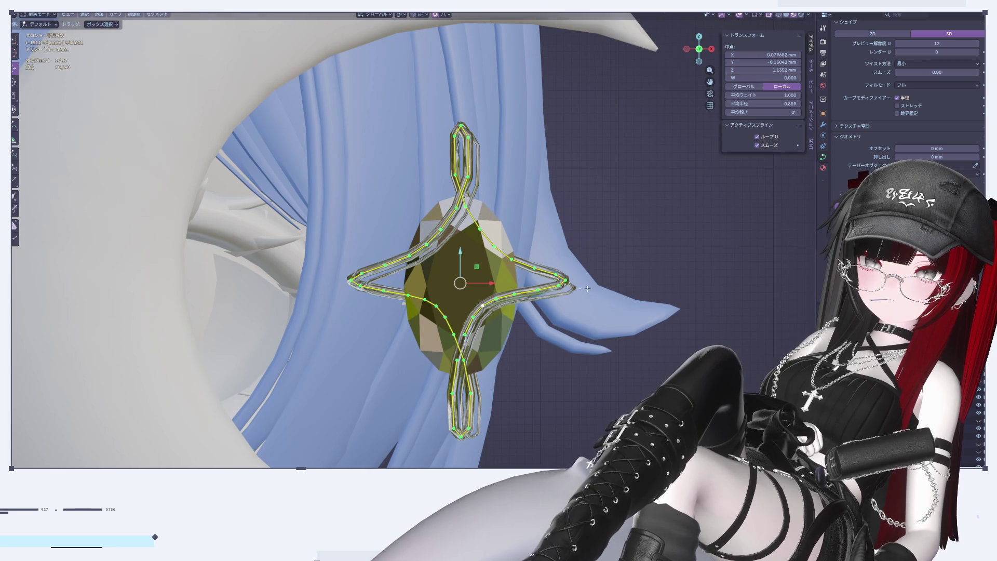
key("Tab")
left_click(570, 288, "shift")
key("Tab")
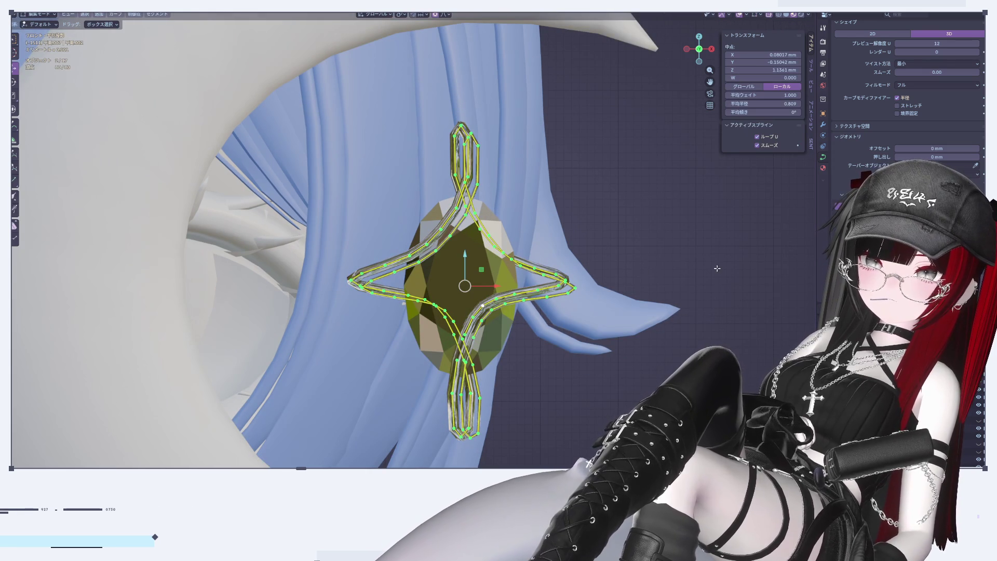
key("s")
key("x")
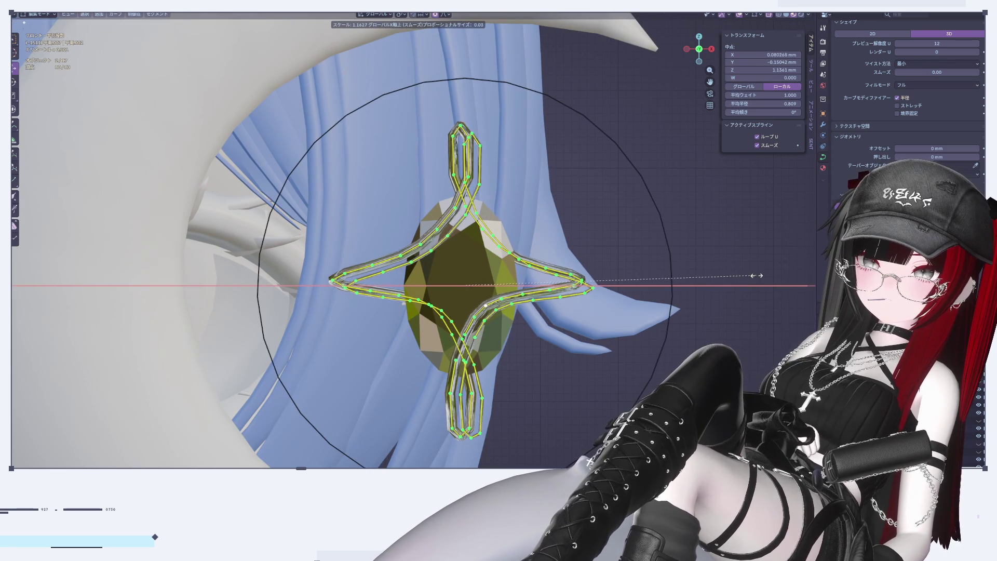
key("Escape")
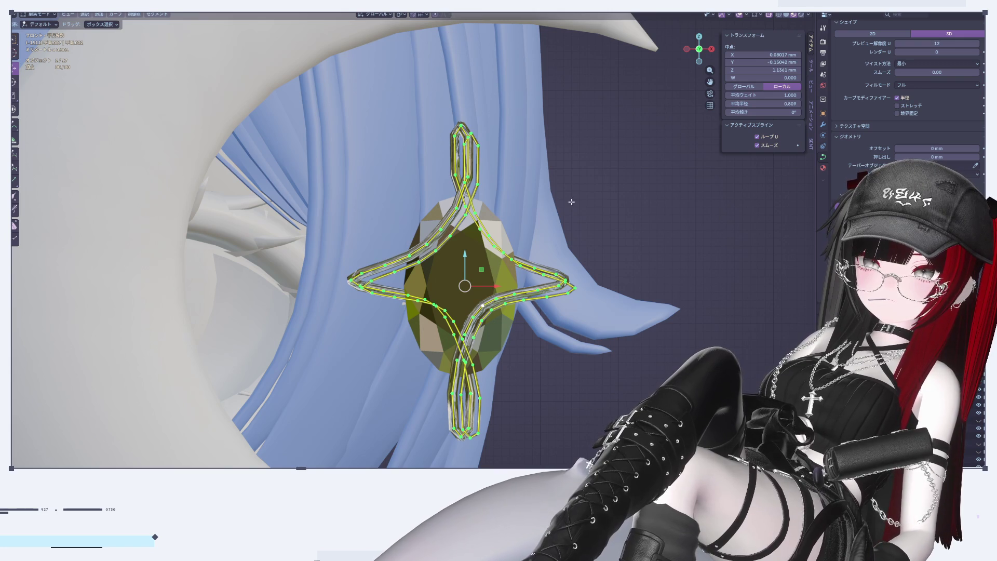
left_click(611, 254)
Widen the star's left and right tips about 1.17 along X with proportional editing
left_click_drag(343, 250, 377, 306)
left_click_drag(548, 266, 597, 328, "shift")
key("o")
key("s")
key("x")
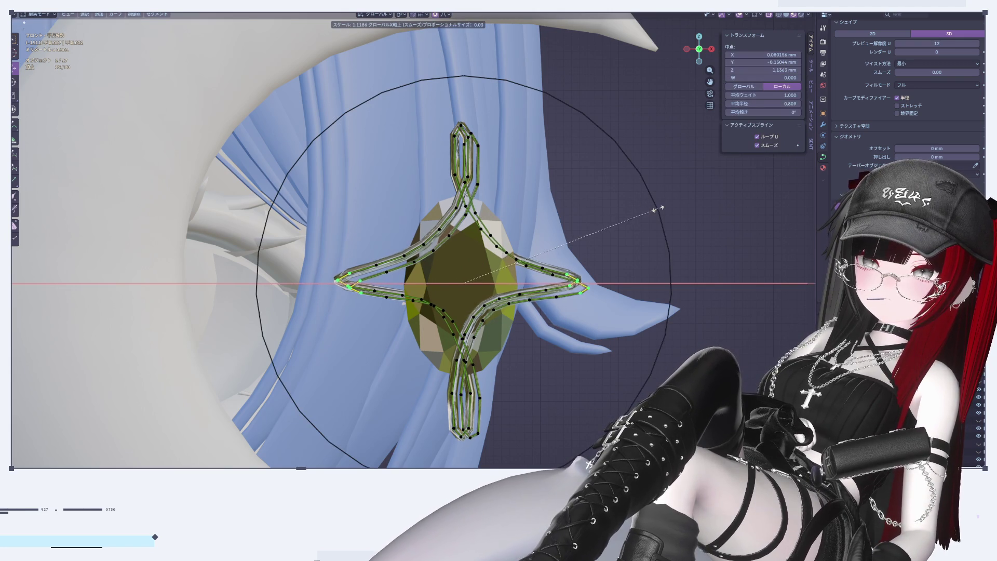
left_click(668, 209)
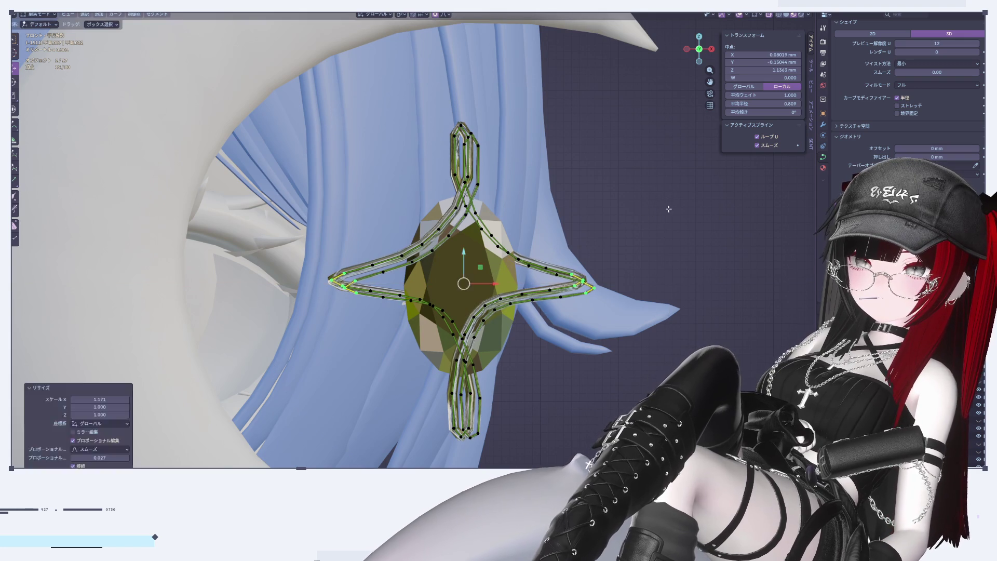
key("Tab")
scroll(635, 279, "down", 6)
scroll(642, 313, "up", 9)
mouse_move(560, 283)
middle_mouse_down("shift")
mouse_move(552, 267)
mouse_move(534, 281)
middle_mouse_up("shift")
Select the cage curve and enter edit mode with its points deselected
key("Tab")
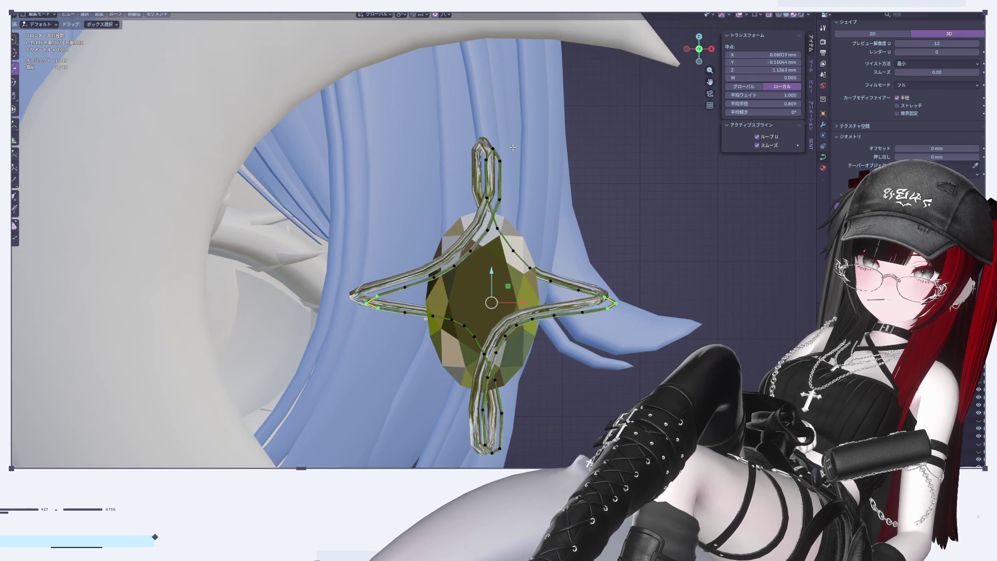
key("Tab")
left_click(499, 170)
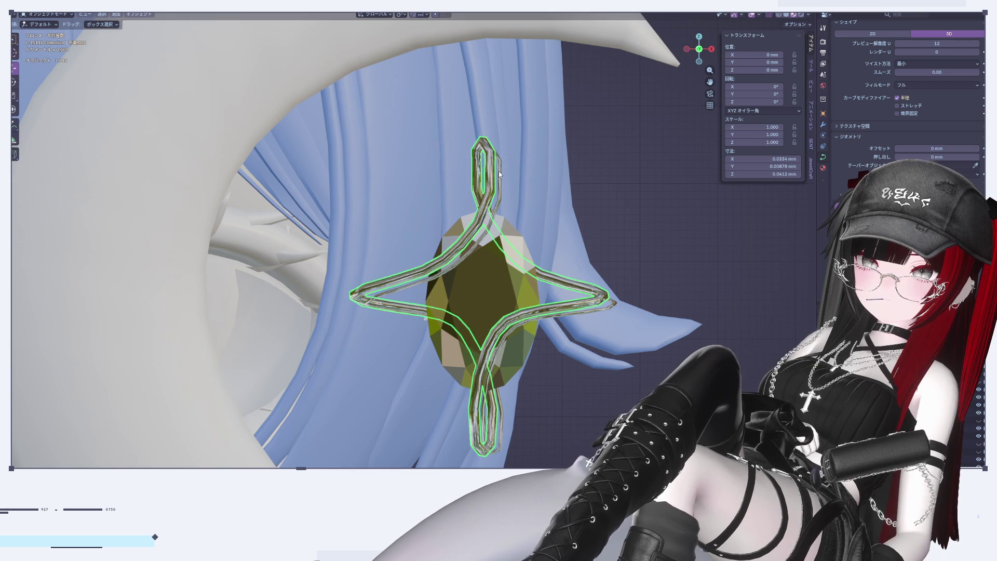
key("Tab")
left_click(555, 135)
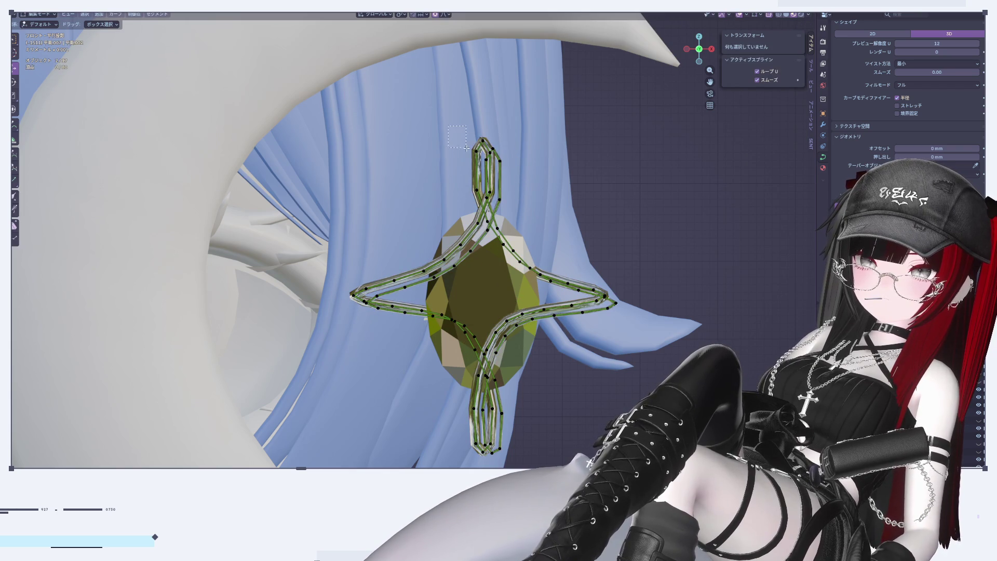
key("Tab")
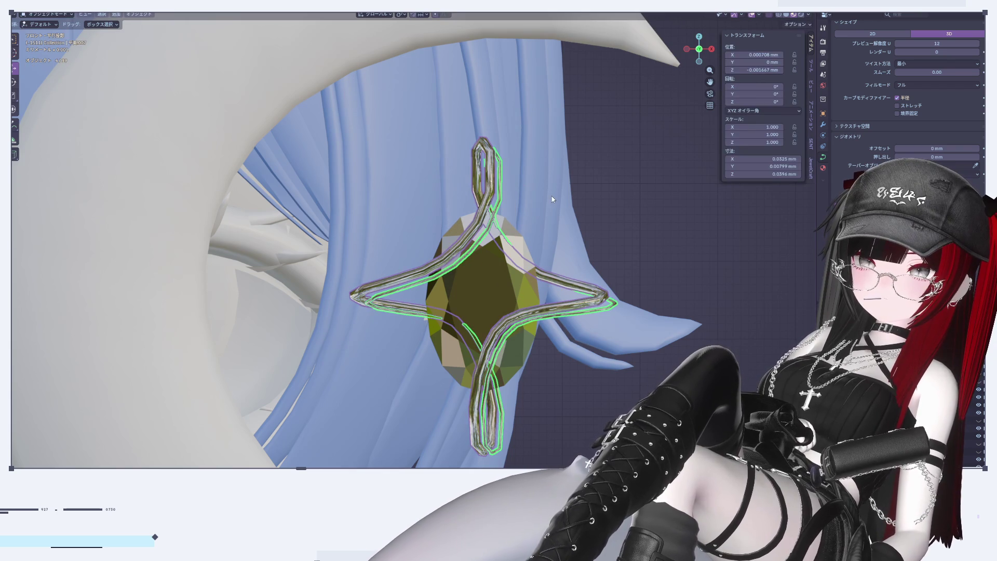
key("Tab")
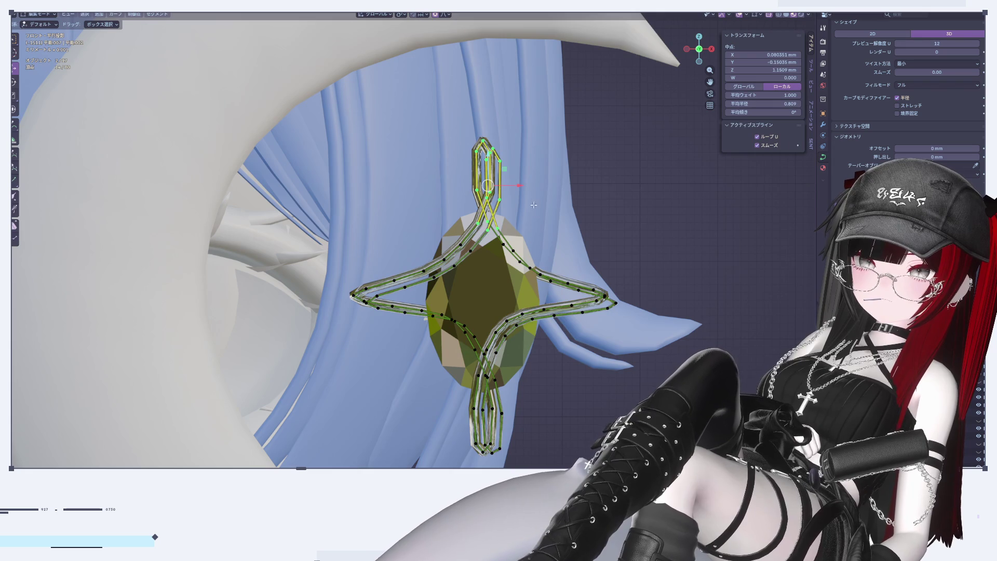
Shift the upper and lower strand points slightly along X with soft falloff
key("g")
key("x")
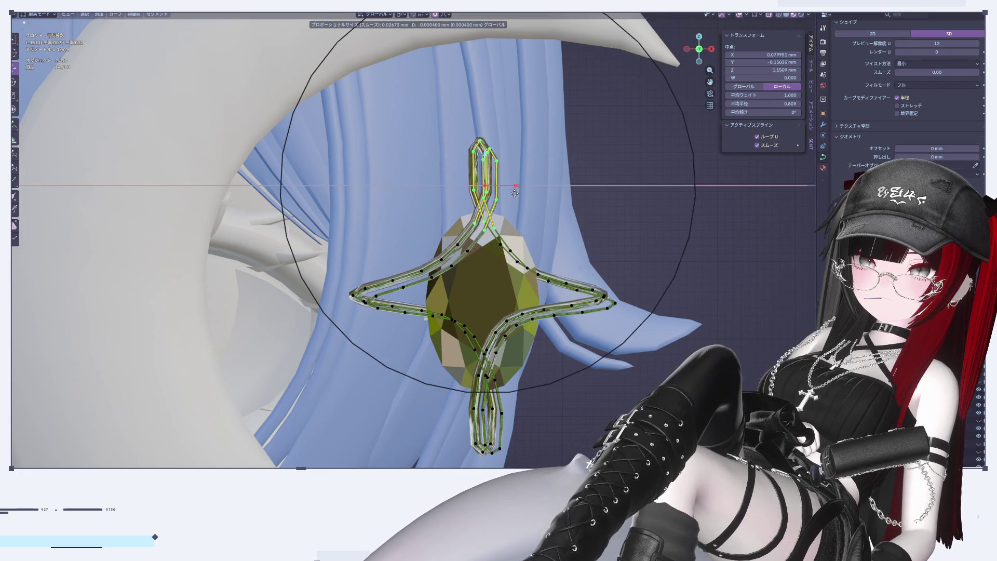
left_click(545, 300)
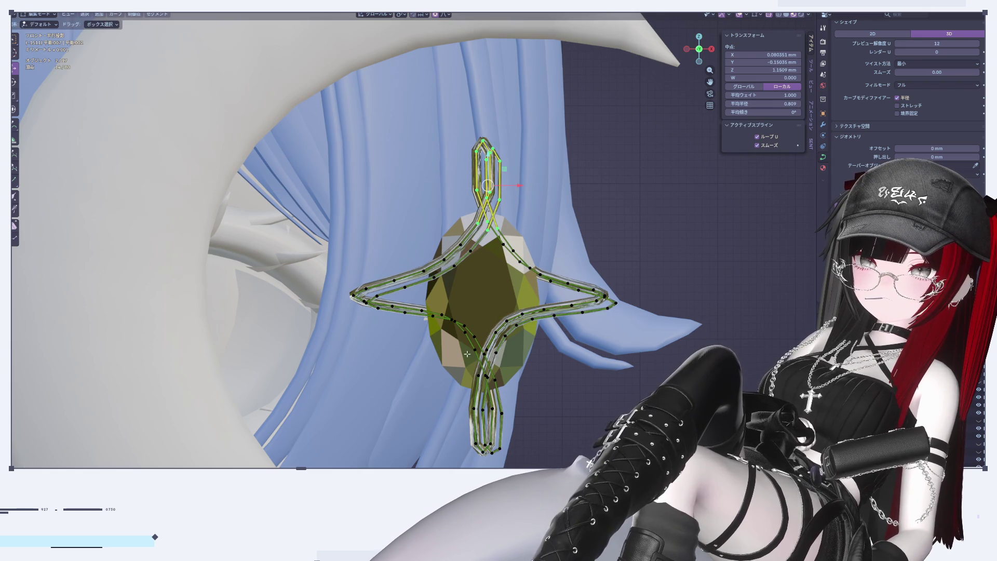
key("l")
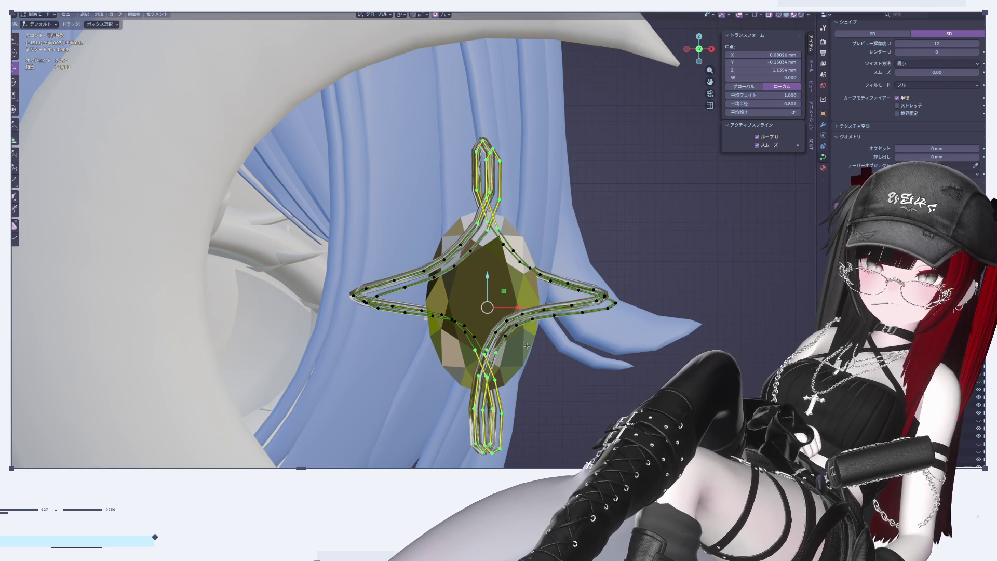
key("g")
key("x")
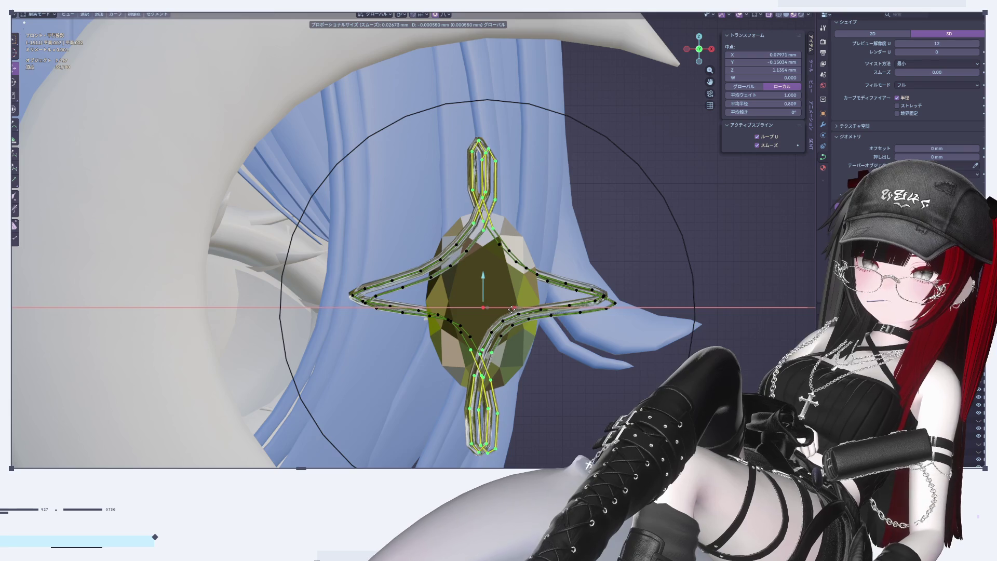
left_click(512, 309)
key("Tab")
scroll(672, 235, "down", 5)
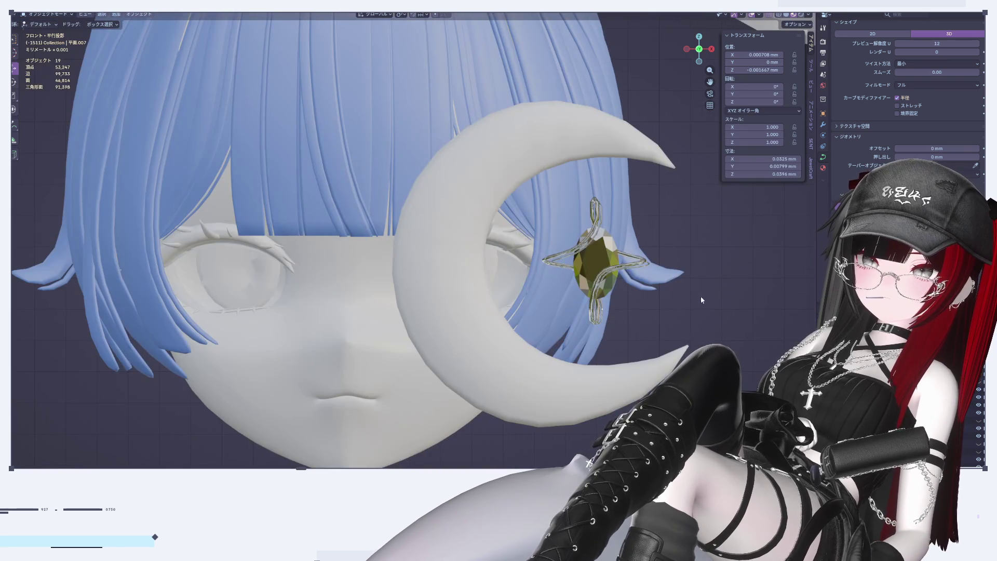
scroll(675, 301, "down", 5)
scroll(544, 289, "up", 10)
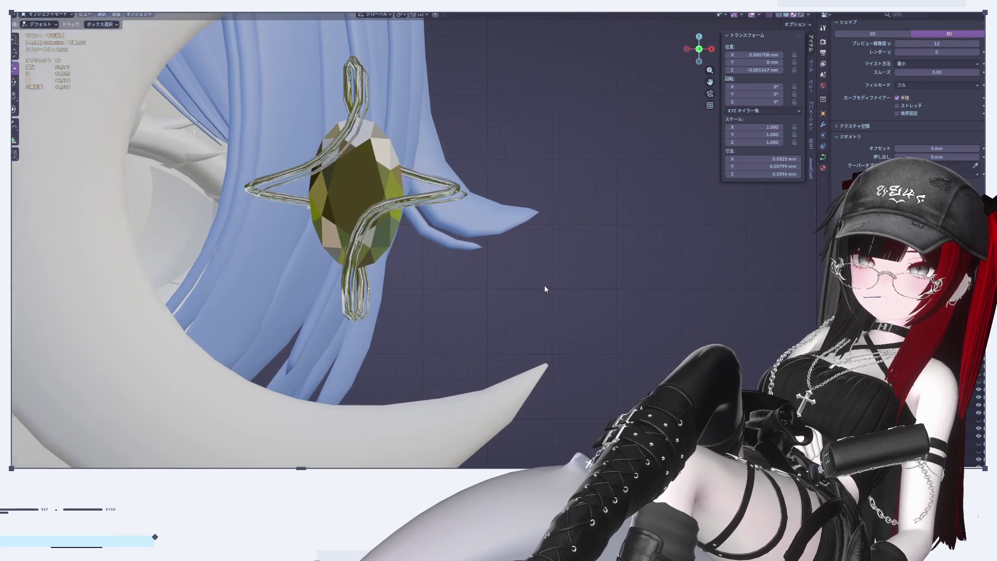
middle_click_drag(545, 289, 568, 336, "shift")
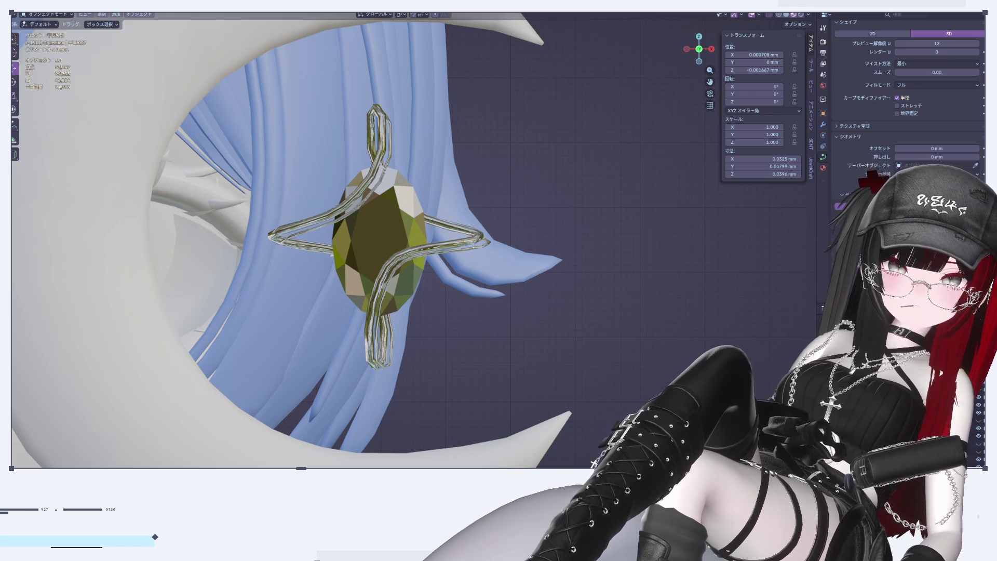
scroll(379, 238, "down", 5)
scroll(380, 239, "up", 6)
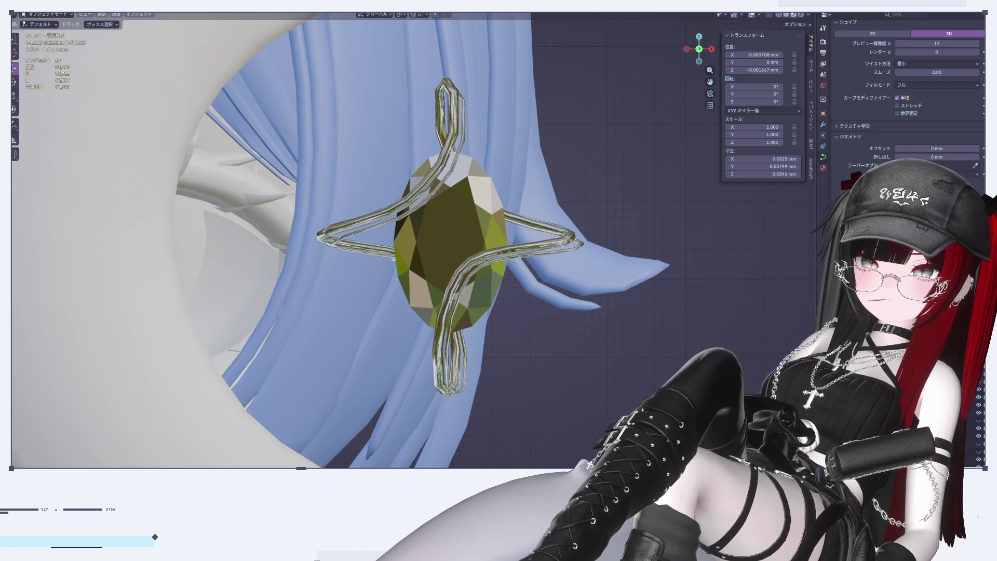
scroll(536, 232, "down", 5)
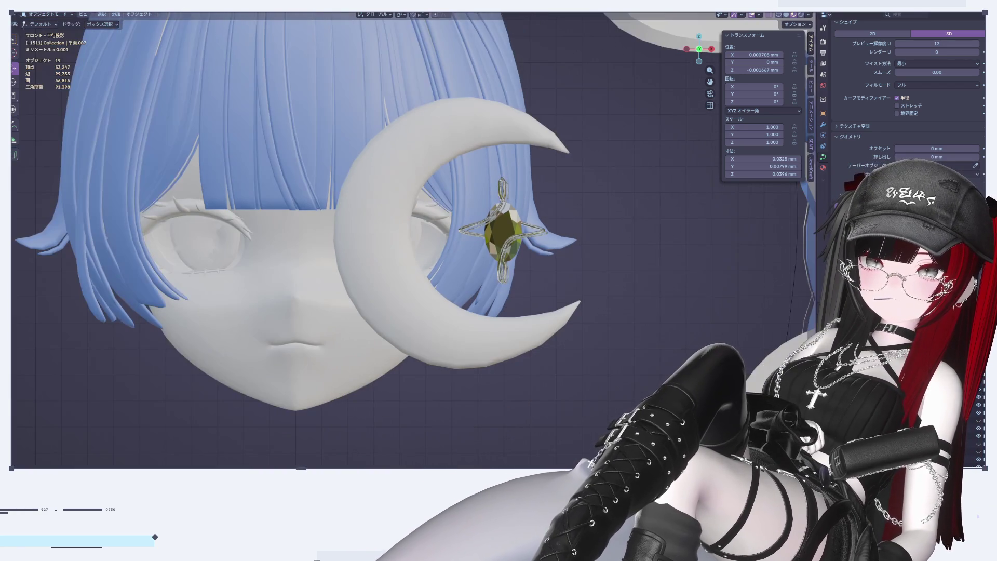
scroll(492, 198, "up", 3)
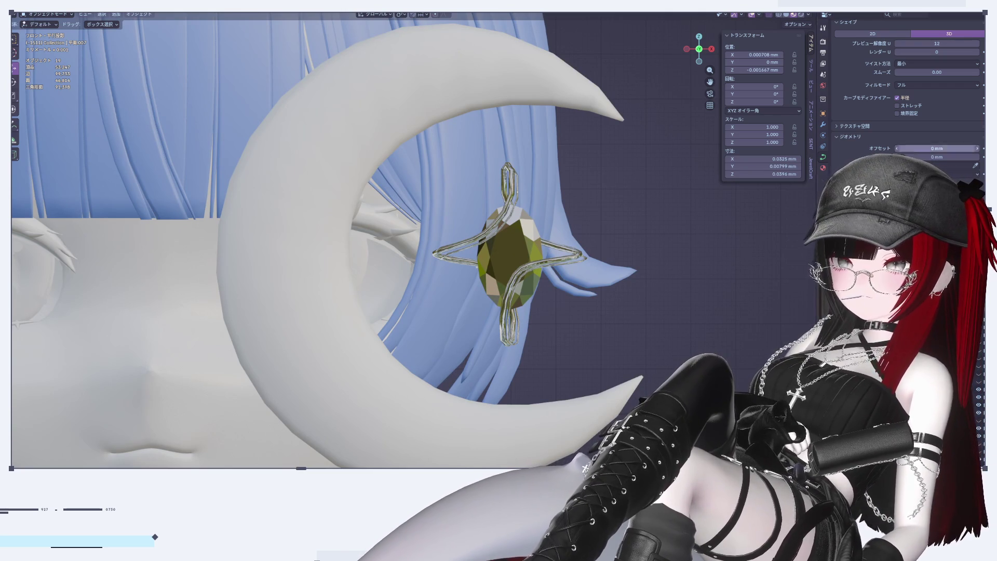
Use JewelCraft's Add Gem to insert a new Triangle-cut diamond gem
left_click(811, 68)
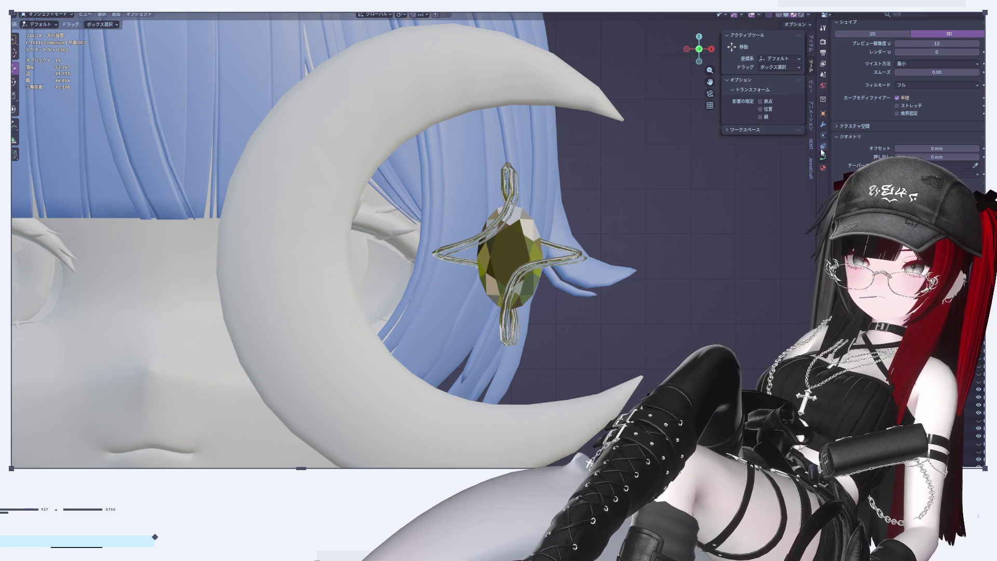
left_click(811, 168)
left_click(756, 49)
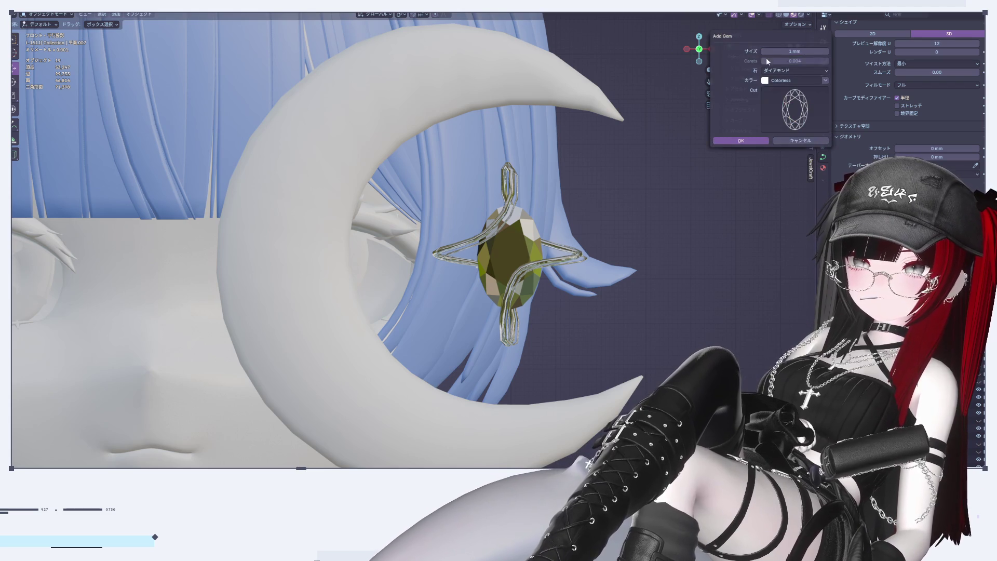
left_click(801, 108)
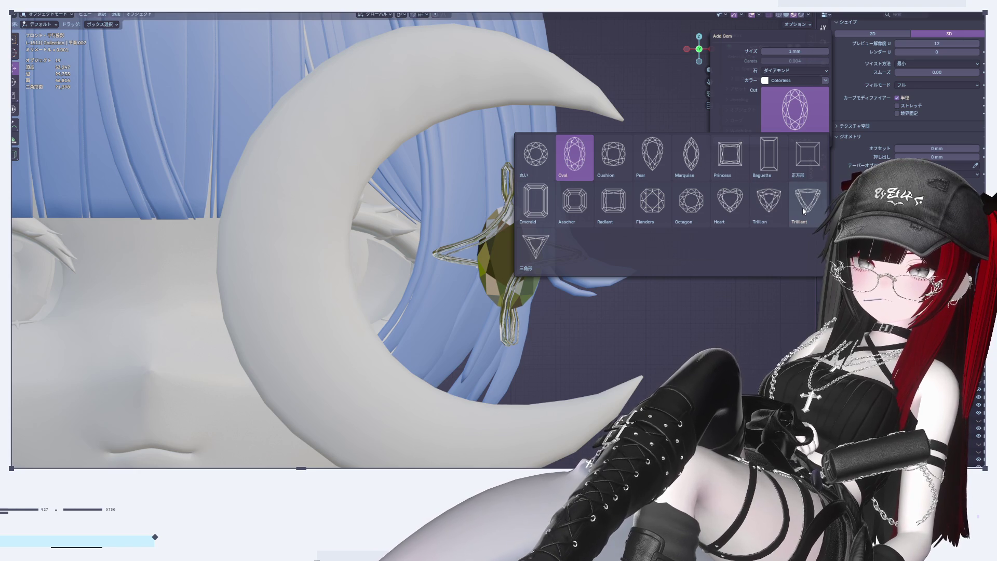
left_click(539, 255)
left_click(756, 143)
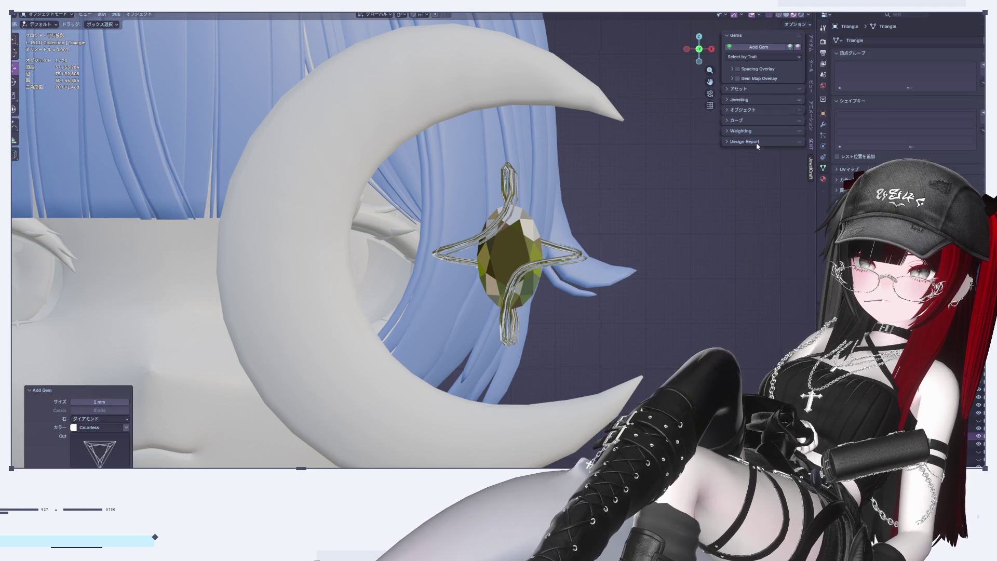
scroll(590, 279, "down", 5)
scroll(590, 278, "down", 5)
Rotate the triangle gem's mesh 90° about X in Edit Mode
key("KP_Decimal")
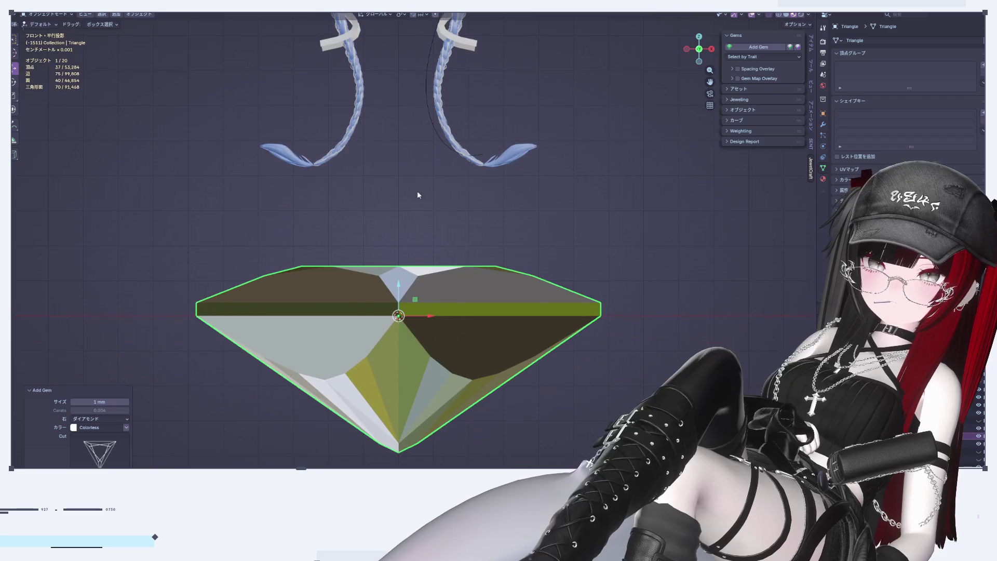
key("Tab")
mouse_move(450, 329)
middle_mouse_down()
mouse_move(431, 315)
mouse_move(416, 332)
mouse_move(405, 309)
mouse_move(396, 318)
mouse_move(452, 311)
middle_mouse_up()
type("r")
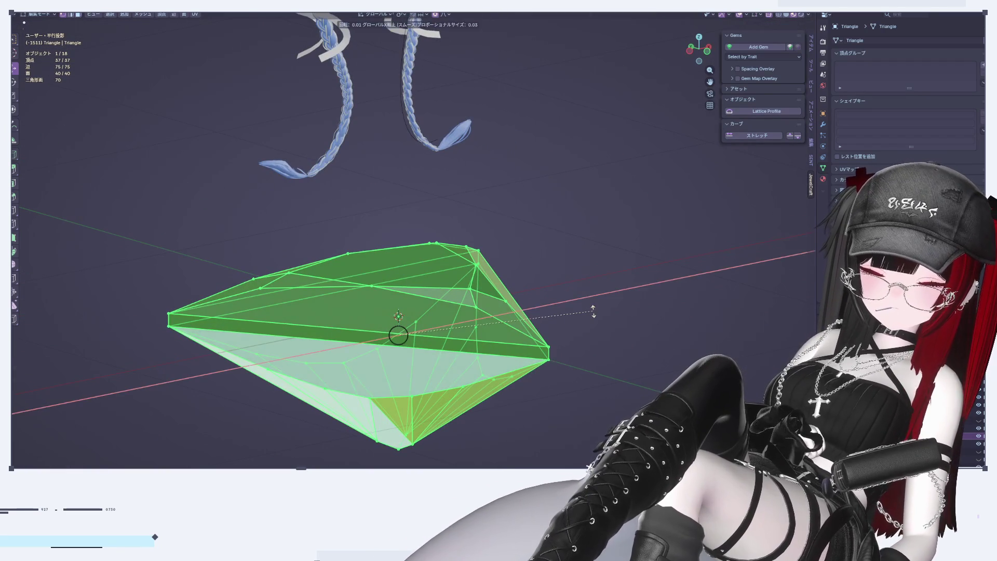
type("x90")
key("Return")
In Left view, box-select the gem's left half and delete its vertices
scroll(592, 312, "down", 4)
scroll(649, 169, "up", 5)
mouse_move(467, 249)
middle_mouse_down()
mouse_move(447, 260)
mouse_move(468, 280)
mouse_move(483, 270)
middle_mouse_up()
left_click(692, 57)
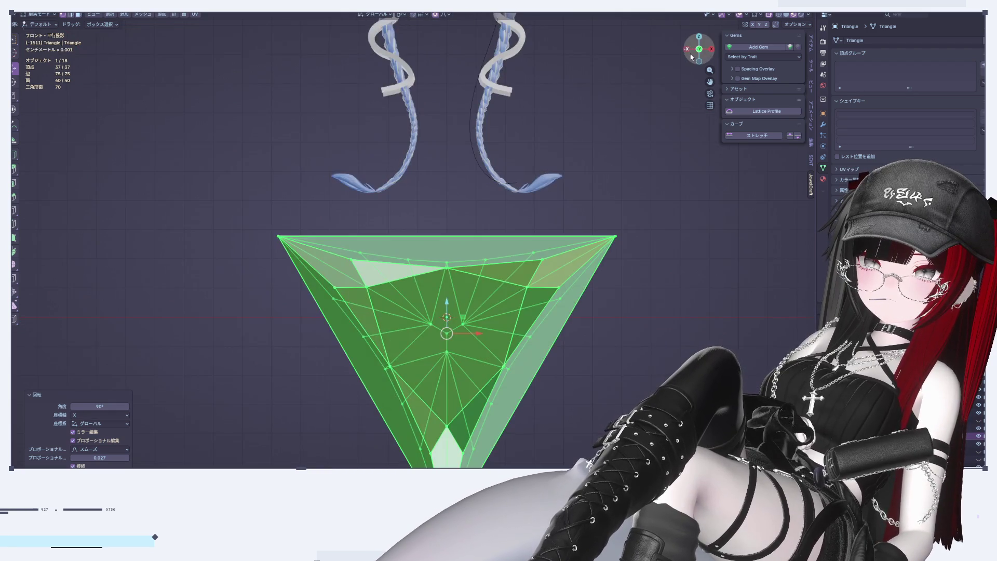
left_click(688, 49)
mouse_move(329, 94)
left_mouse_down()
mouse_move(434, 301)
mouse_move(498, 466)
left_mouse_up()
key("x")
left_click(619, 293)
mouse_move(619, 293)
middle_mouse_down()
mouse_move(532, 298)
mouse_move(586, 305)
middle_mouse_up()
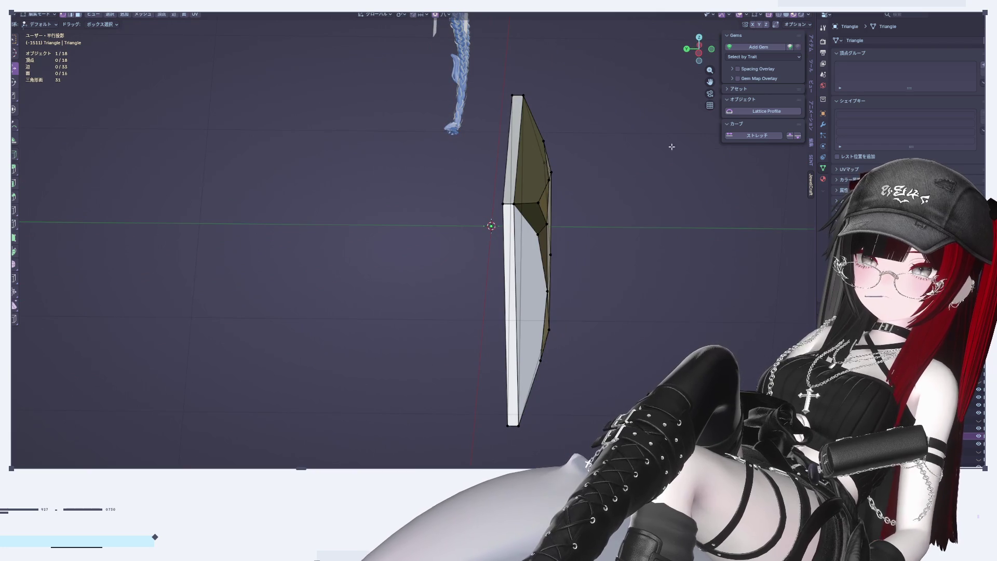
key("Tab")
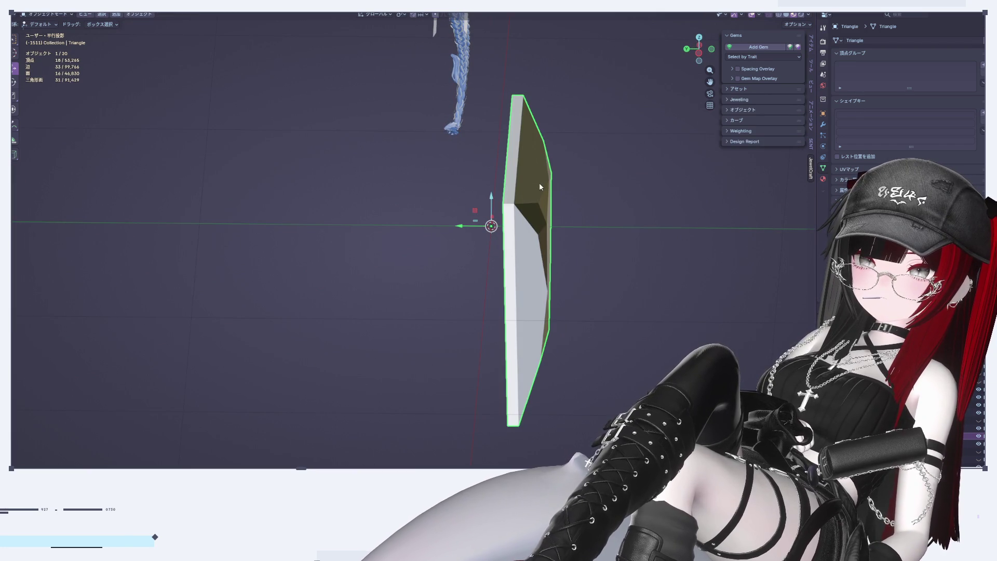
Add a Mirror modifier to the half gem, mirroring across the Y axis
left_click(822, 127)
left_click(865, 40)
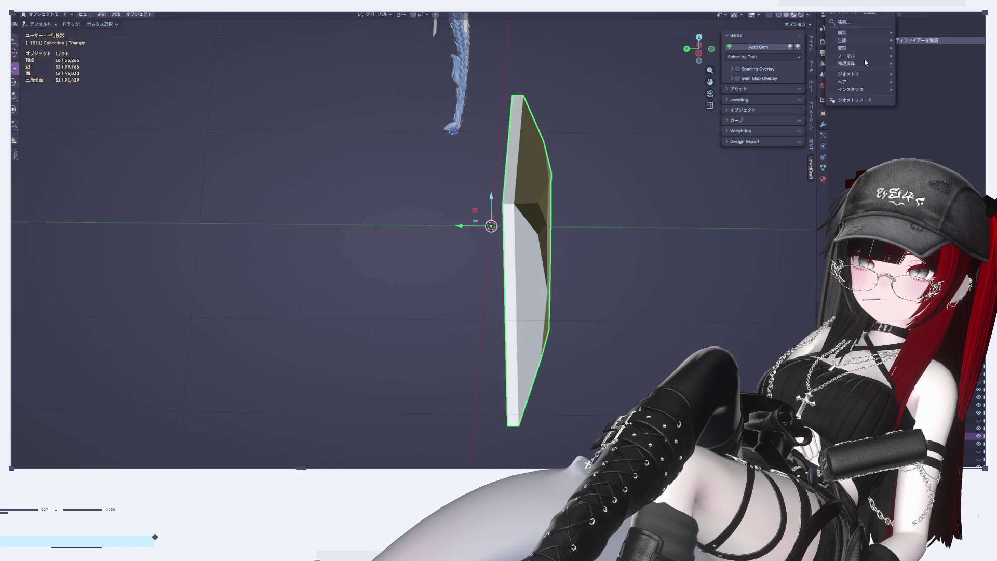
mouse_move(851, 46)
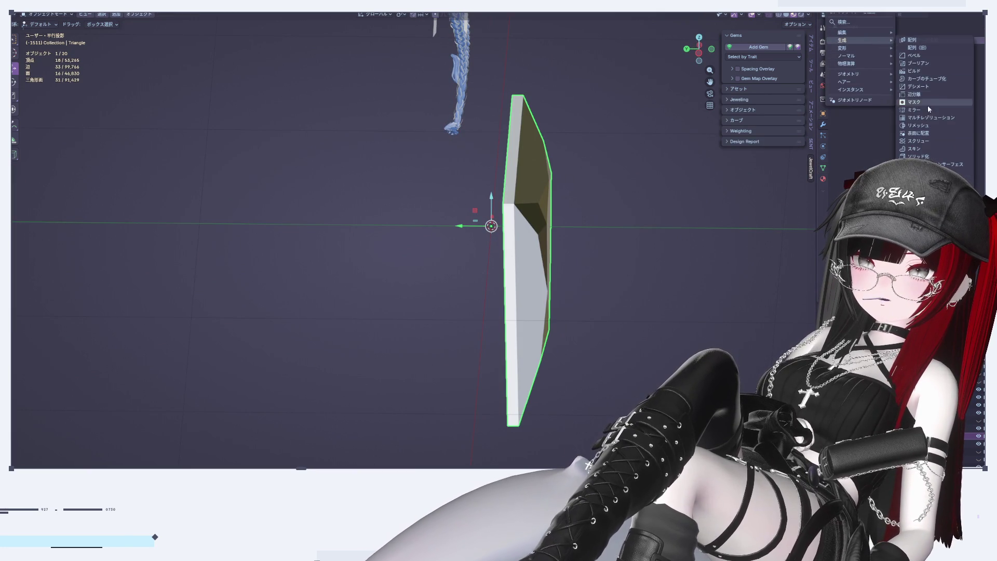
left_click(930, 101)
left_click(936, 65)
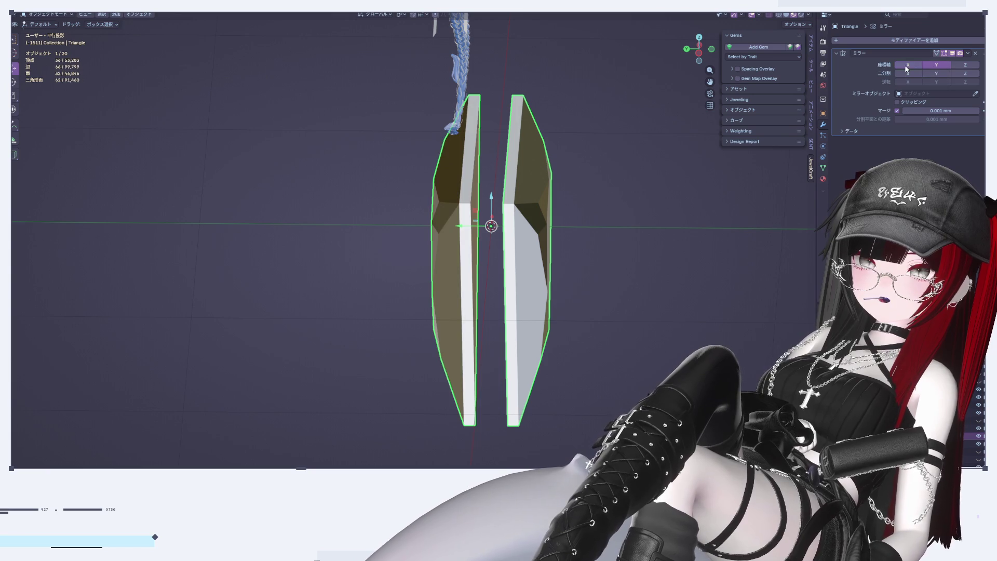
Push the inner edge to the mirror line and enable clipping so the halves stay joined
key("Tab")
left_click(512, 160, "alt")
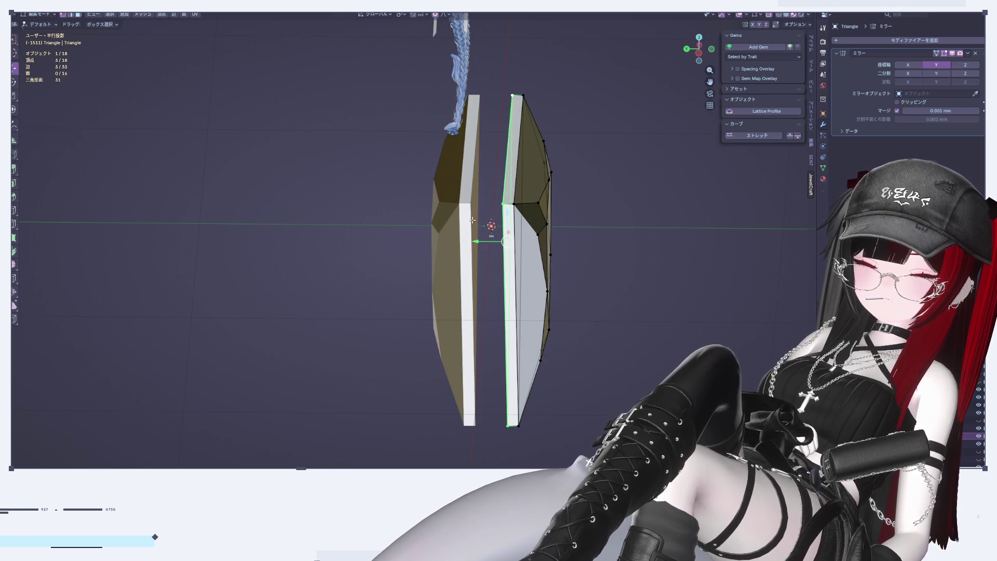
mouse_move(476, 244)
left_mouse_down()
mouse_move(514, 244)
mouse_move(475, 243)
left_mouse_up()
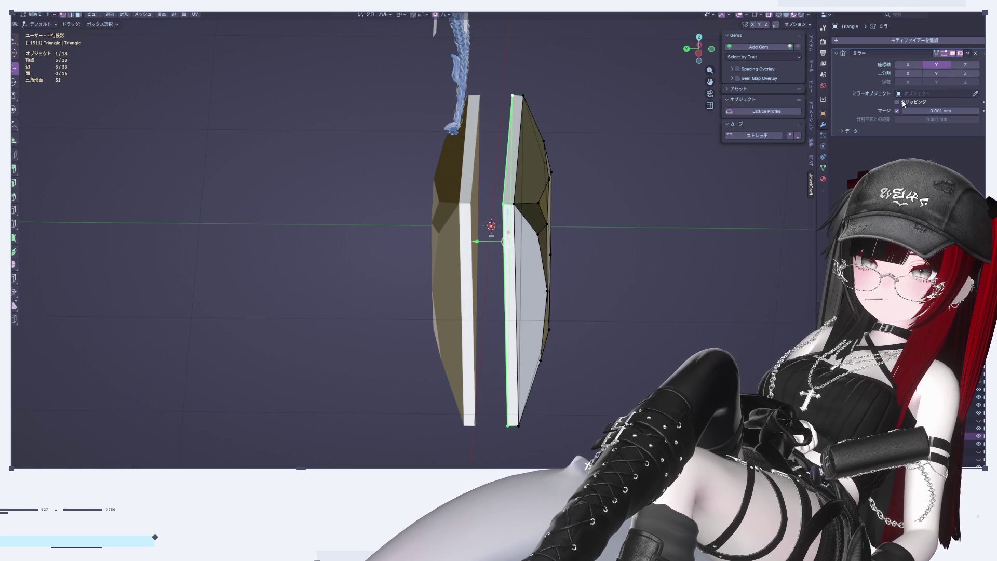
left_click(651, 230)
mouse_move(651, 230)
middle_mouse_down()
mouse_move(492, 229)
mouse_move(679, 282)
mouse_move(544, 275)
middle_mouse_up()
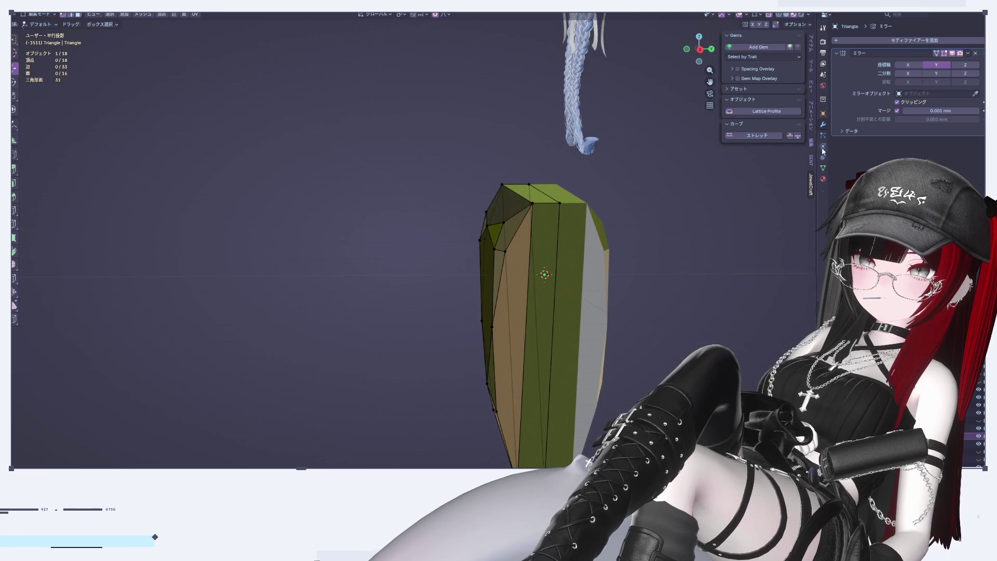
Apply the Mirror modifier in Object Mode to make the whole gem real mesh
left_click(968, 54)
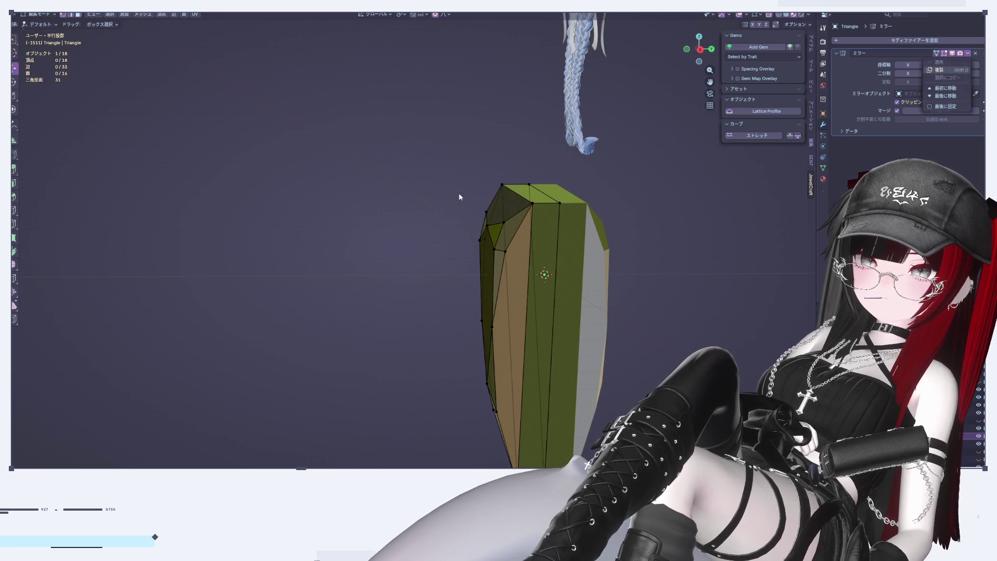
key("Tab")
left_click(967, 54)
left_click(944, 64)
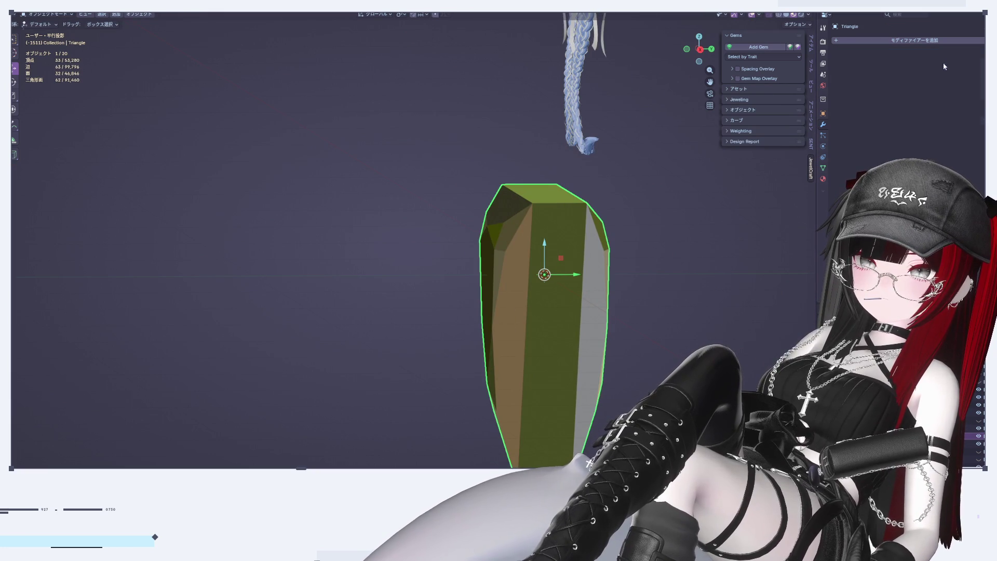
right_click(597, 233)
Dissolve the gem's lengthwise centre edge loop, leaving 30 vertices, and view it from the front
mouse_move(571, 116)
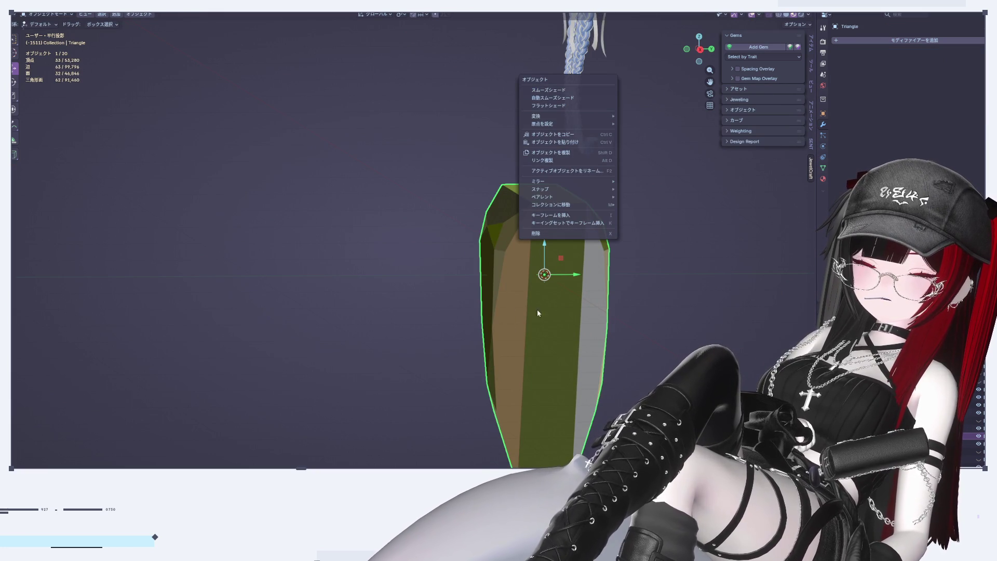
key("Tab")
left_click(559, 244, "alt")
key("x")
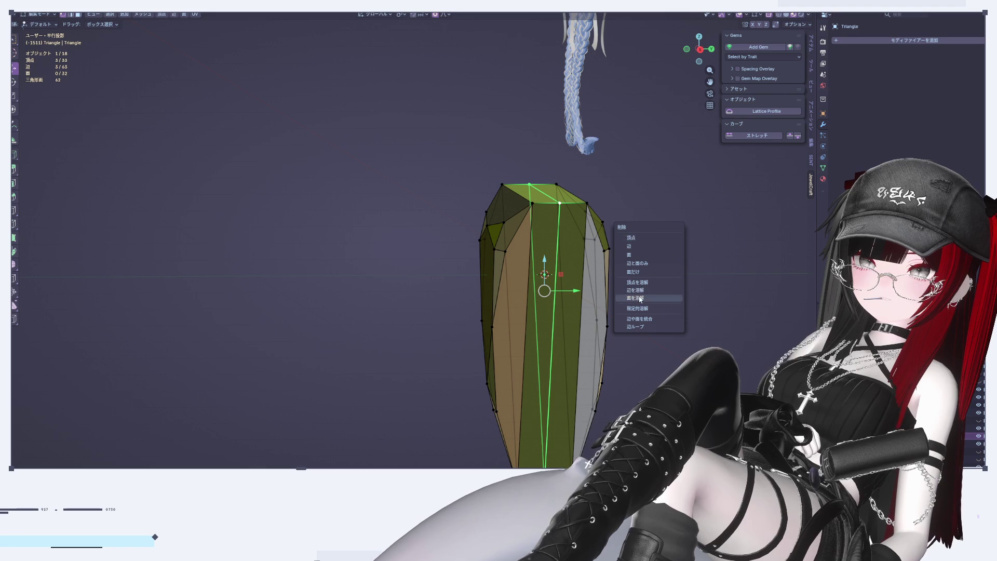
left_click(641, 291)
mouse_move(659, 276)
middle_mouse_down()
mouse_move(612, 313)
mouse_move(785, 71)
middle_mouse_up()
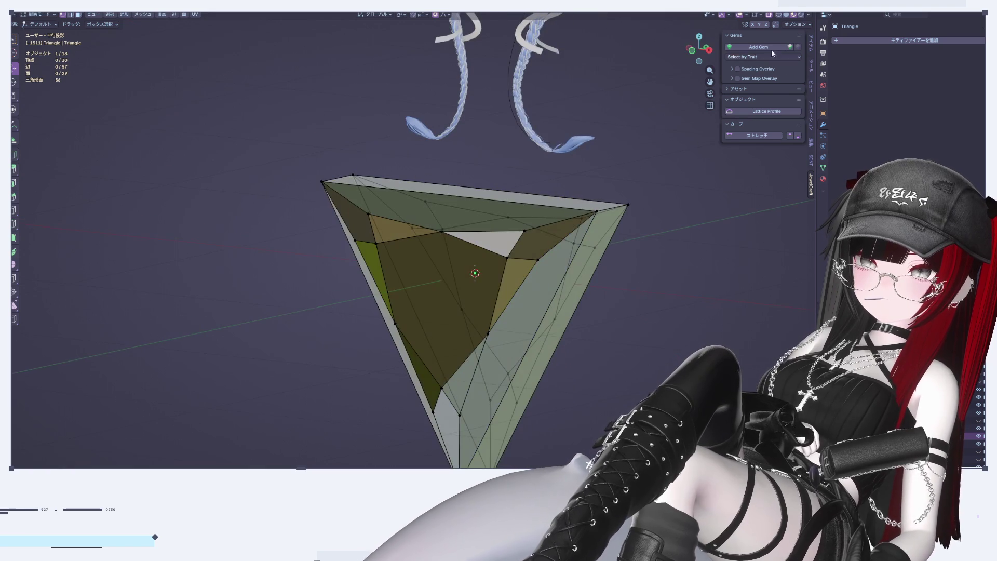
left_click(706, 52)
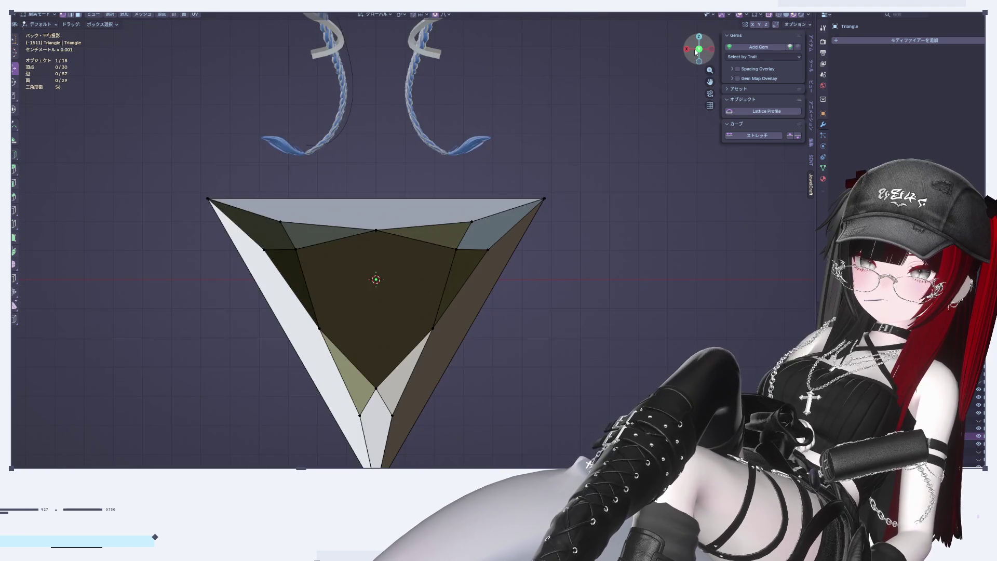
left_click(696, 52)
Scale the whole triangle down to 0.253 and raise it up to the head
key("a")
key("s")
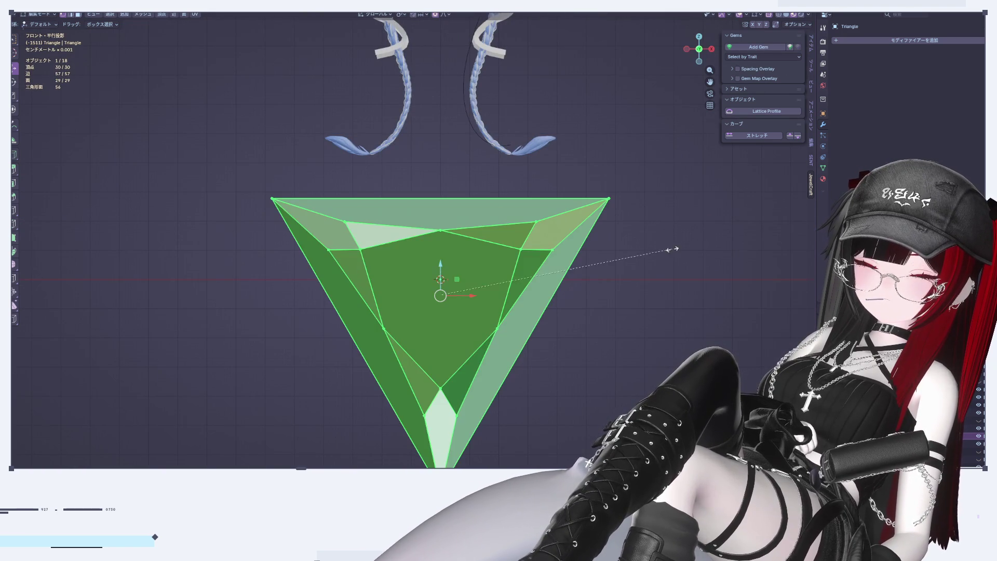
left_click(493, 270)
middle_click_drag(431, 276, 444, 434, "shift")
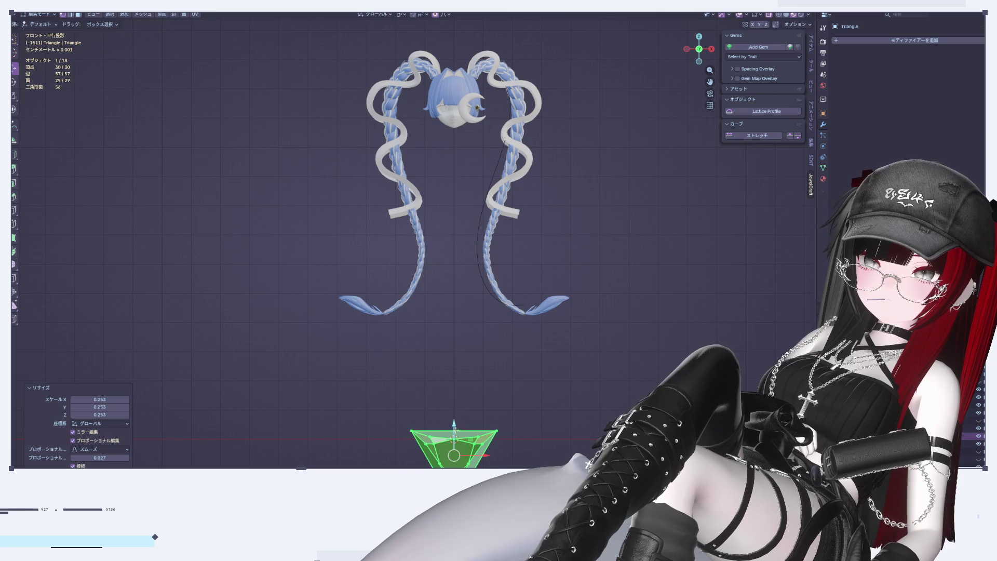
left_click_drag(455, 435, 456, 122)
scroll(499, 111, "up", 10)
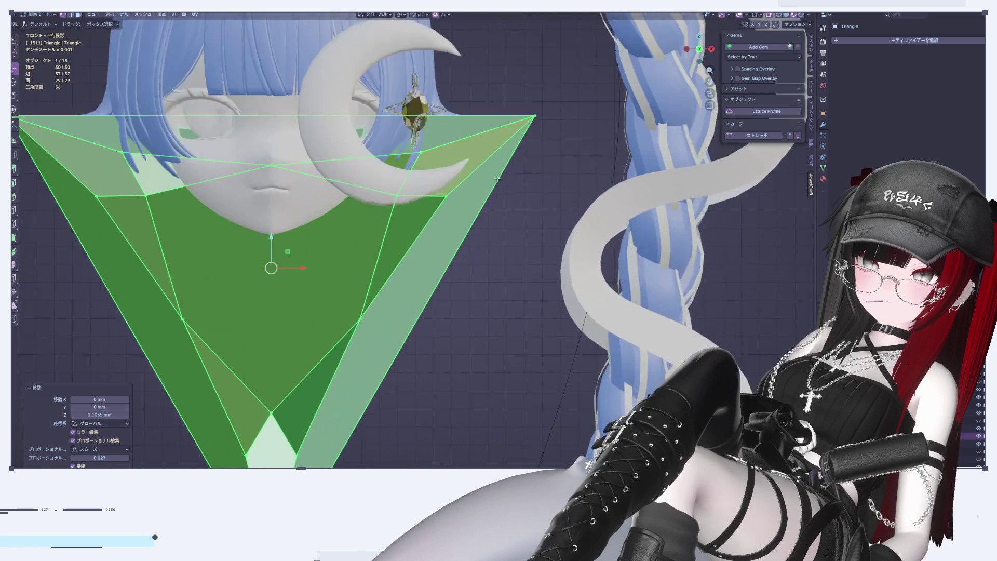
scroll(508, 211, "down", 3)
Shrink the triangle to 0.120, raise it higher and slide it along X beside the gem
key("s")
left_click(426, 379)
scroll(408, 370, "up", 3)
left_click_drag(377, 321, 379, 51)
scroll(391, 286, "up", 2)
key("g")
key("x")
left_click(550, 257)
scroll(519, 291, "up", 4)
Shrink the triangle to 0.177 and move it to the gem's depth and up-right beside it
key("s")
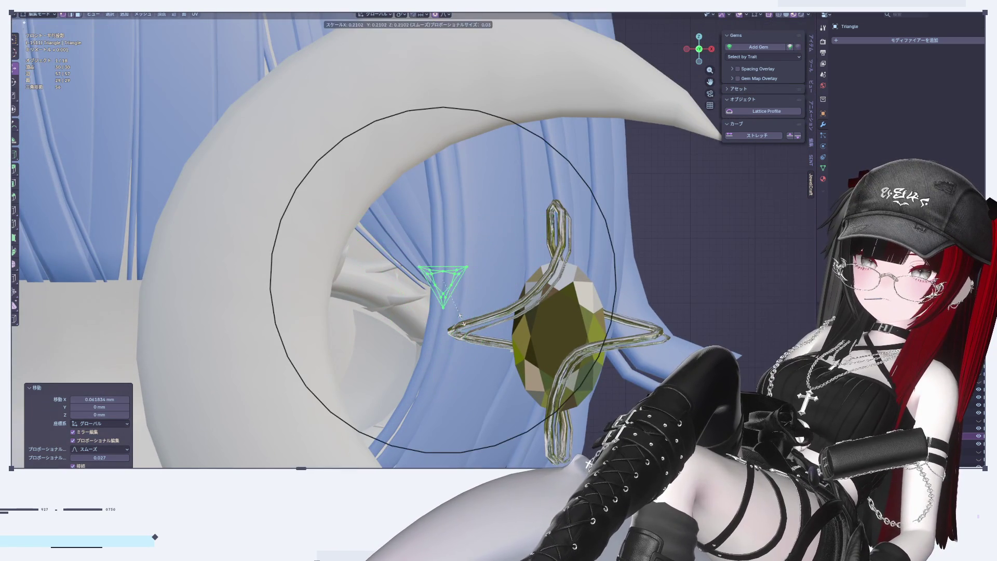
left_click(452, 315)
left_click(712, 49)
scroll(735, 219, "up", 4)
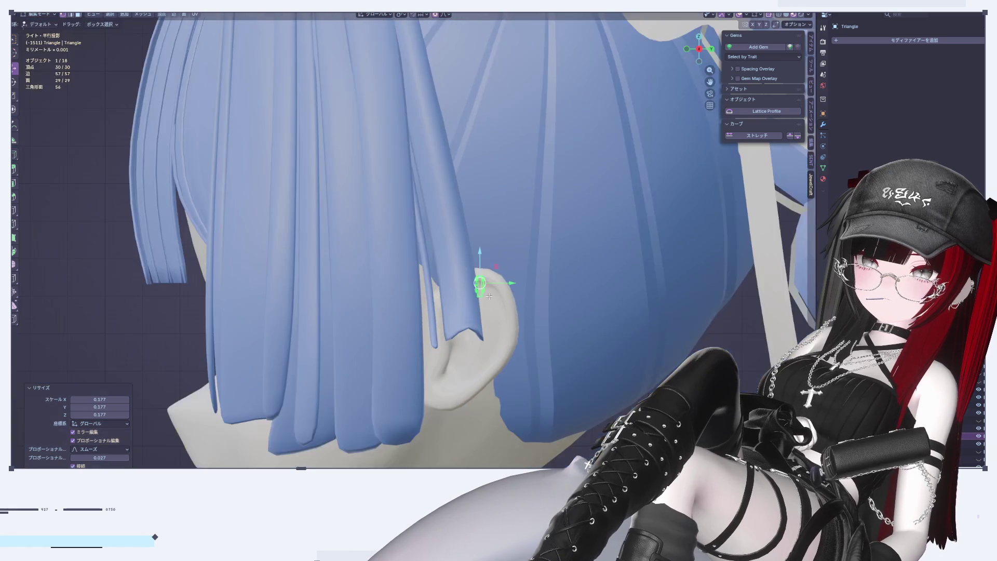
left_click_drag(668, 223, 413, 230)
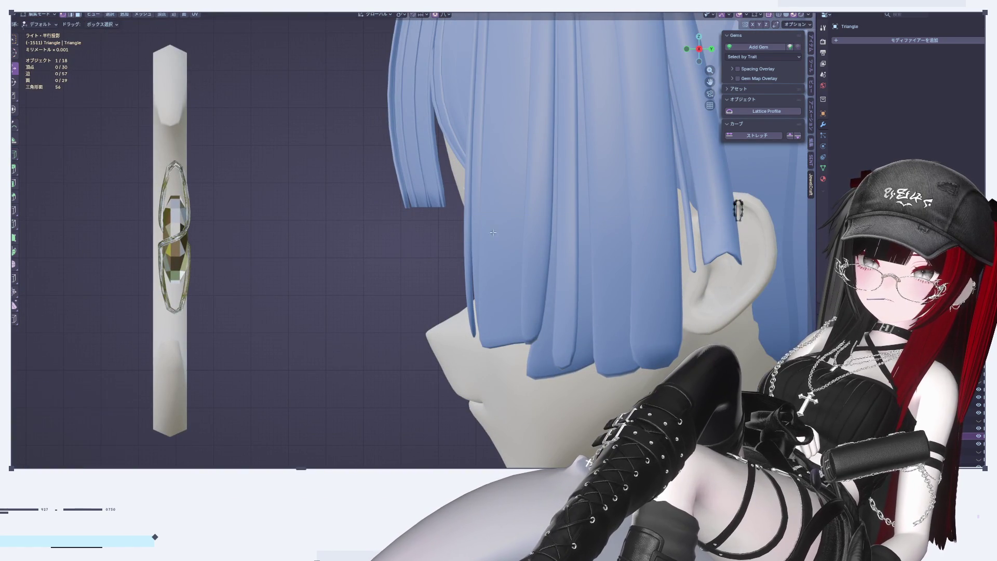
left_click_drag(766, 204, 194, 207)
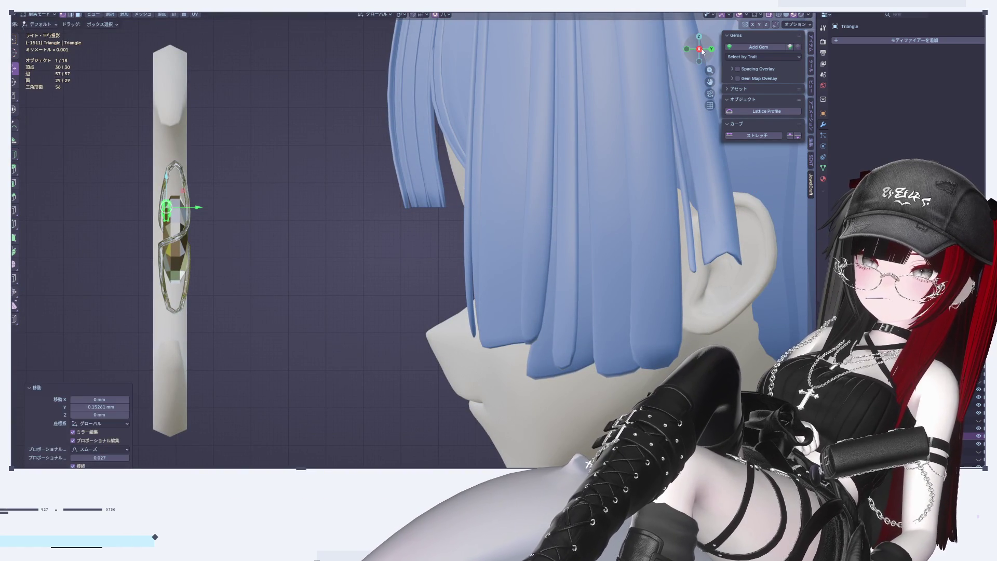
left_click(685, 50)
scroll(383, 224, "up", 5)
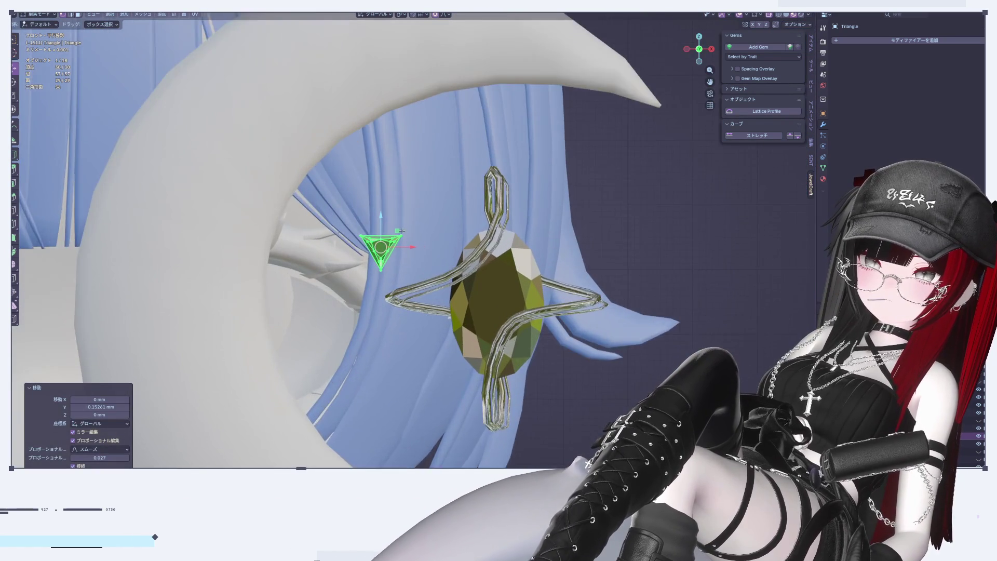
mouse_move(382, 225)
left_mouse_down()
mouse_move(383, 197)
mouse_move(479, 227)
left_mouse_up()
Tilt the triangle with a rotation and check it in Object Mode
key("r")
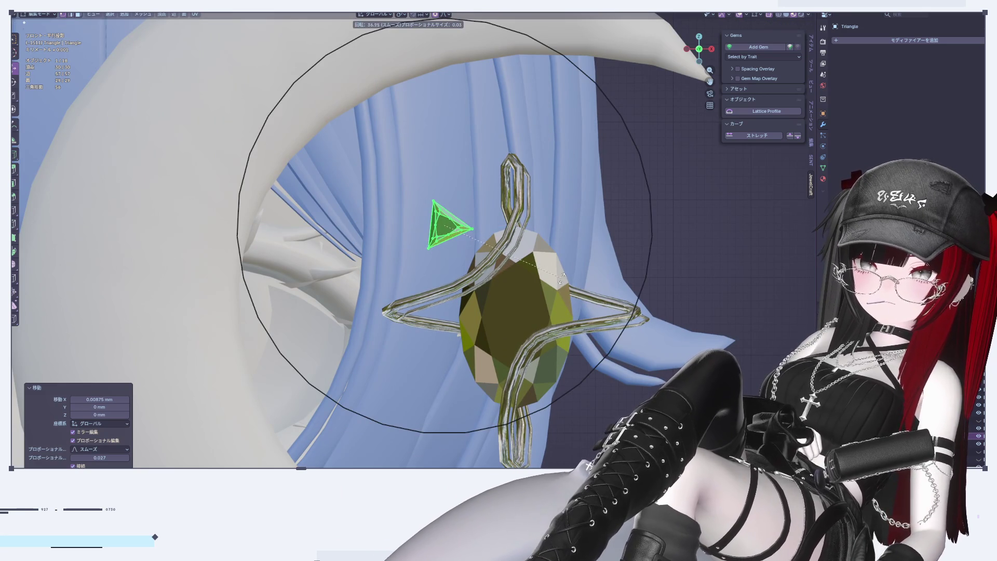
left_click(562, 276)
key("Tab")
scroll(643, 276, "down", 4)
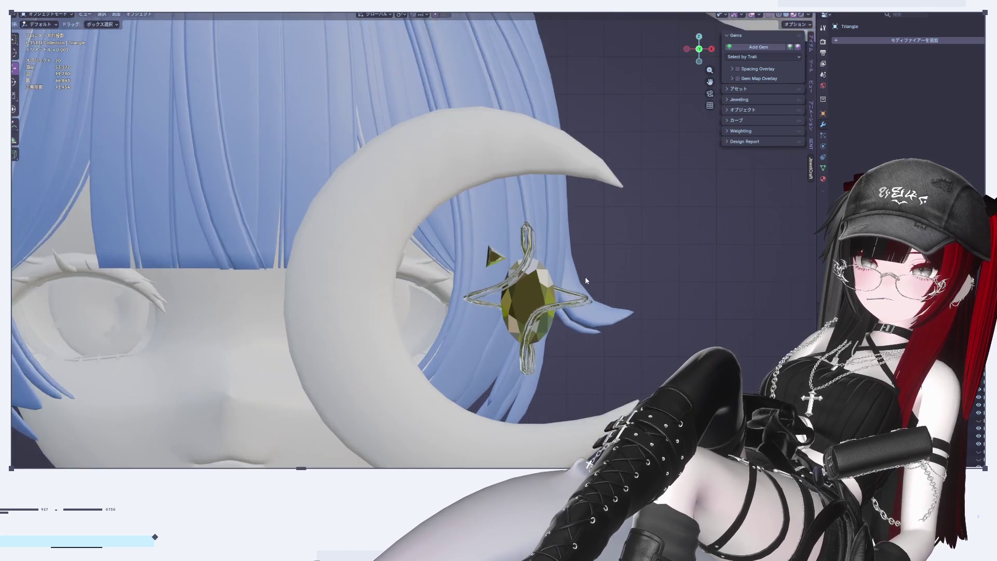
scroll(587, 280, "up", 3)
Shrink the triangle to 0.706 and shift it slightly left
key("Tab")
scroll(531, 284, "up", 3)
key("s")
left_click(395, 204)
left_click_drag(395, 204, 361, 208)
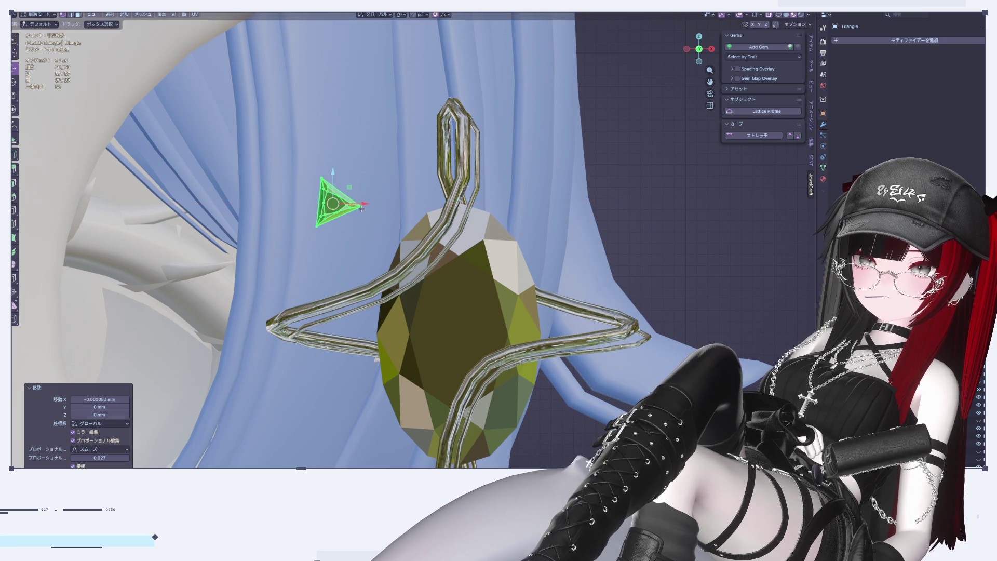
key("Tab")
scroll(553, 265, "down", 6)
scroll(616, 294, "up", 5)
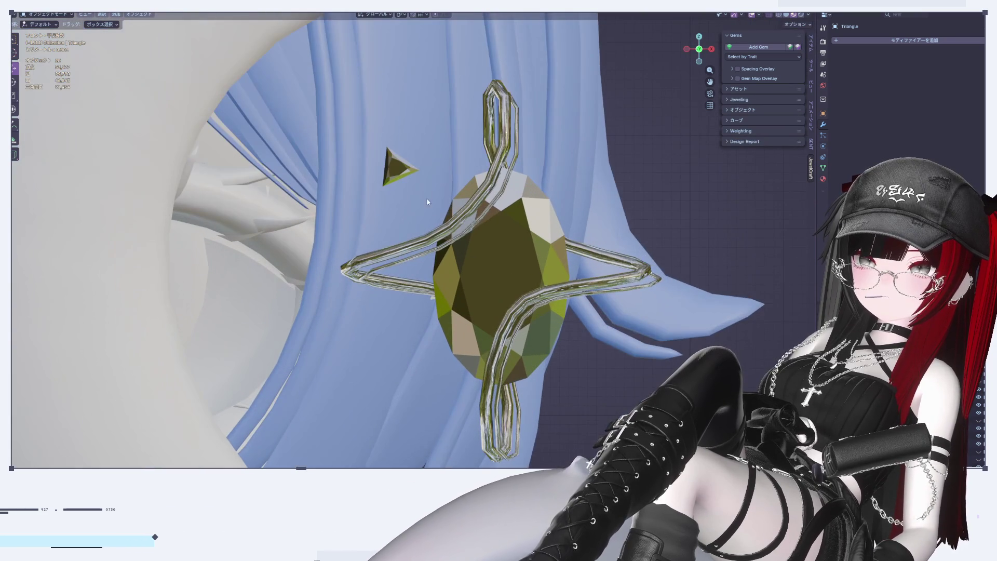
key("Tab")
scroll(423, 189, "up", 1)
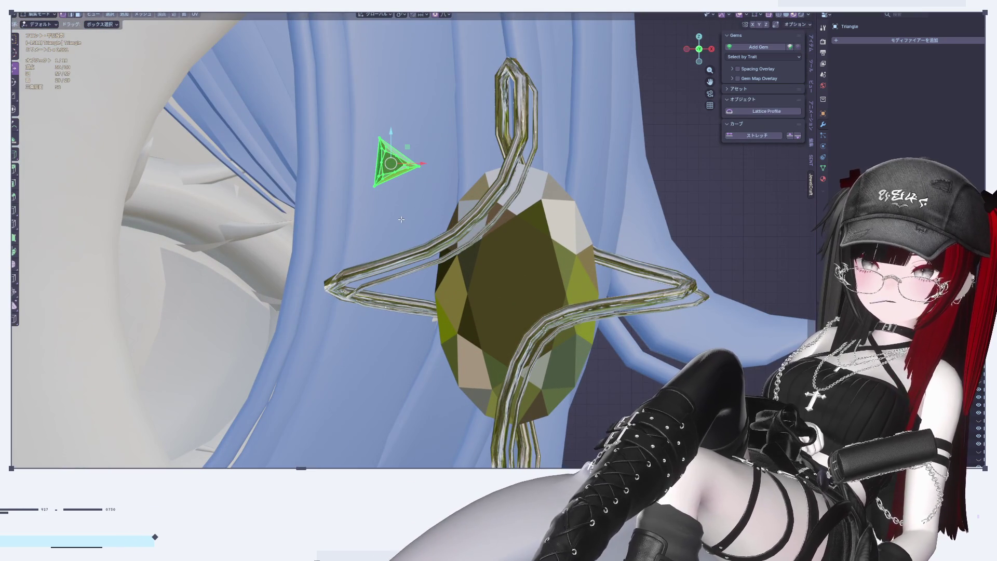
key("Tab")
Duplicate the triangle below the first, scale the copy to 0.694 and rotate it
left_click(380, 167)
key("Tab")
key("shift+d")
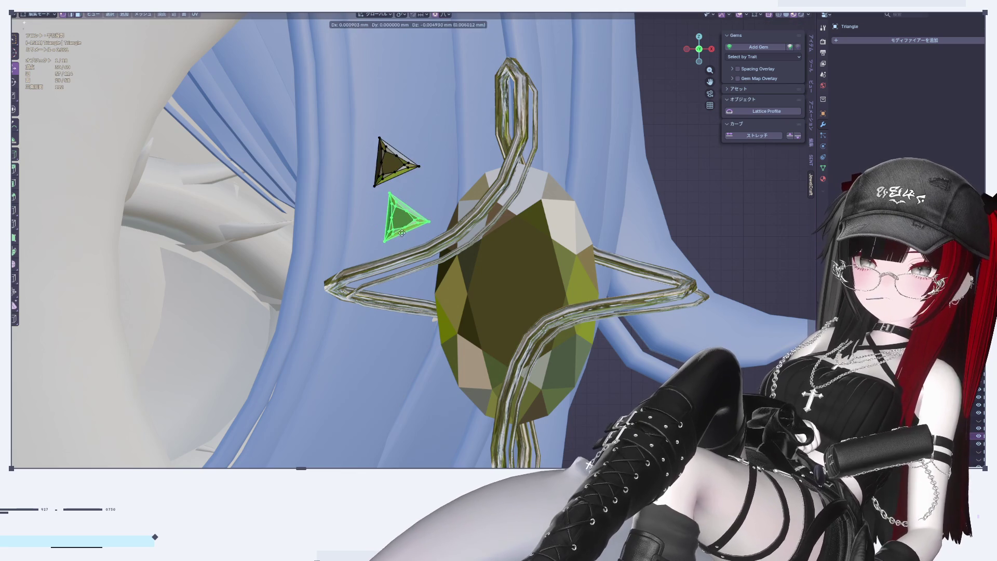
left_click(402, 236)
key("s")
left_click(457, 260)
key("r")
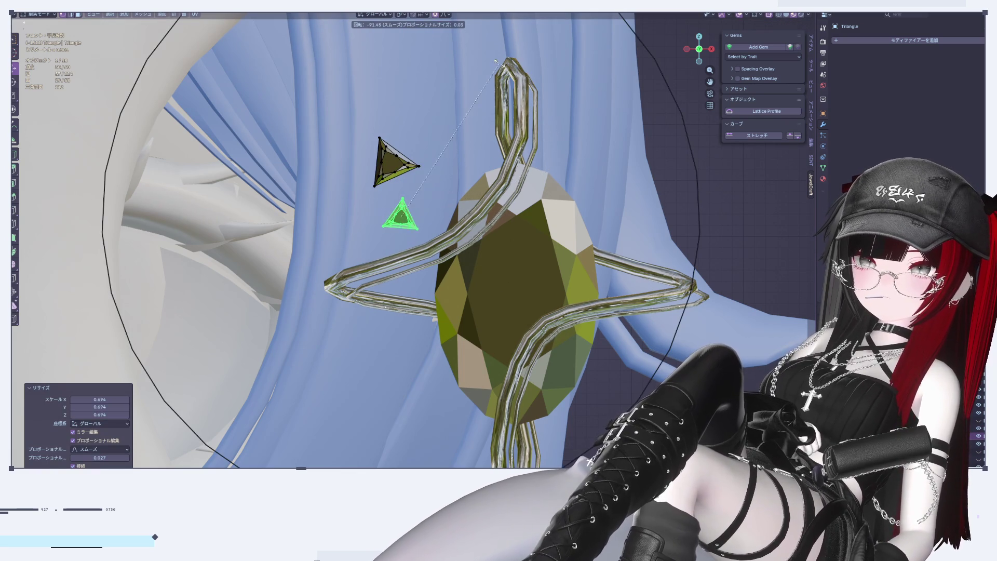
left_click(488, 53)
Move the upper triangle up and right along X and rotate it by -80.3°
scroll(441, 125, "down", 5)
scroll(441, 125, "up", 6)
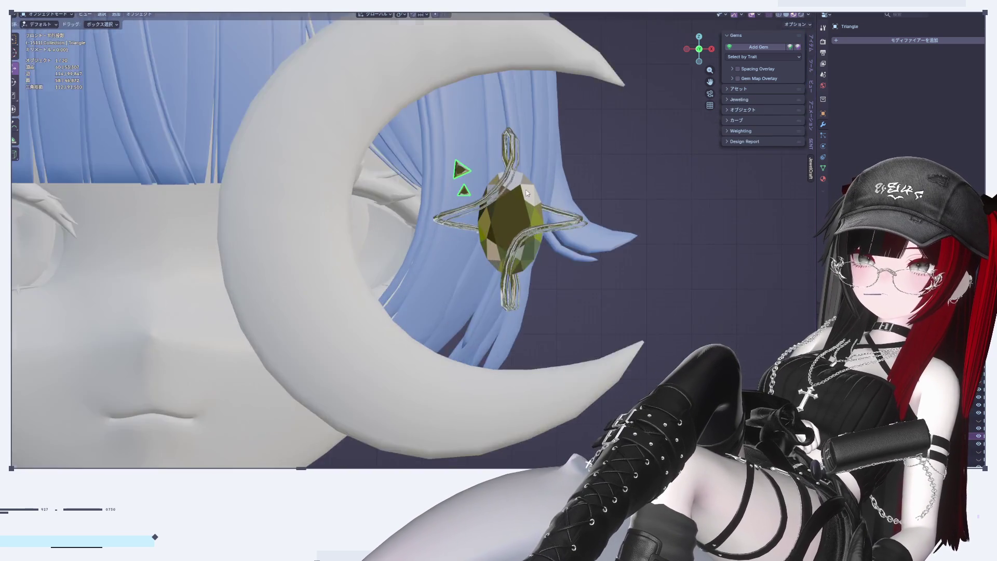
middle_click_drag(441, 124, 488, 194, "shift")
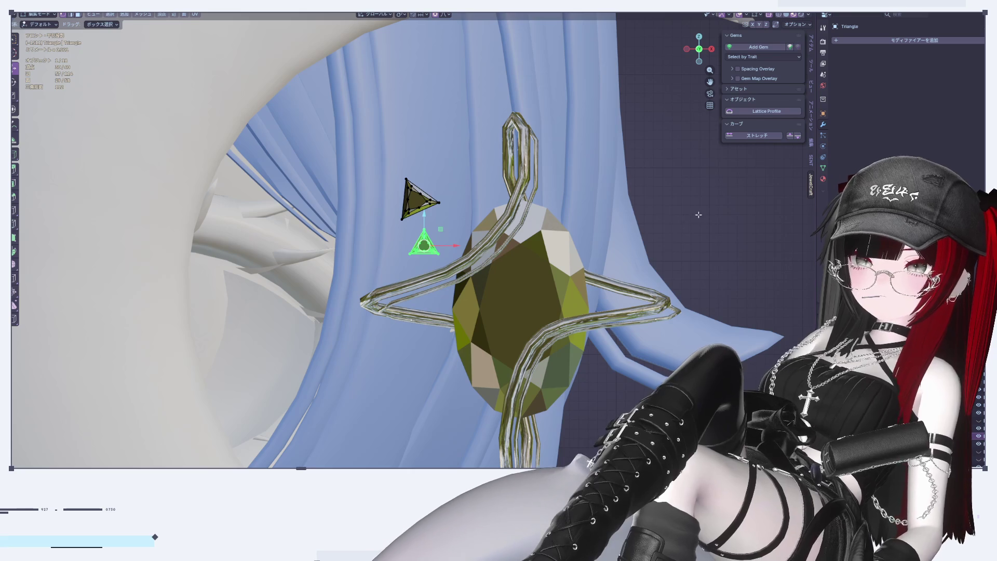
key("l")
key("g")
key("x")
left_click(487, 207)
key("r")
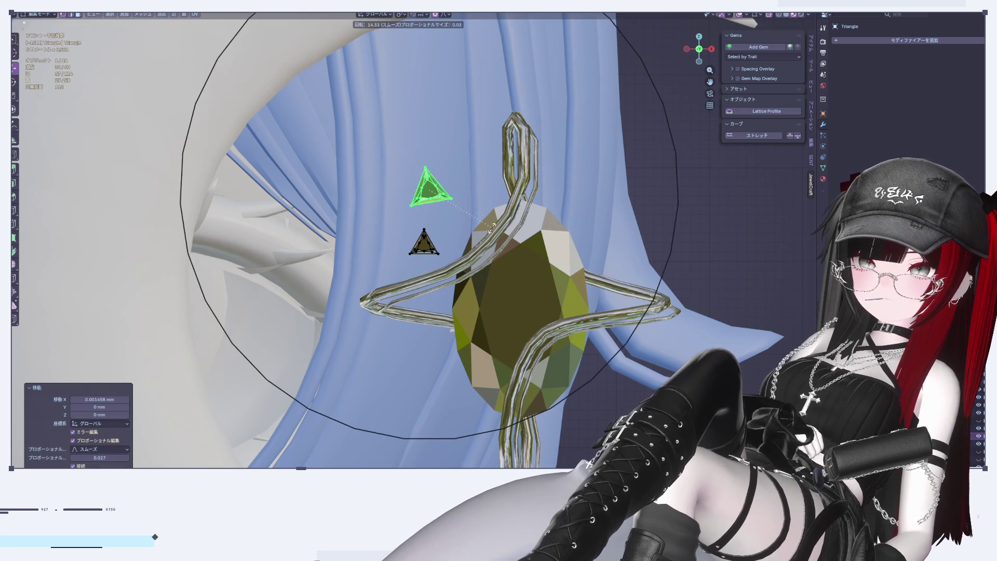
left_click(455, 139)
key("g")
key("Return")
key("Tab")
key("Tab")
Nudge the lower triangle up along Z and check both accents together
key("alt+a")
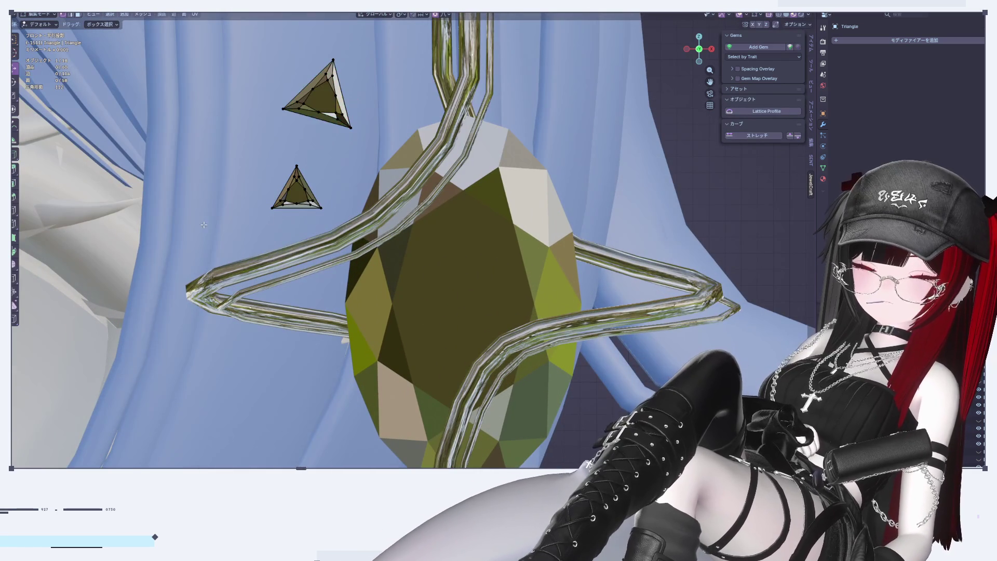
key("l")
key("g")
key("z")
key("Return")
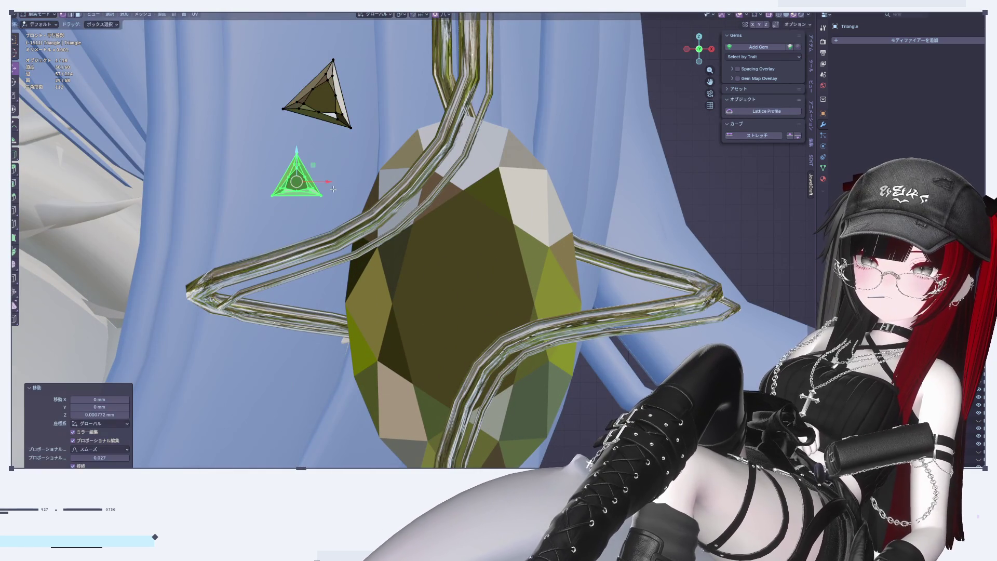
key("Tab")
scroll(400, 232, "down", 7)
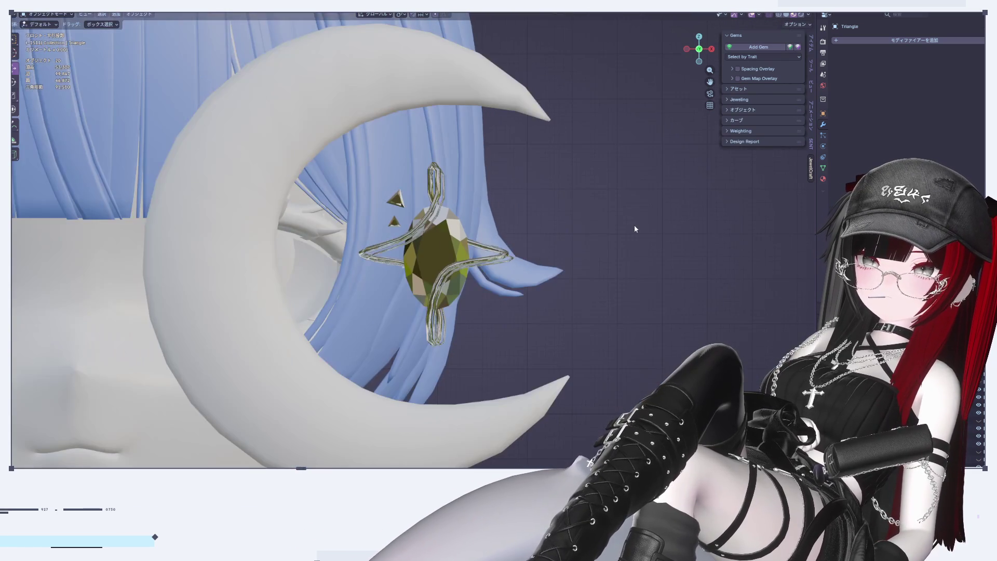
scroll(596, 268, "down", 3)
scroll(538, 300, "up", 4)
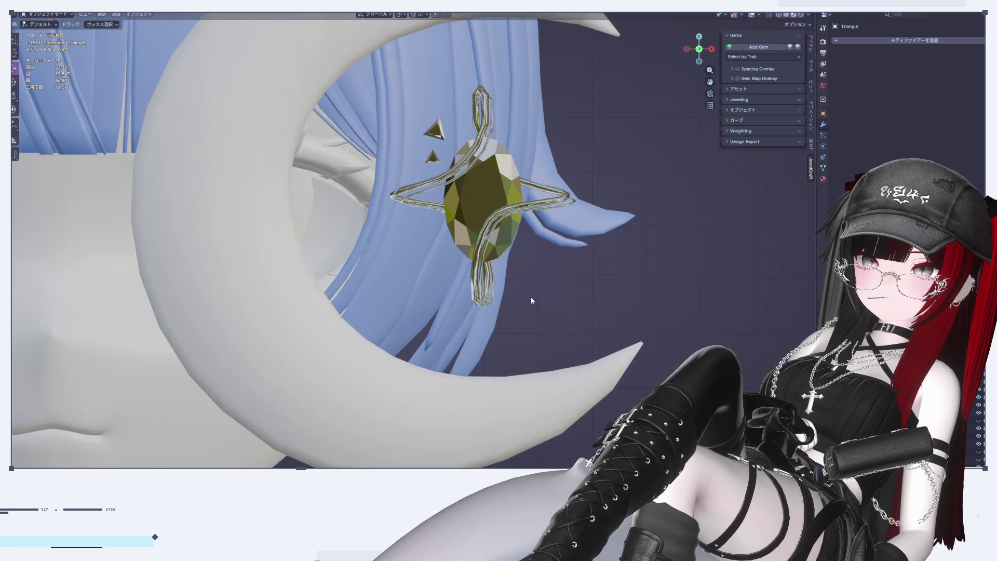
scroll(515, 242, "up", 3)
key("Tab")
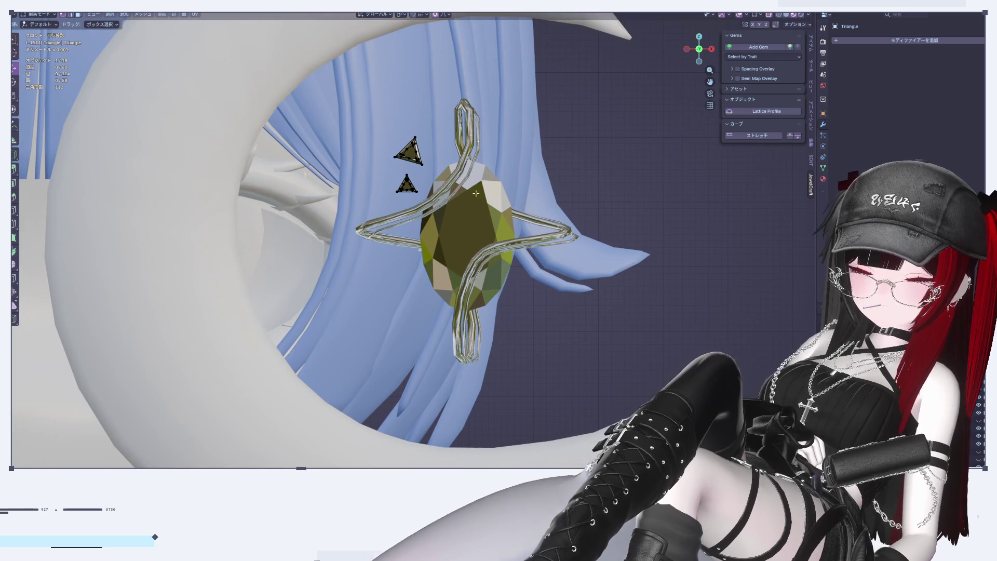
Duplicate both triangle accents and place the flipped copies at the olive gem's lower right
key("l")
key("shift+d")
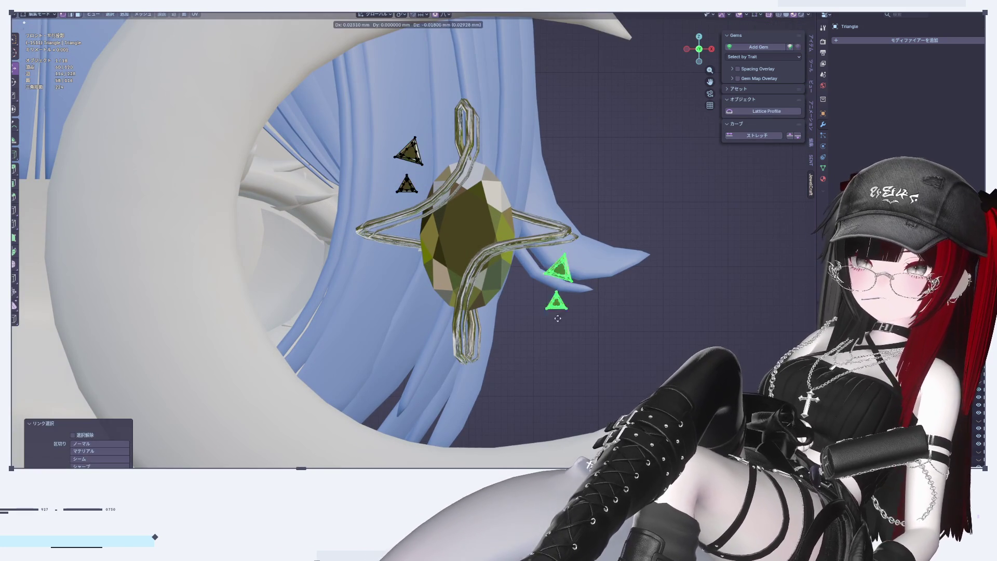
left_click(528, 334)
key("s")
key("r")
key("o")
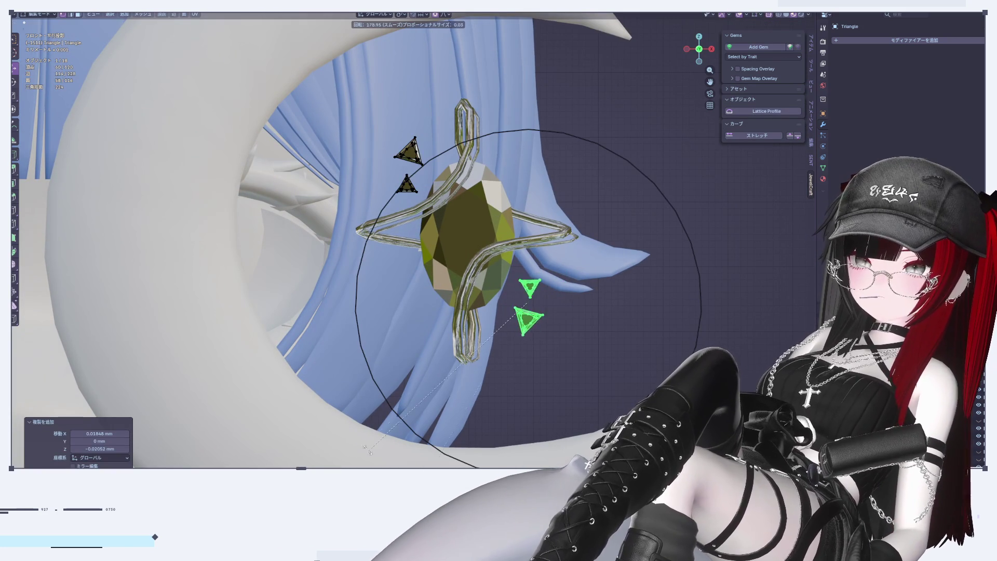
left_click(343, 317)
key("Tab")
Nudge the lower pair of triangle accents slightly to the right along X
key("KP_Divide")
key("KP_Divide")
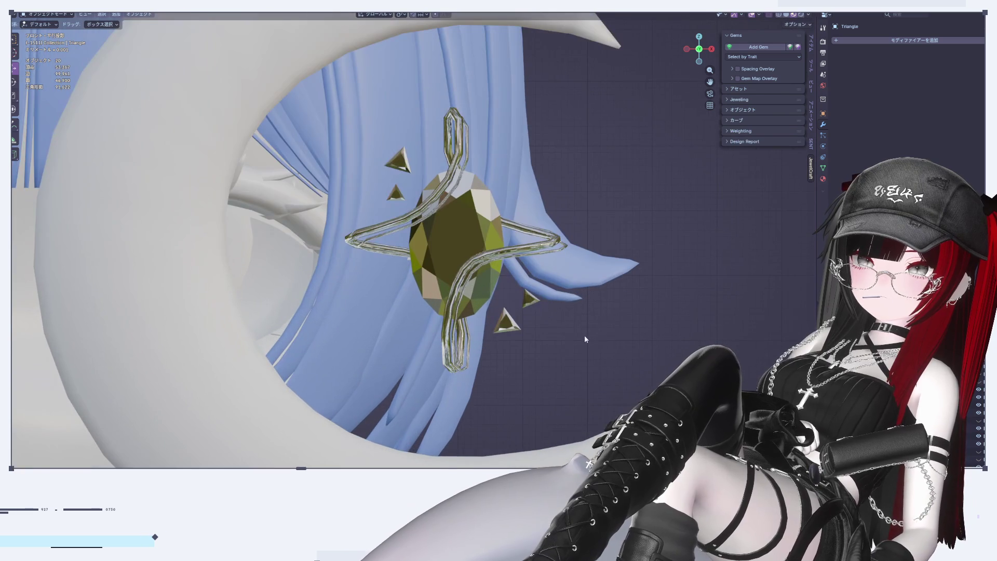
key("Tab")
key("g")
left_click(522, 291)
key("g")
key("x")
left_click(526, 291)
Return to Object Mode, exit the isolated view, and zoom in on the gem
key("g")
key("Escape")
key("Tab")
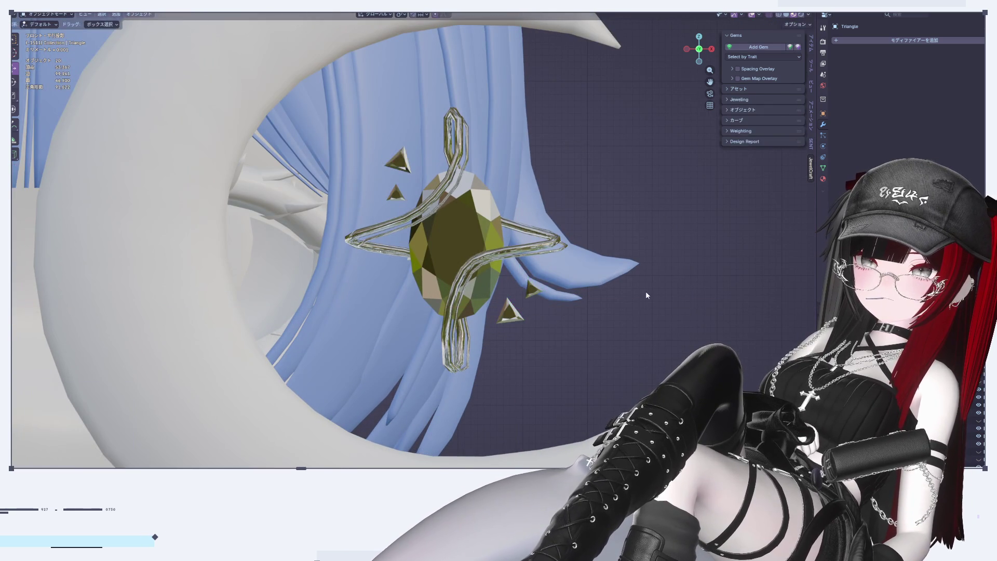
key("KP_Divide")
key("KP_Decimal")
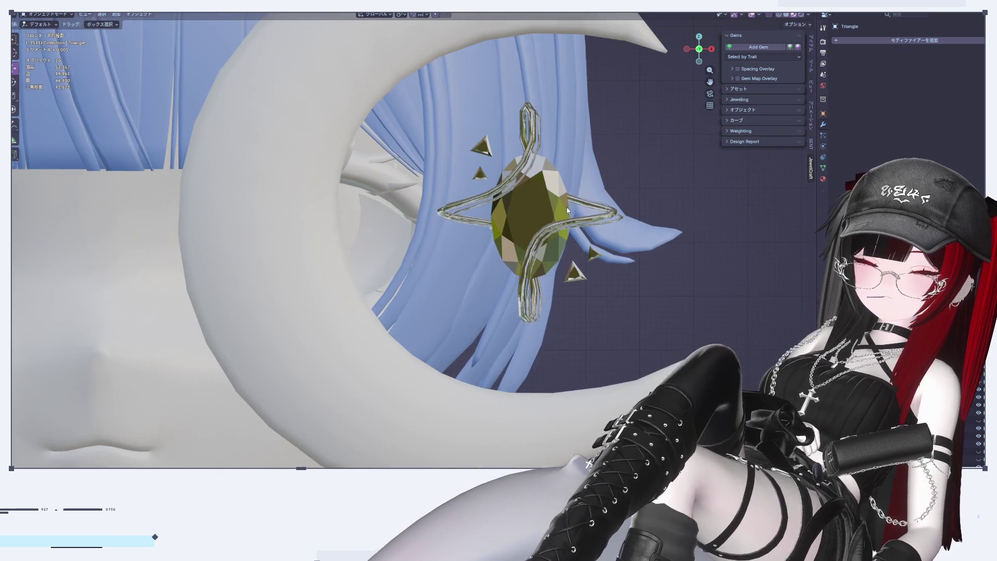
scroll(510, 245, "up", 2)
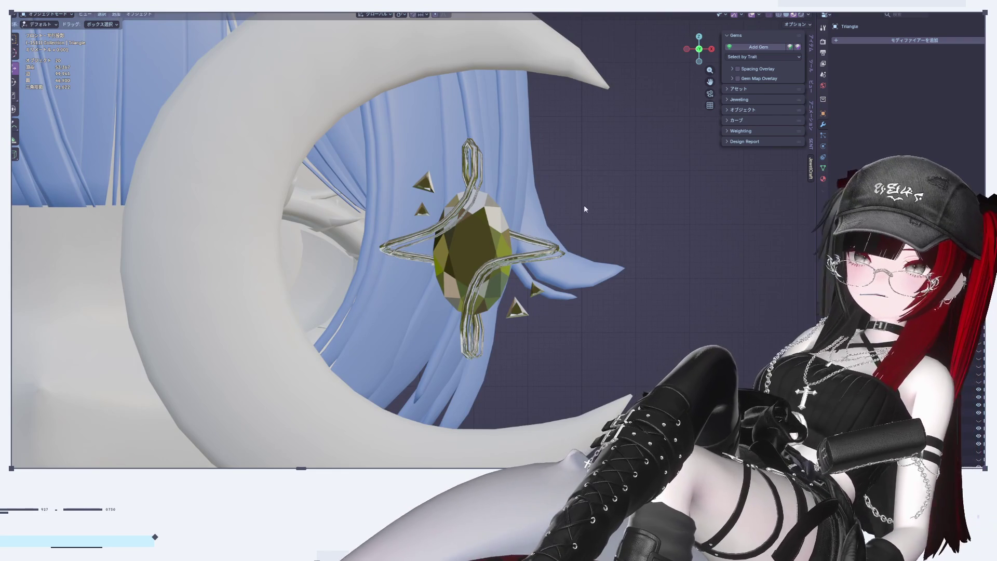
scroll(468, 187, "up", 1)
Select and then deselect the upper-left triangle pair in Edit Mode
key("Tab")
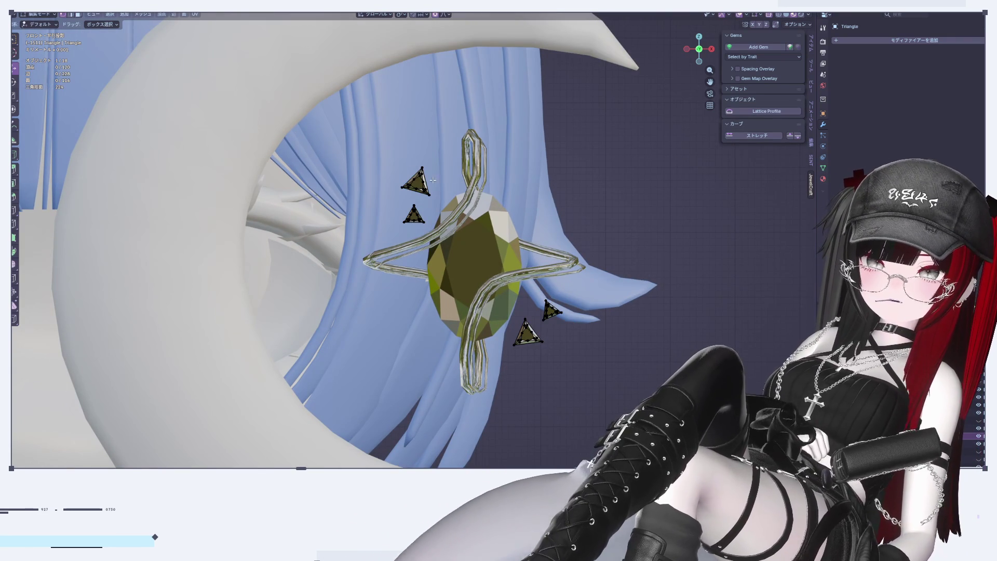
key("l")
key("alt+a")
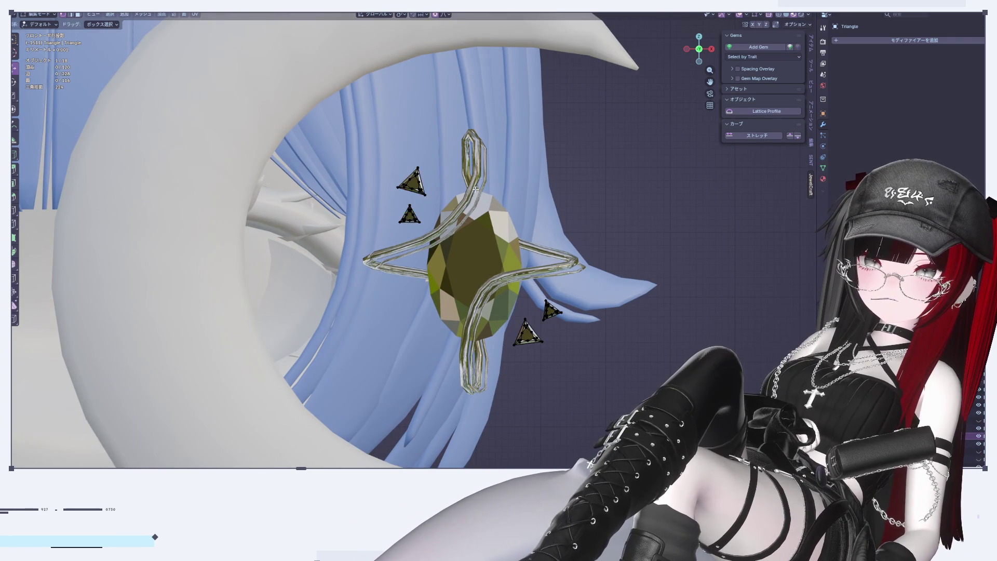
key("Tab")
scroll(601, 252, "down", 5)
scroll(639, 267, "up", 3)
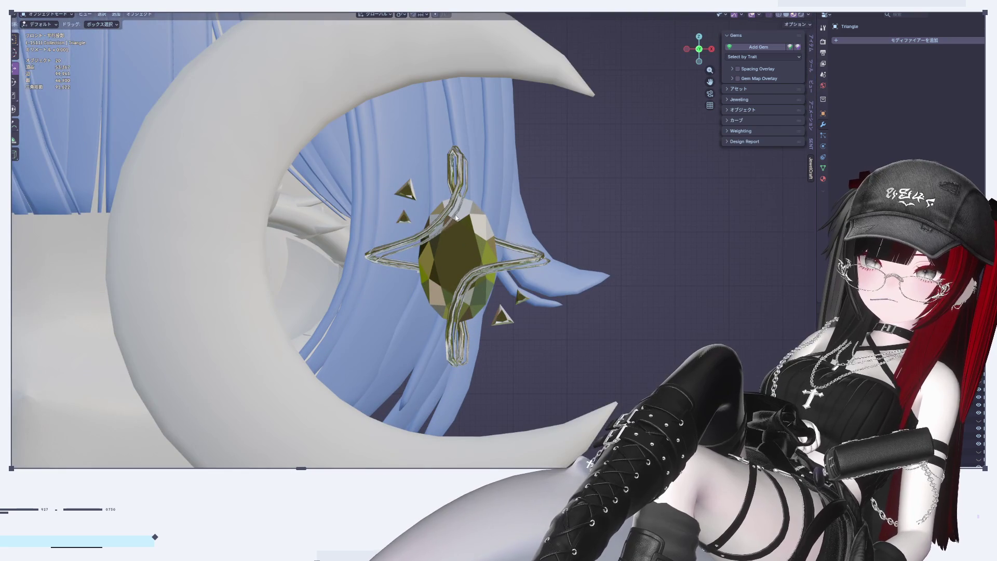
Move the upper-left triangle gem vertically, then sideways, into place beside the olive gem
key("Tab")
left_click(408, 190)
key("g")
key("z")
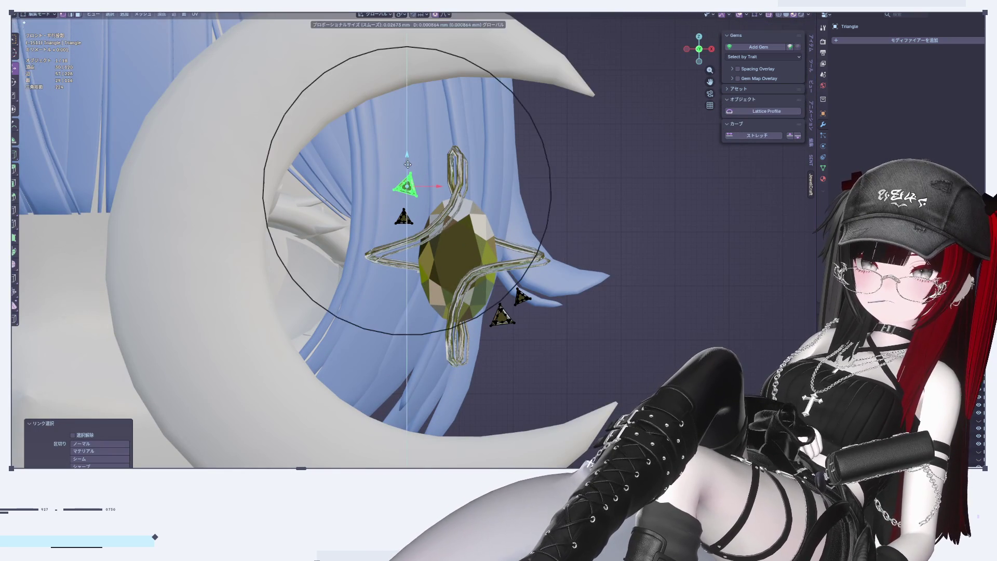
left_click(449, 187)
key("g")
key("x")
left_click(449, 187)
key("Tab")
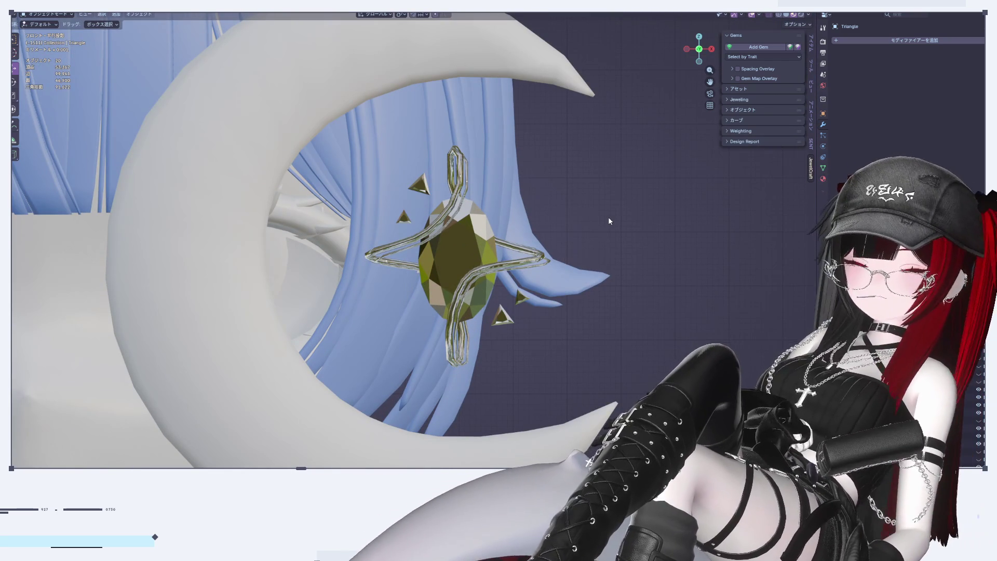
scroll(537, 281, "down", 2)
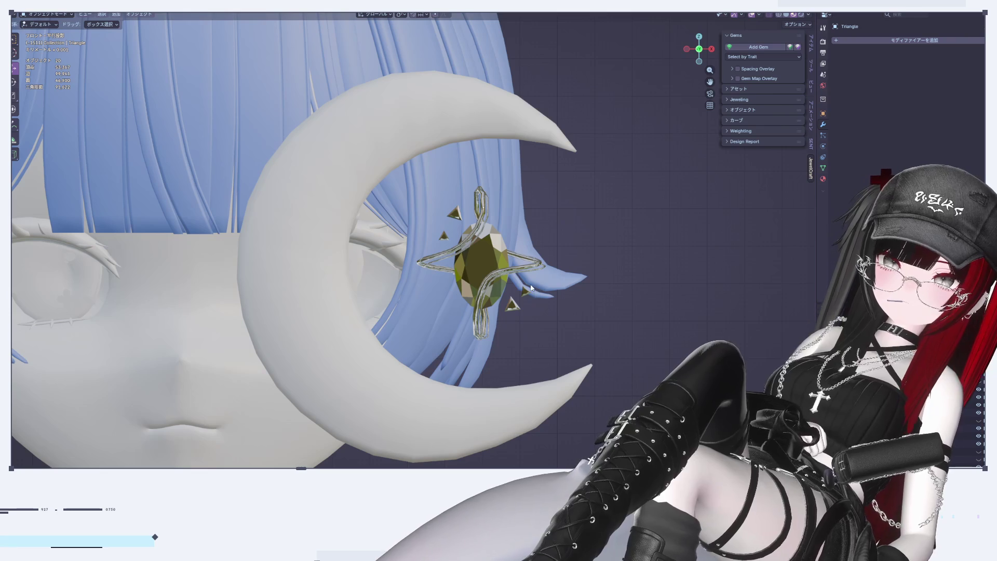
Duplicate the star-shaped wire frame in place and convert it to a mesh
left_click(499, 274)
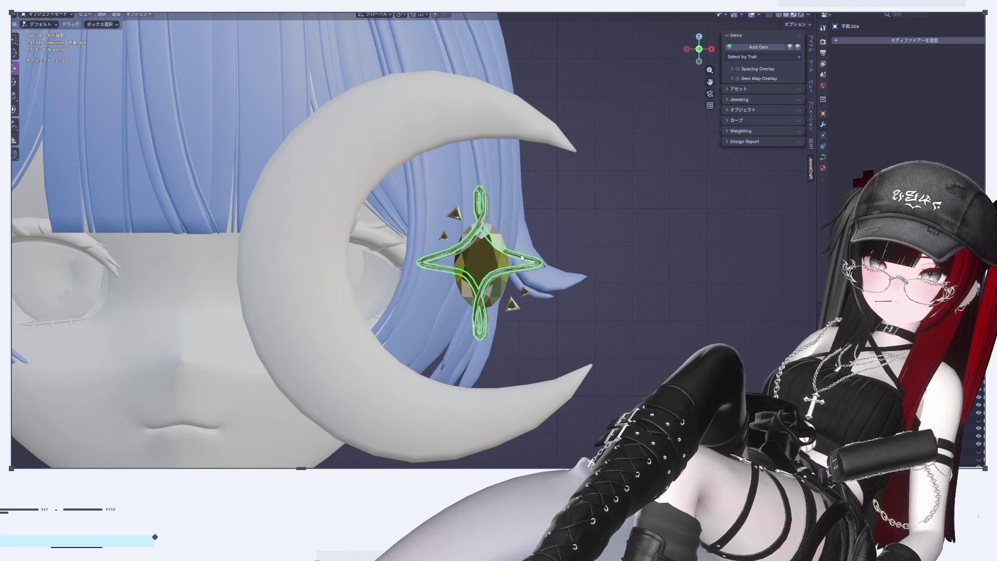
scroll(621, 250, "up", 4)
key("shift+d")
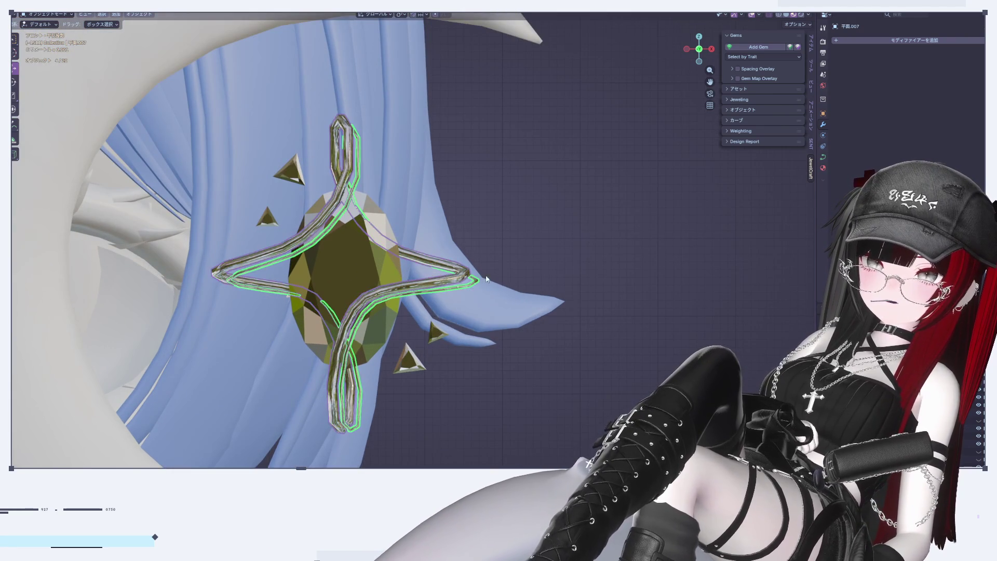
left_click(622, 238)
key("KP_Decimal")
right_click(638, 202)
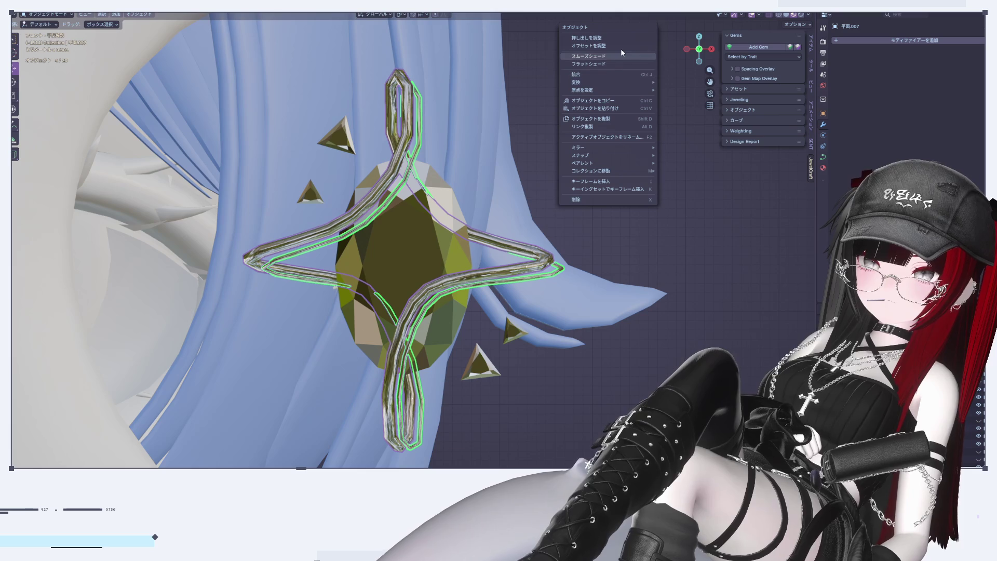
mouse_move(592, 82)
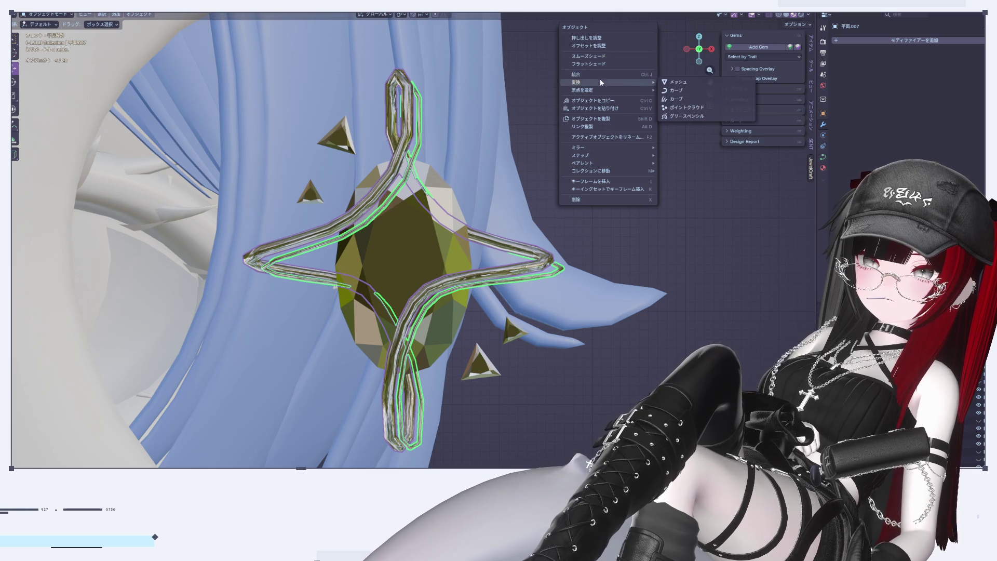
left_click(691, 82)
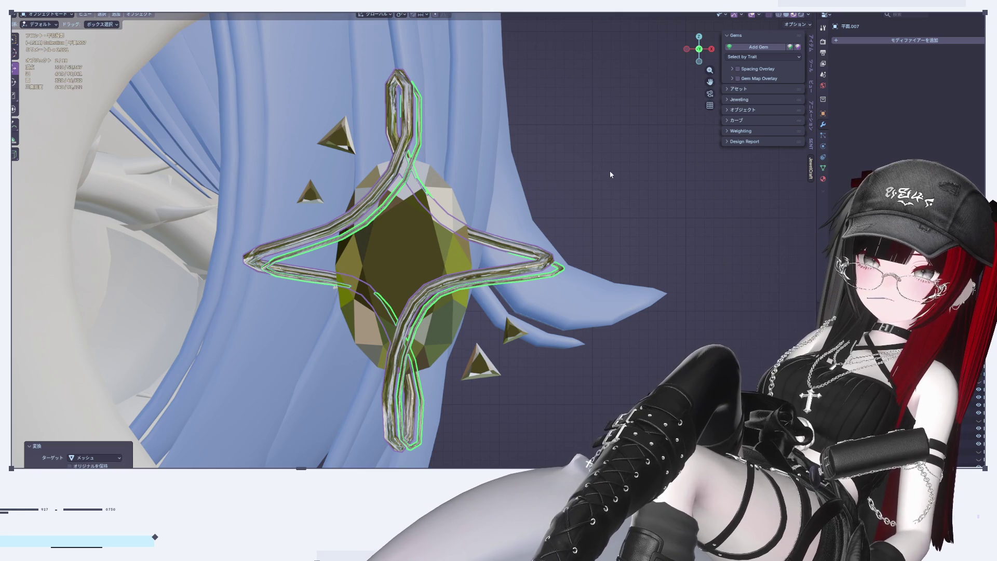
Add a Subdivision Surface modifier to the first wire loop
left_click(539, 212)
left_click(389, 190)
left_click(402, 174)
left_click(415, 160)
left_click(411, 135, "shift")
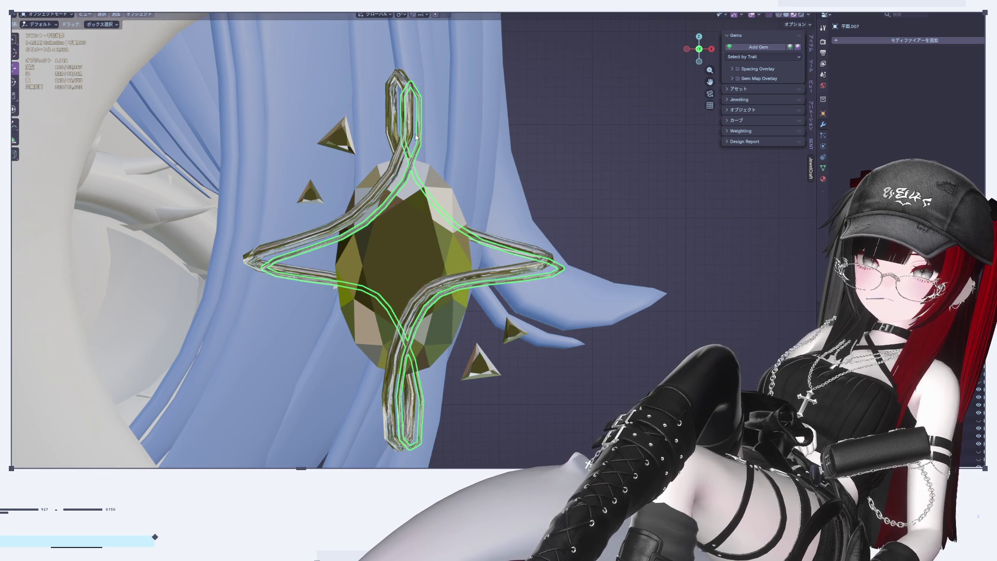
left_click(912, 44)
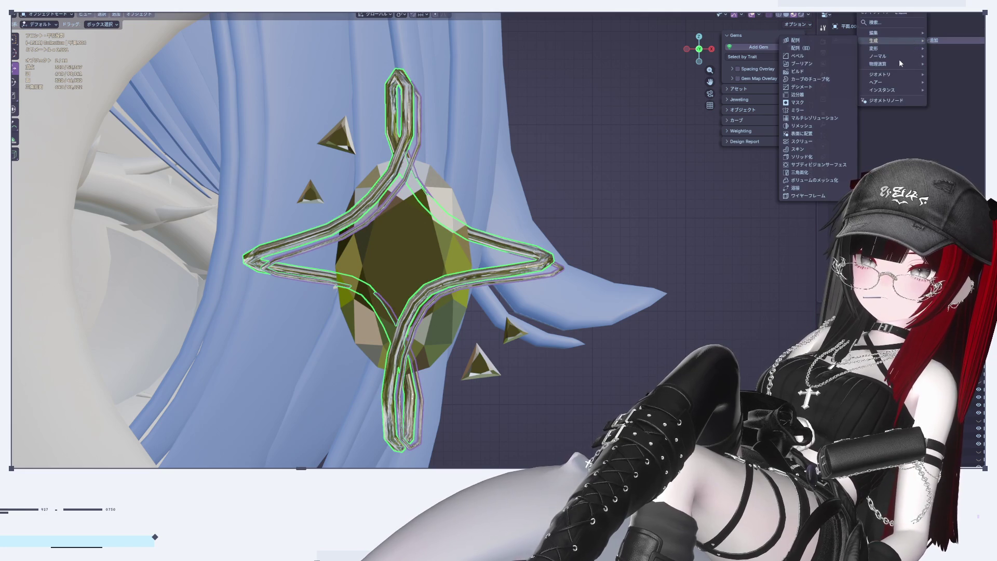
mouse_move(892, 45)
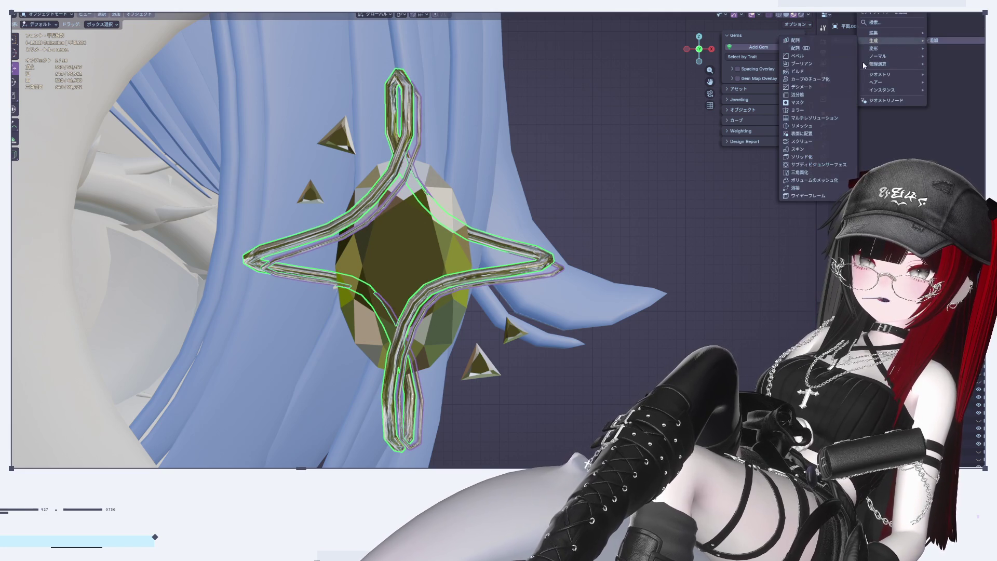
left_click(821, 166)
Give the second wire loop its own Subdivision Surface modifier too
left_click(636, 182)
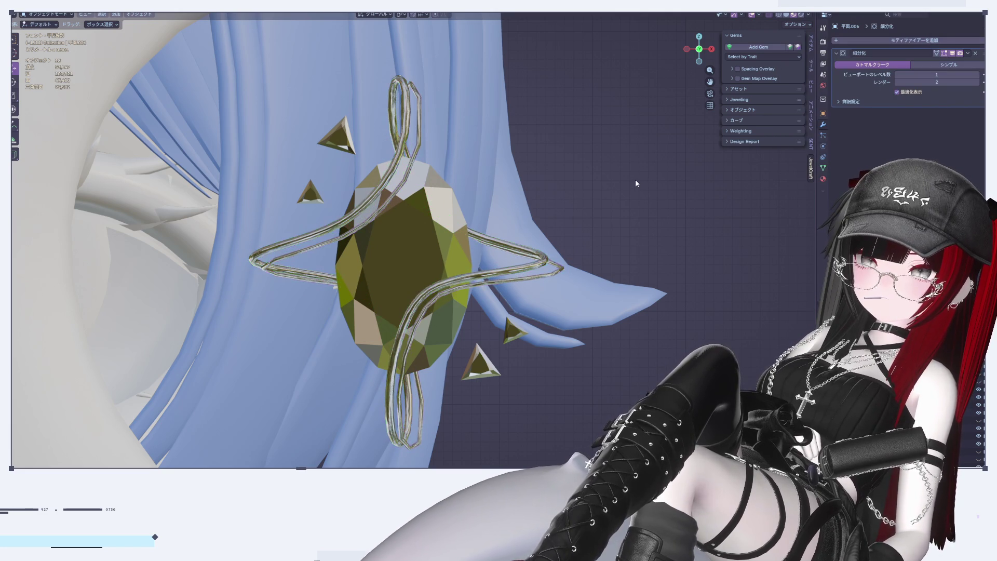
left_click(417, 107)
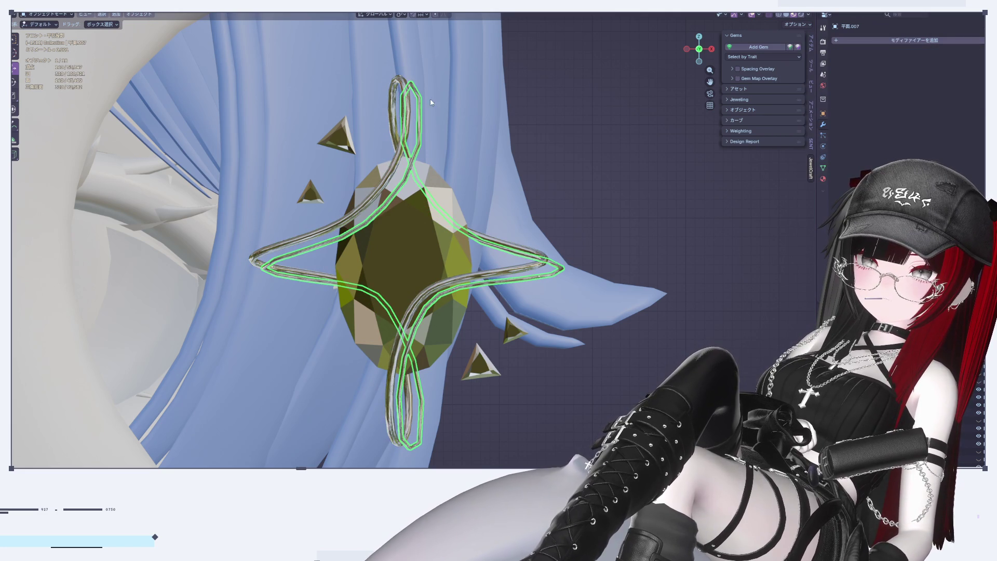
left_click(900, 53)
mouse_move(878, 48)
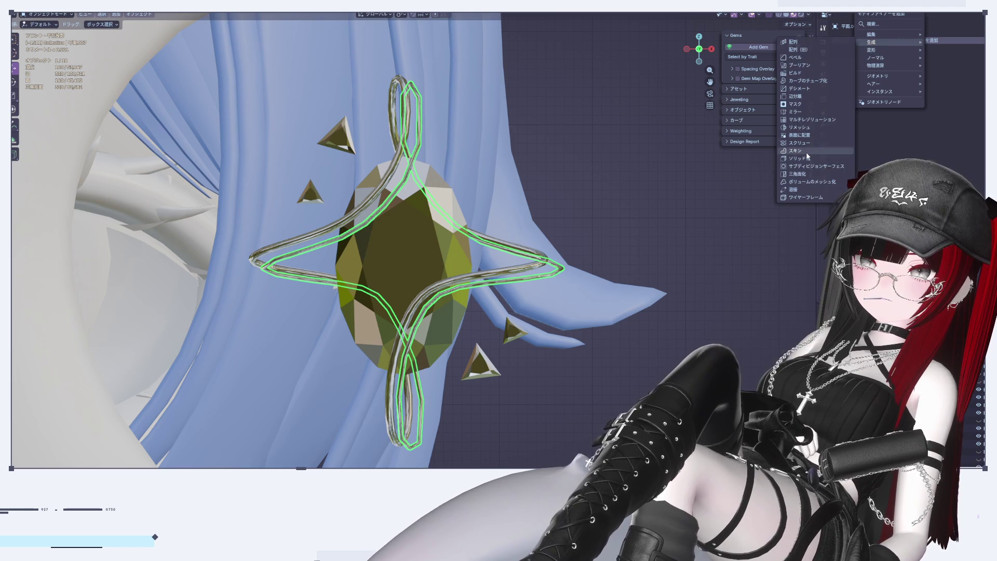
left_click(811, 159)
left_click(664, 193)
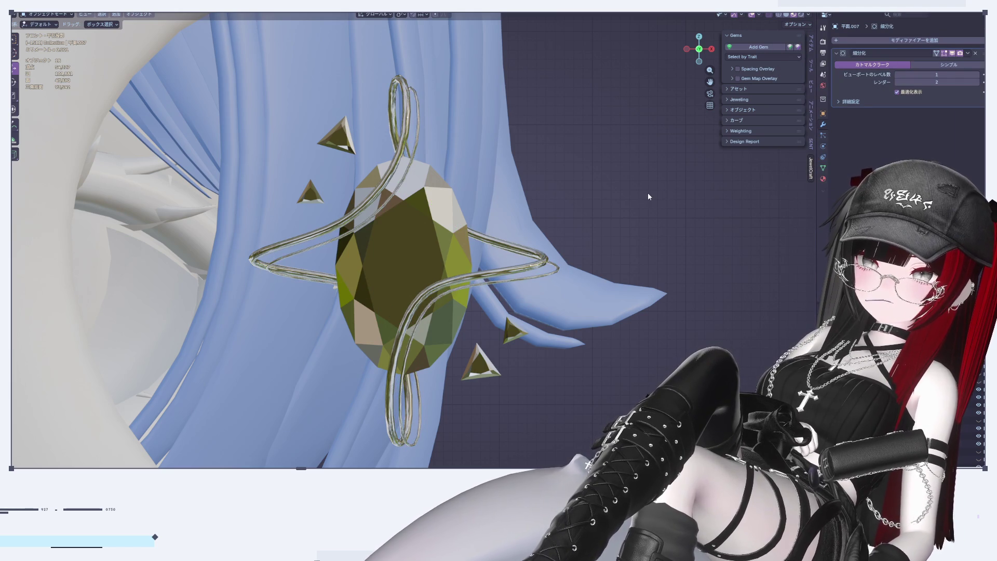
scroll(648, 193, "down", 10)
scroll(644, 208, "up", 8)
scroll(642, 211, "up", 6)
Select all points of the second wire loop and shift it slightly sideways
left_click(527, 235)
key("Tab")
key("Tab")
key("Tab")
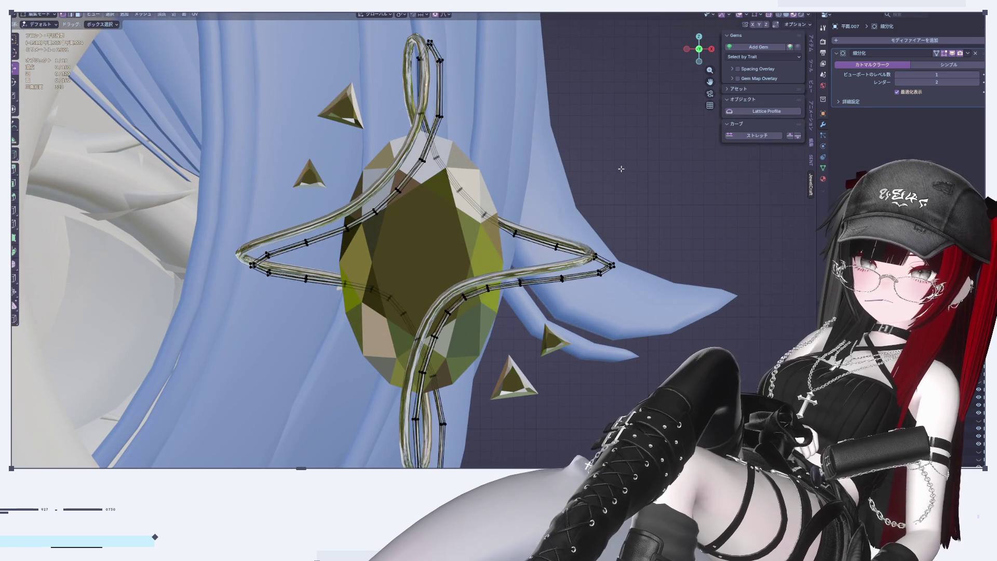
key("Tab")
left_click(592, 254)
key("Tab")
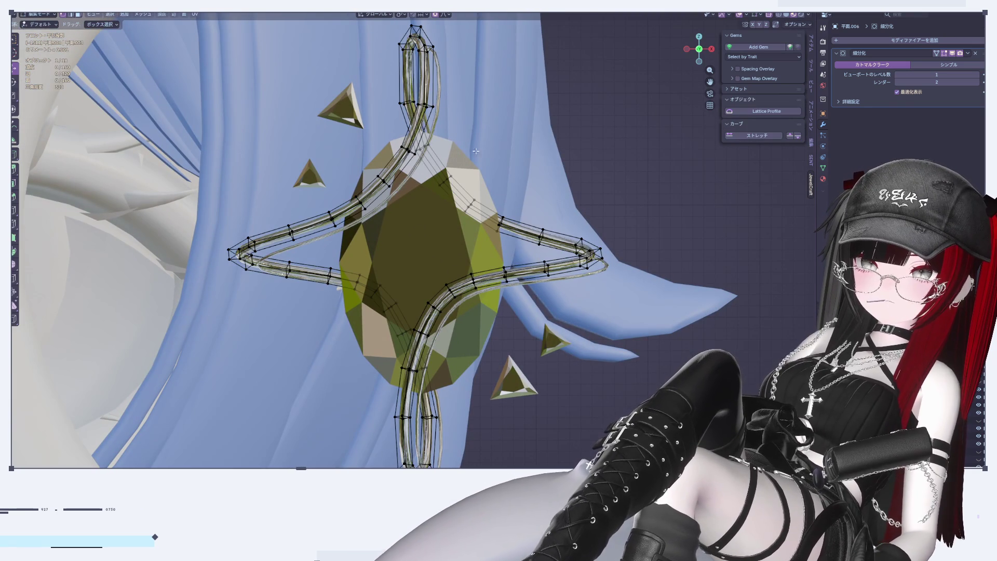
key("a")
left_click(937, 53)
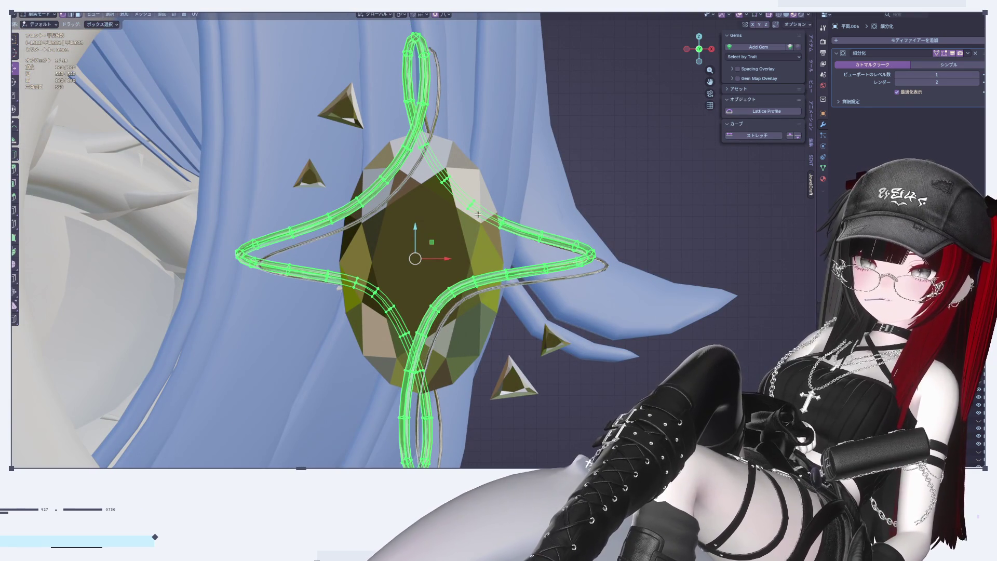
left_click_drag(449, 259, 456, 261)
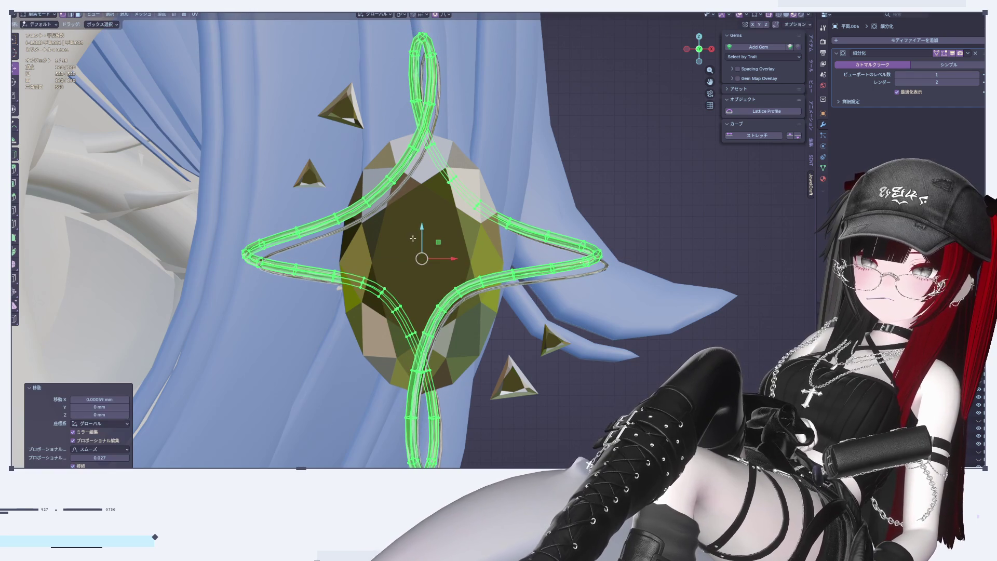
key("Tab")
Zoom in and out to inspect the two wire strands around the olive gem
scroll(644, 187, "down", 10)
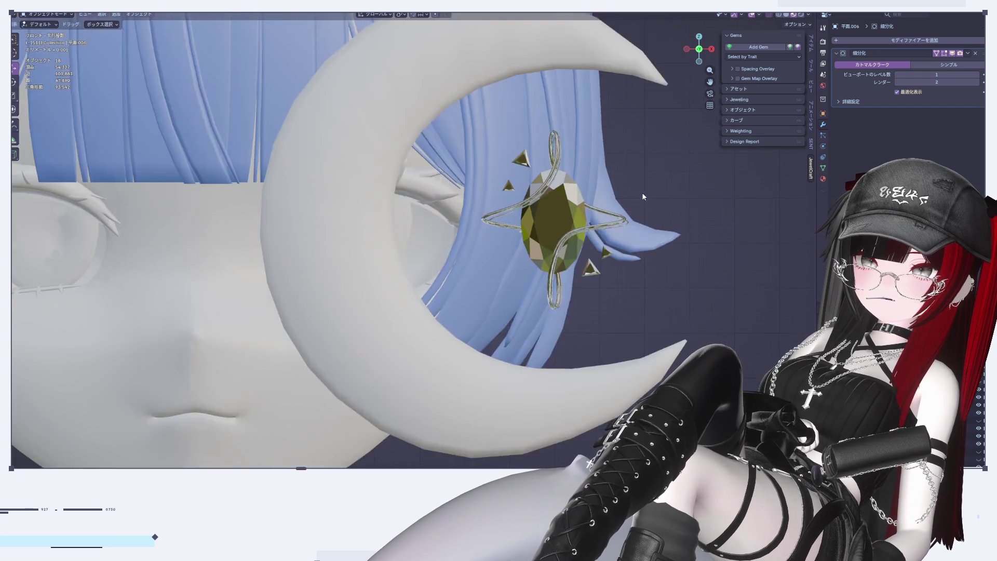
scroll(639, 195, "up", 10)
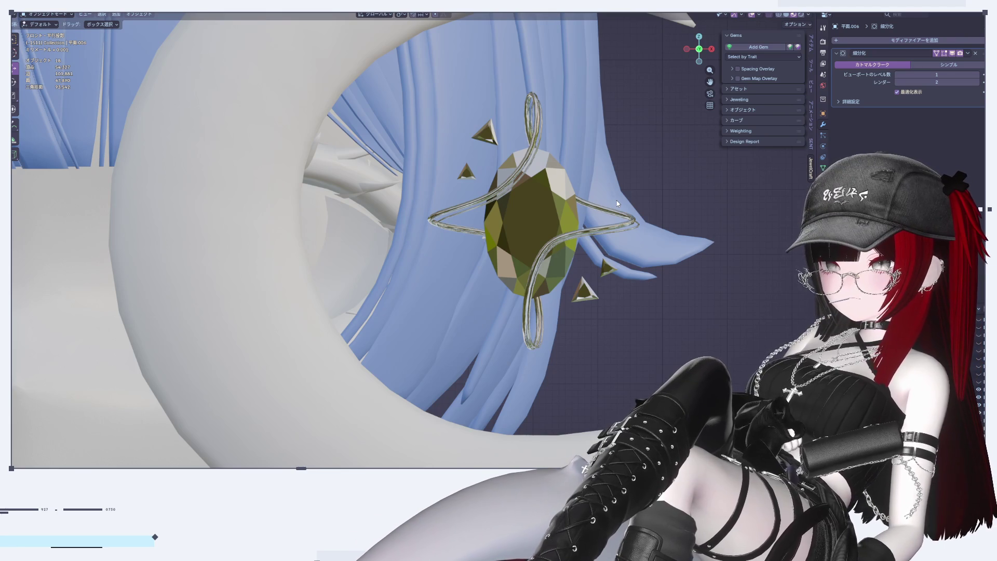
scroll(591, 217, "up", 6)
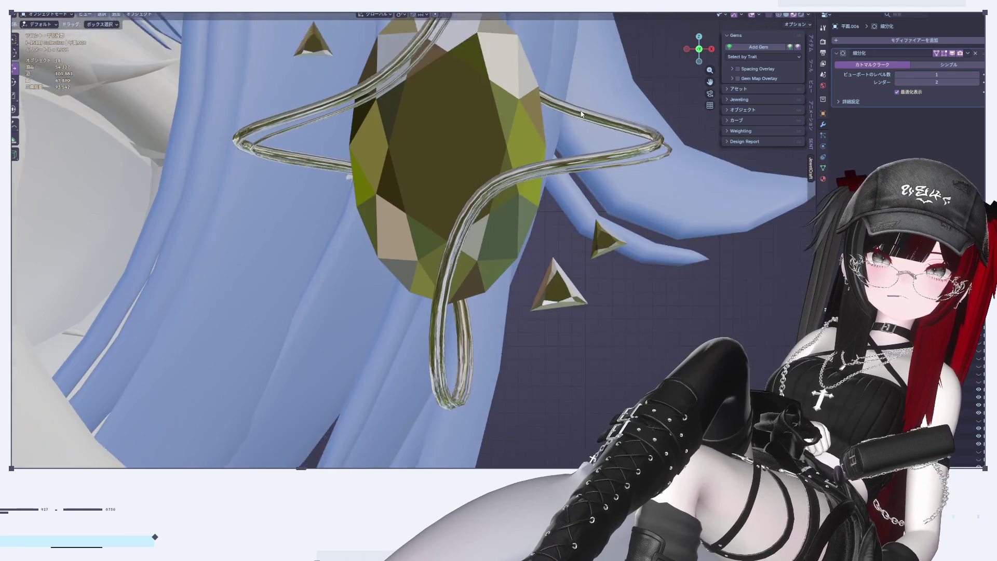
scroll(491, 204, "up", 2)
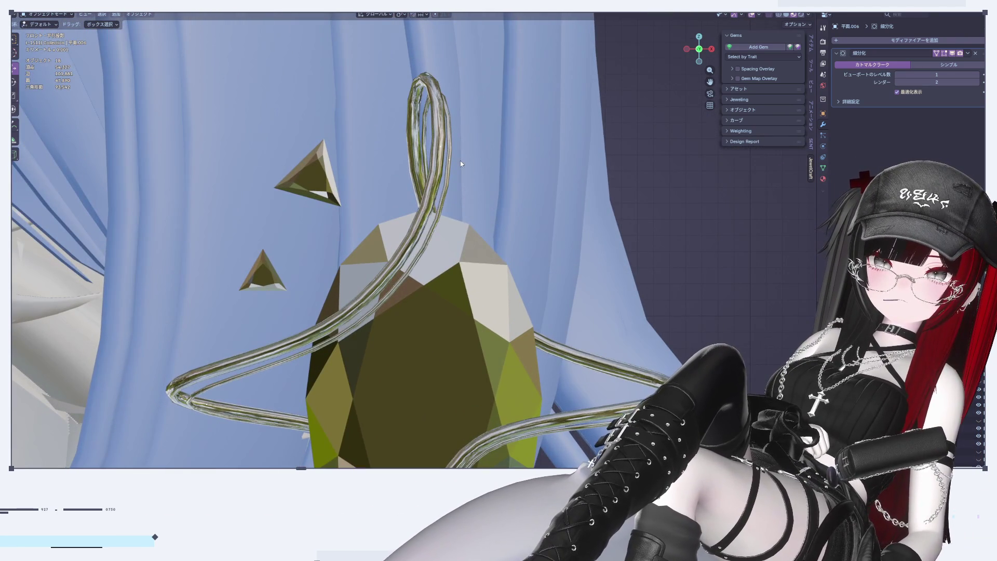
scroll(461, 161, "up", 2)
scroll(460, 161, "down", 5)
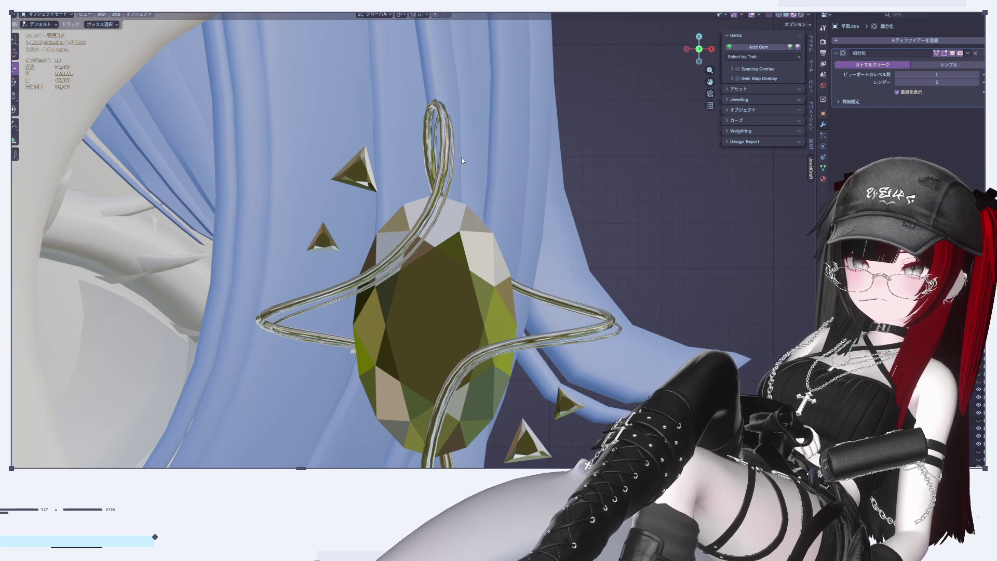
scroll(462, 160, "down", 5)
scroll(496, 270, "up", 6)
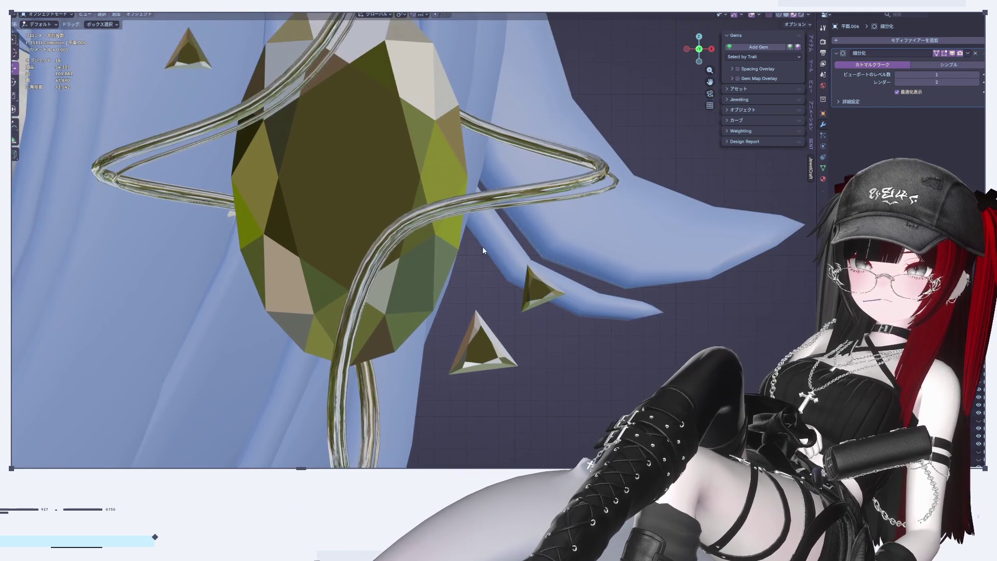
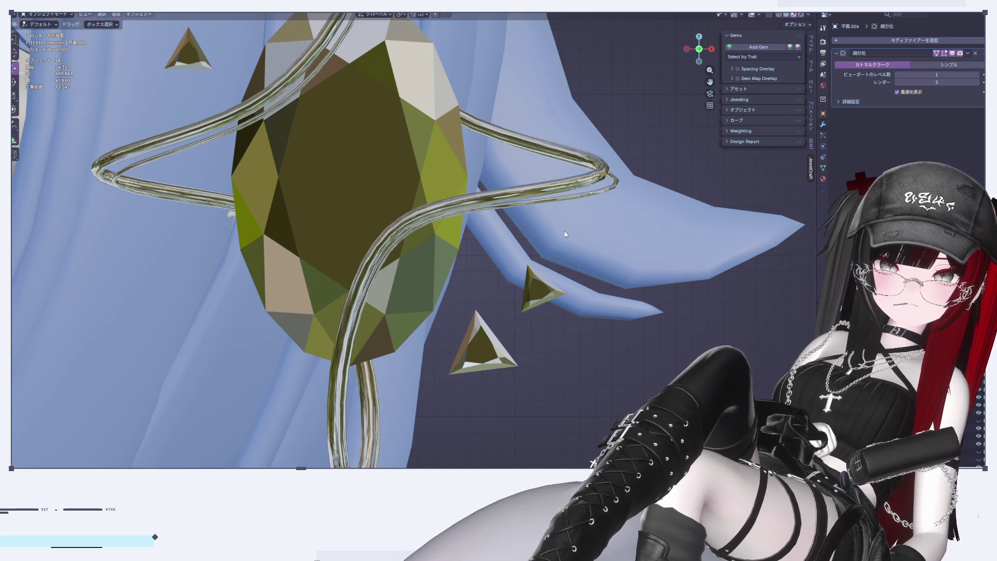
Duplicate all points of the wire curve and place the copy slightly offset as a second strand
scroll(566, 234, "up", 2)
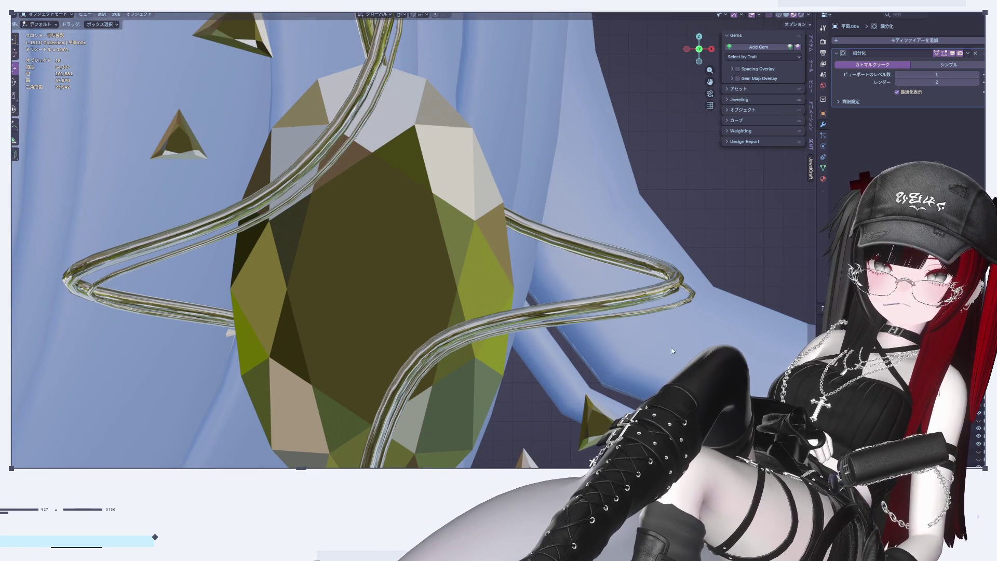
scroll(664, 305, "down", 4)
scroll(675, 307, "up", 3)
left_click(675, 304)
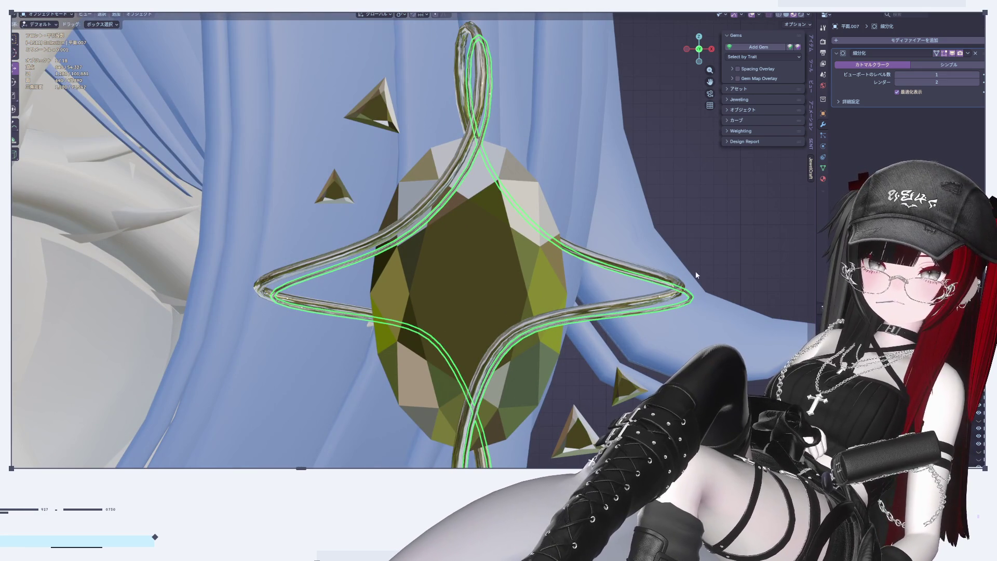
key("Tab")
key("a")
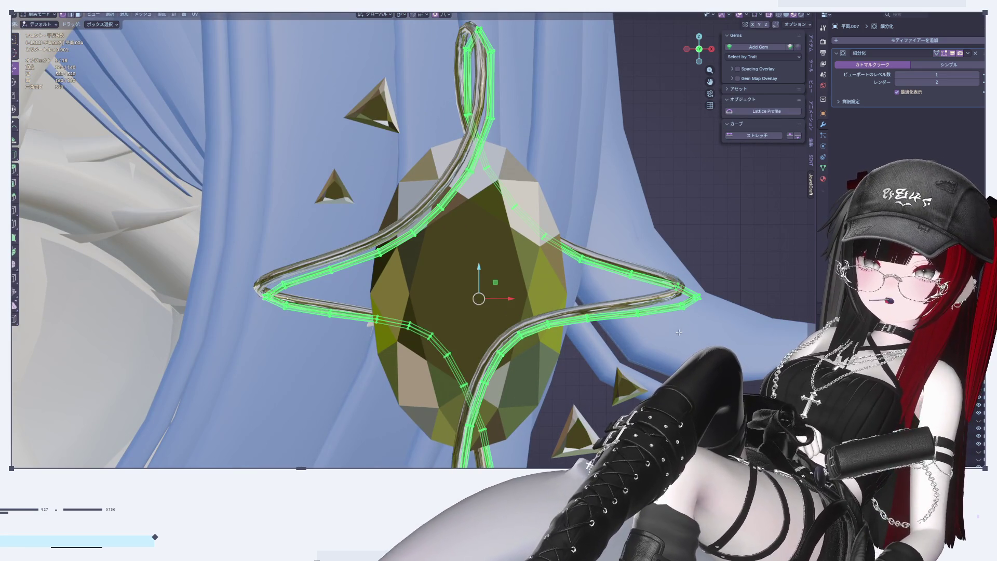
middle_click_drag(680, 332, 667, 304, "shift")
key("shift+d")
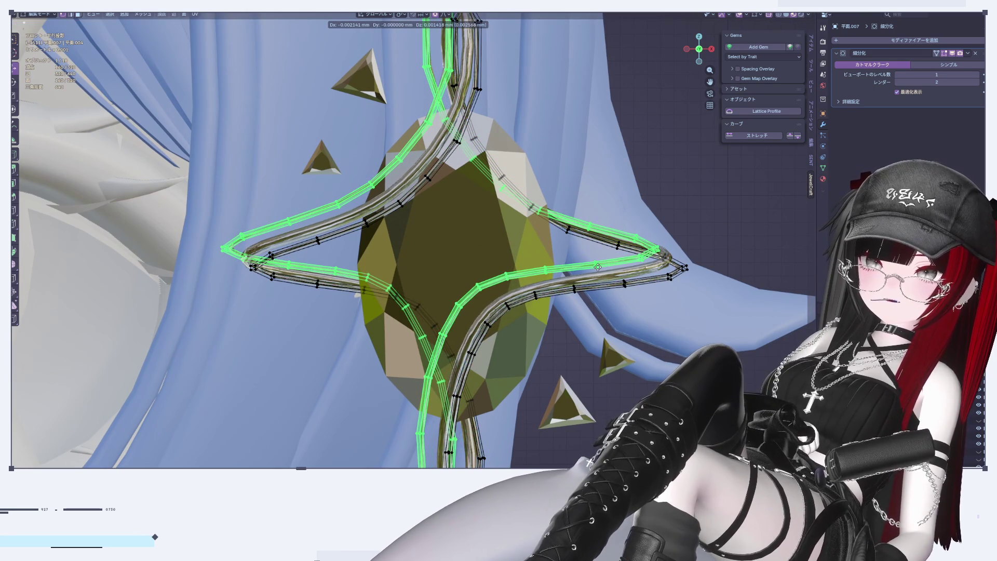
left_click(598, 267)
key("Tab")
Reselect the wire curve after picking the blue curtain, and return to editing its points
left_click(612, 153)
scroll(612, 153, "down", 4)
scroll(619, 196, "up", 3)
key("Tab")
key("Tab")
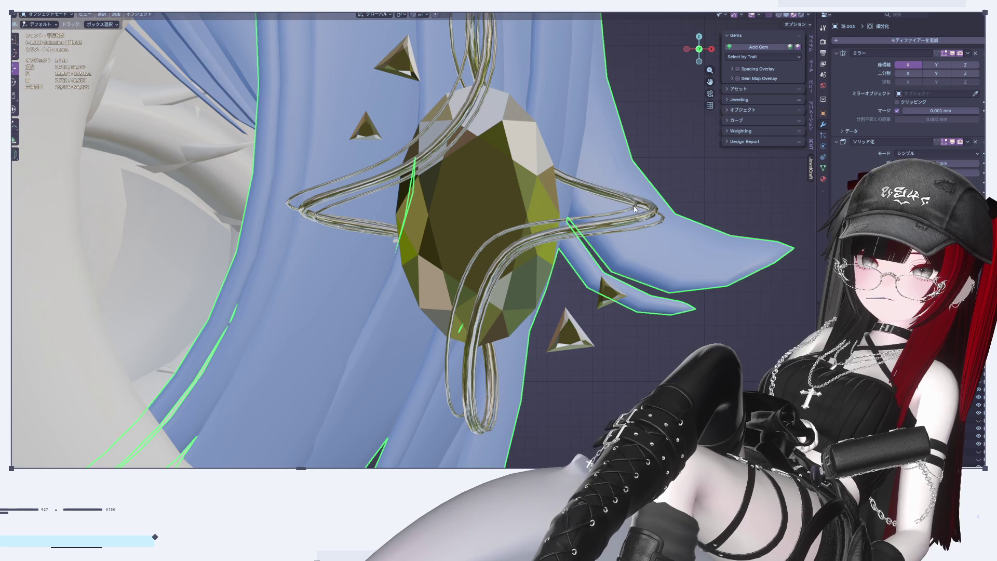
left_click(634, 208)
scroll(650, 200, "up", 3, "shift")
key("Tab")
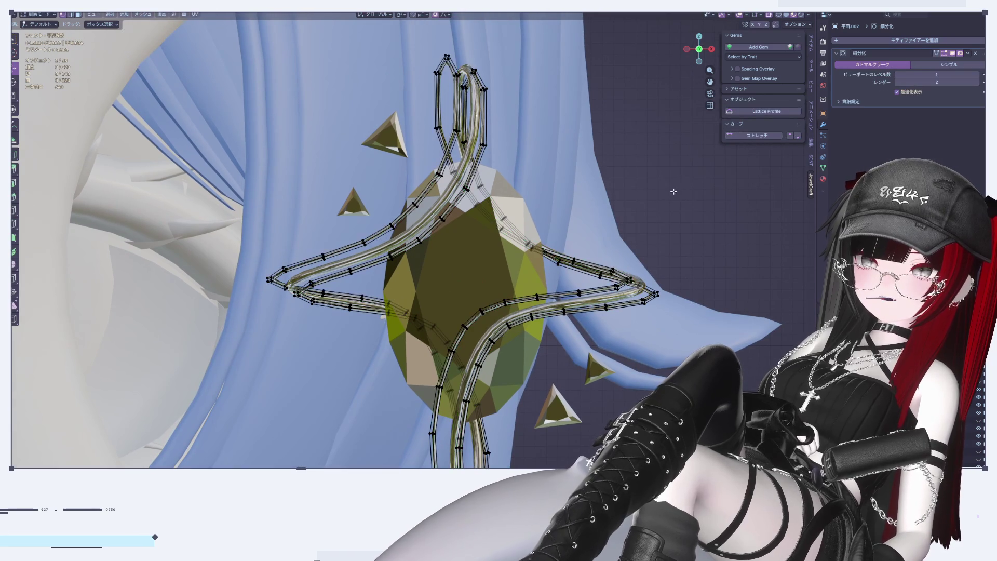
Toggle the wire between Edit and Object Mode to compare the doubled strands
key("Tab")
key("Tab")
key("Tab")
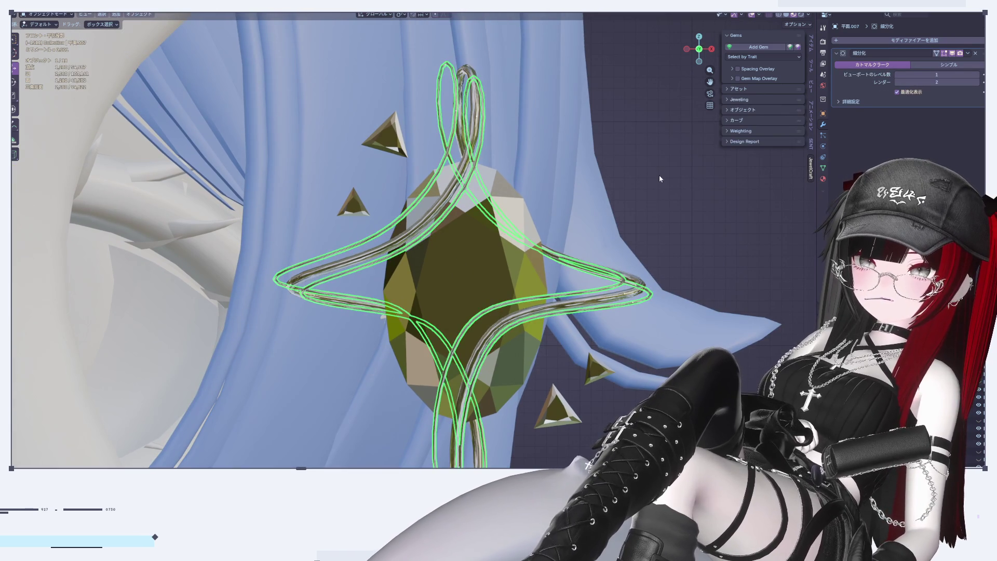
key("Tab")
key("Tab")
scroll(614, 283, "down", 3)
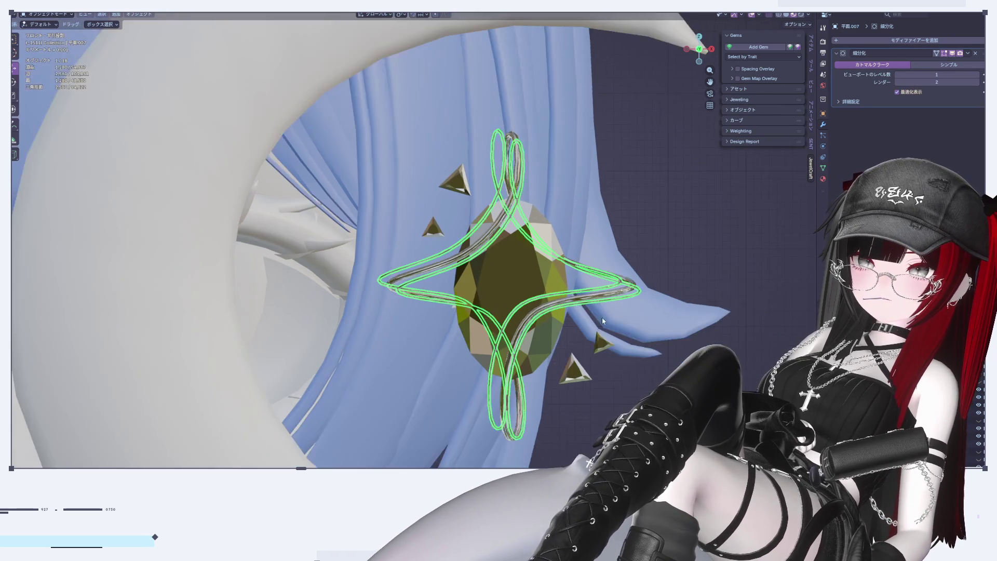
scroll(589, 290, "up", 4)
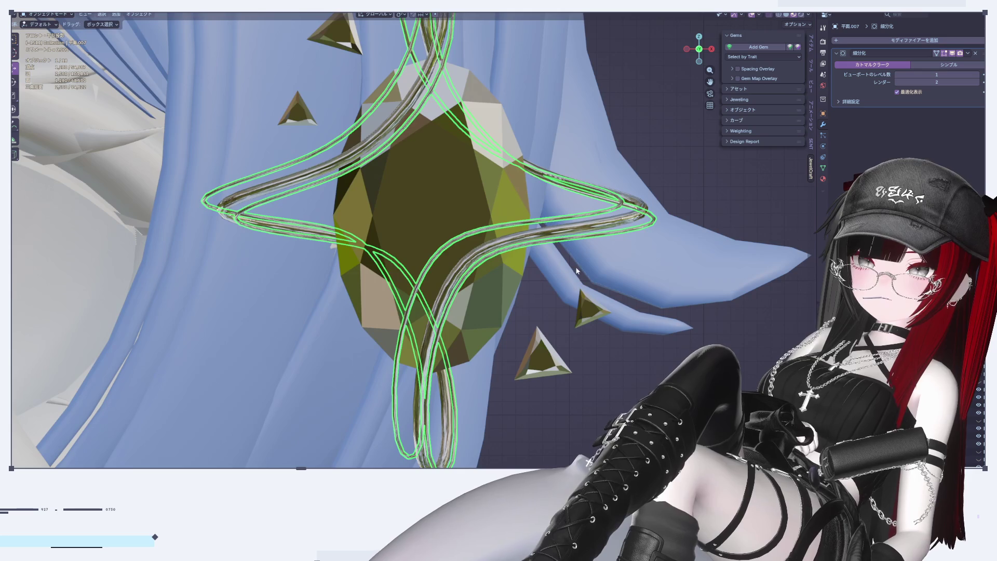
key("Tab")
scroll(665, 188, "down", 3)
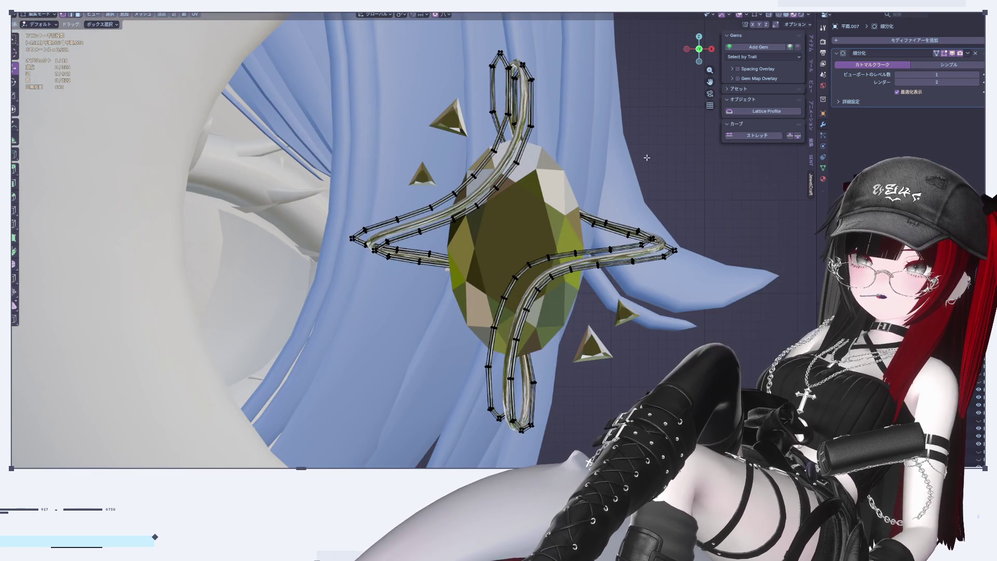
scroll(618, 125, "up", 2)
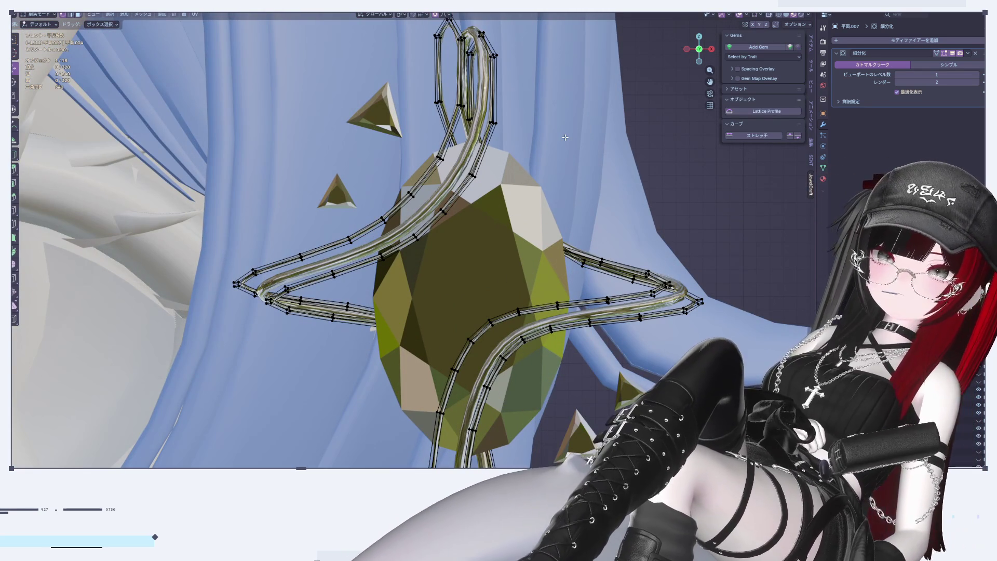
scroll(571, 152, "down", 2)
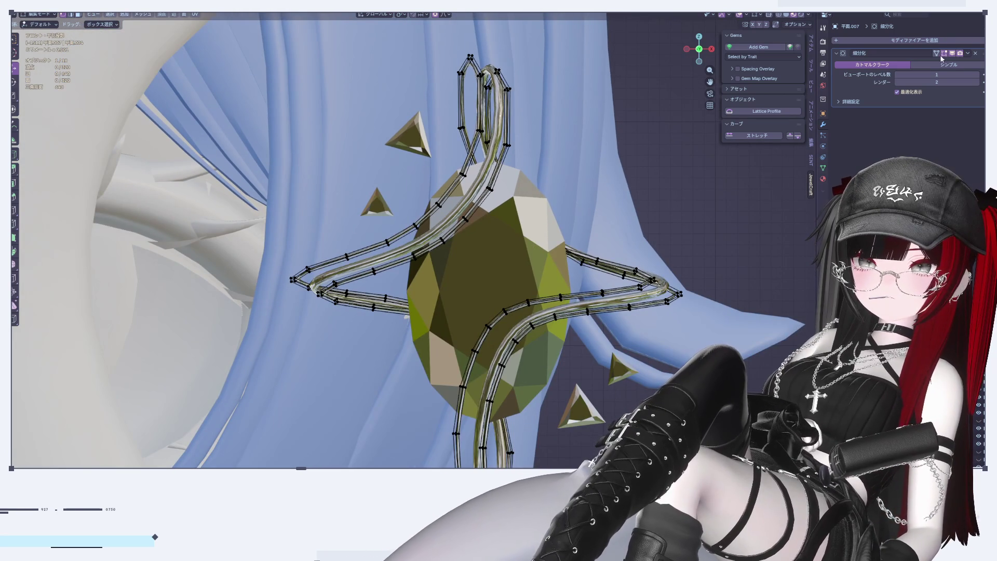
left_click(938, 53)
key("l")
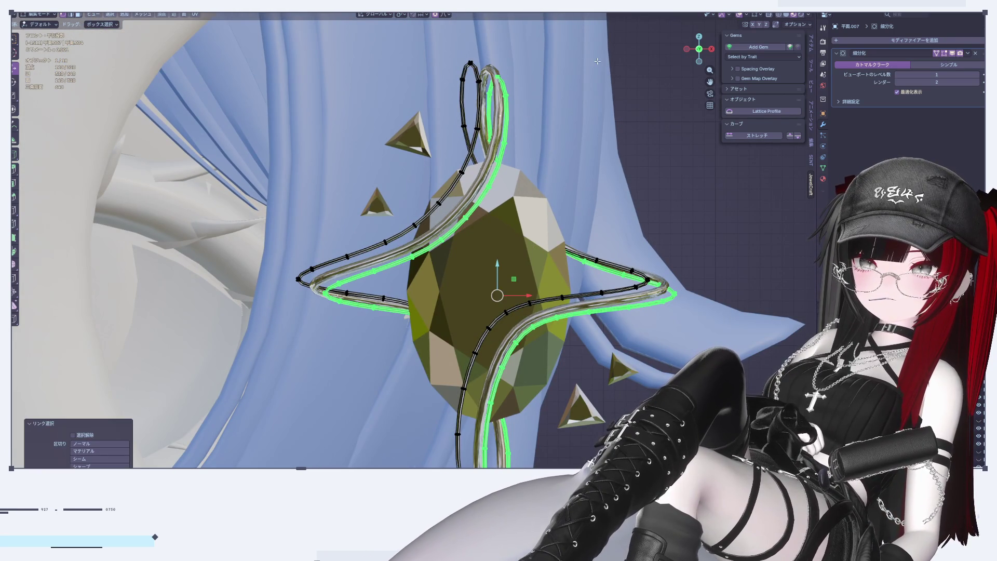
key("alt+a")
key("l")
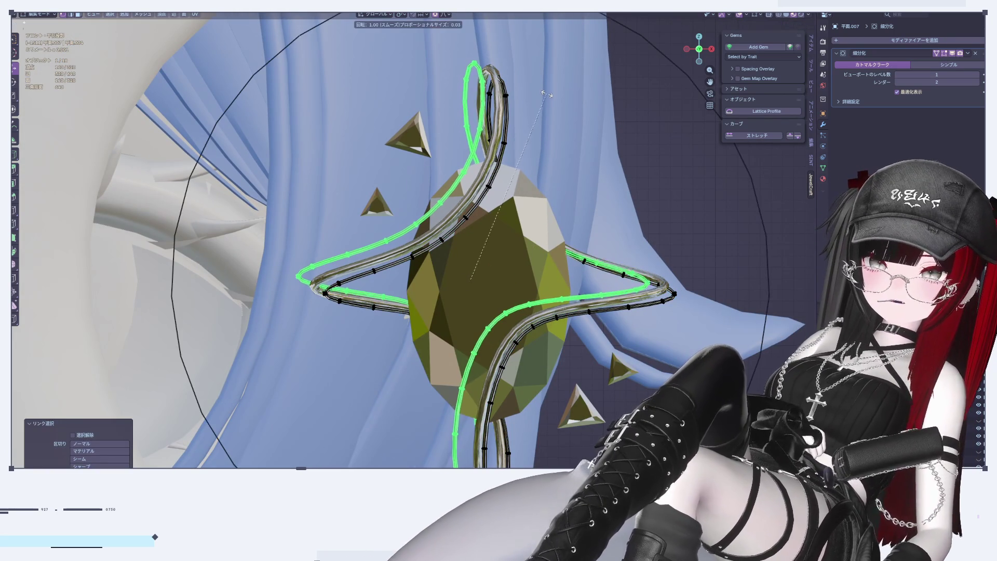
key("Tab")
left_click(615, 165)
scroll(616, 165, "down", 3)
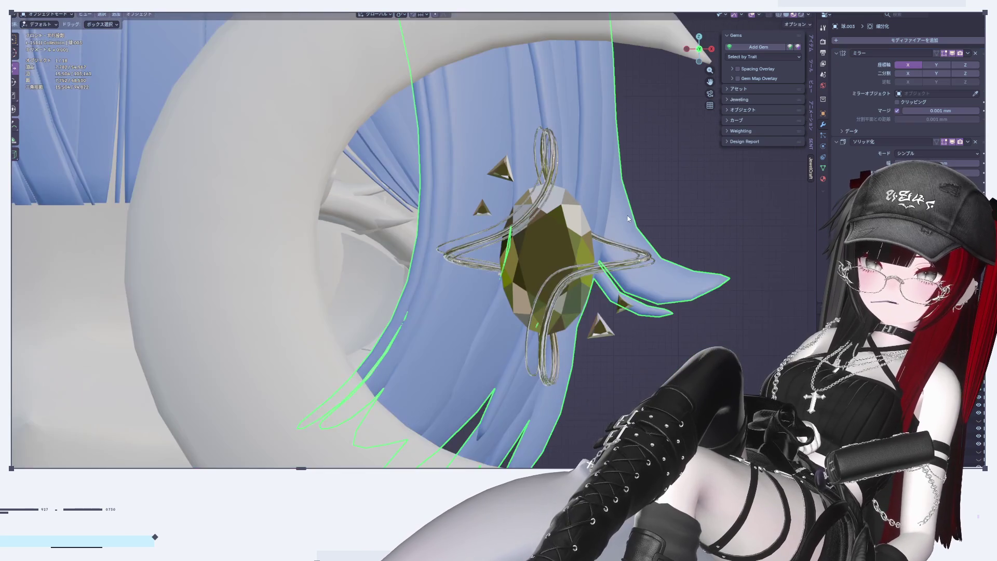
scroll(625, 237, "up", 2)
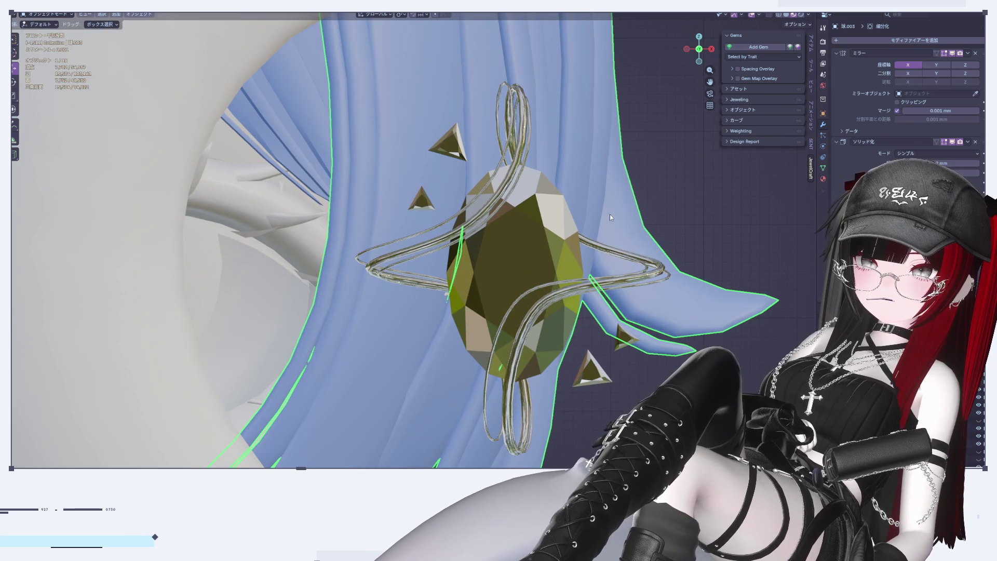
scroll(618, 231, "up", 2)
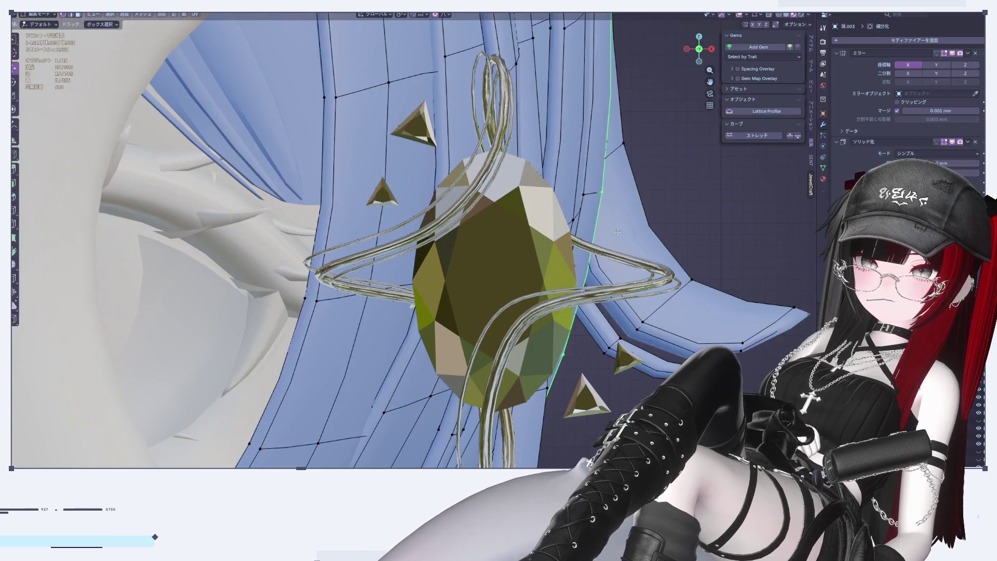
left_click(670, 283)
key("Tab")
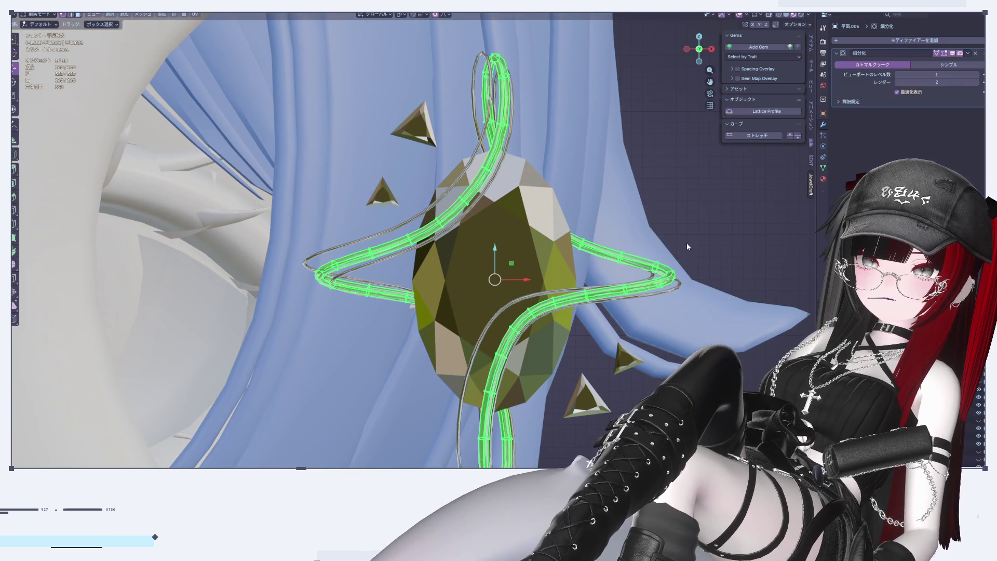
key("r")
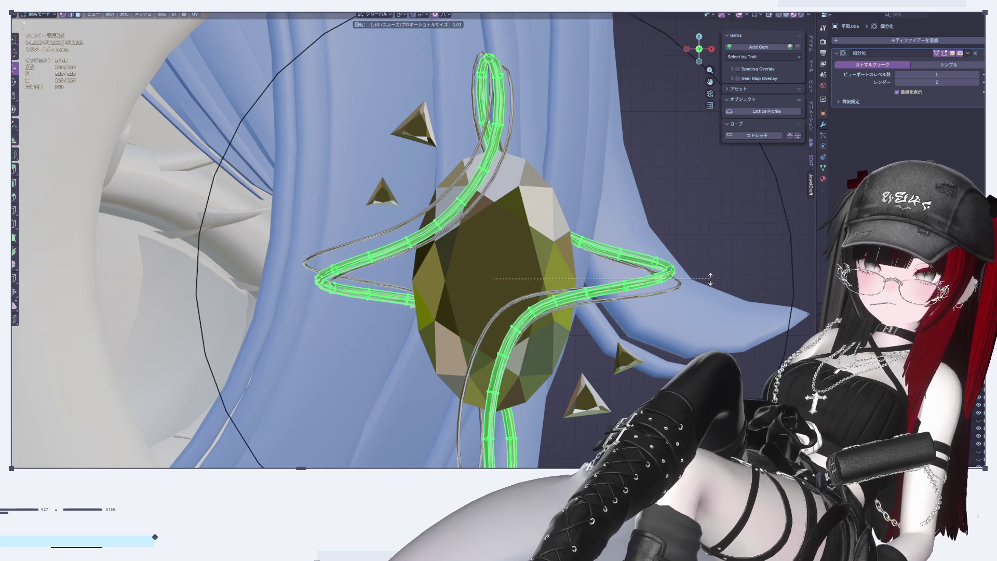
left_click(709, 289)
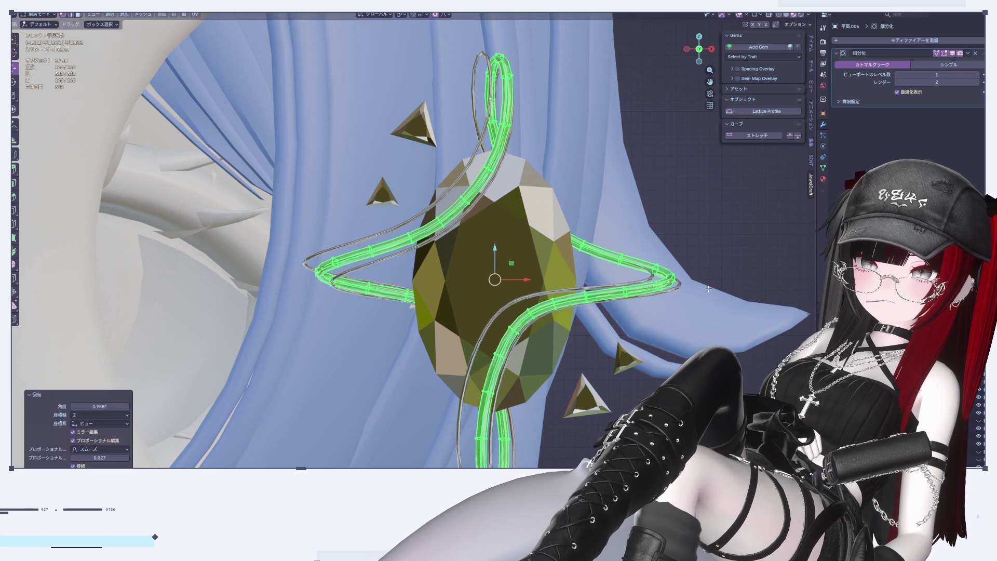
key("g")
key("x")
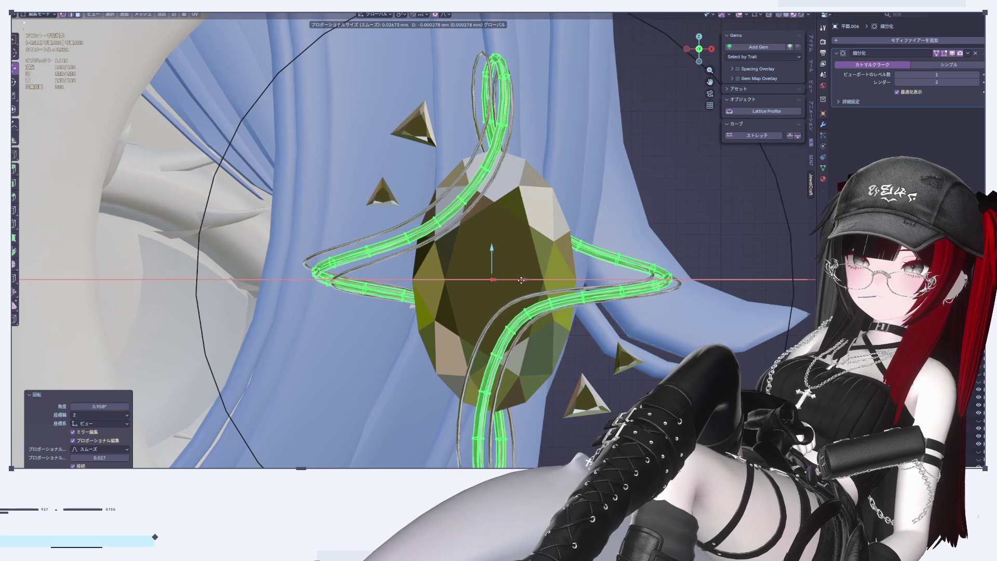
left_click(522, 280)
key("Tab")
key("Tab")
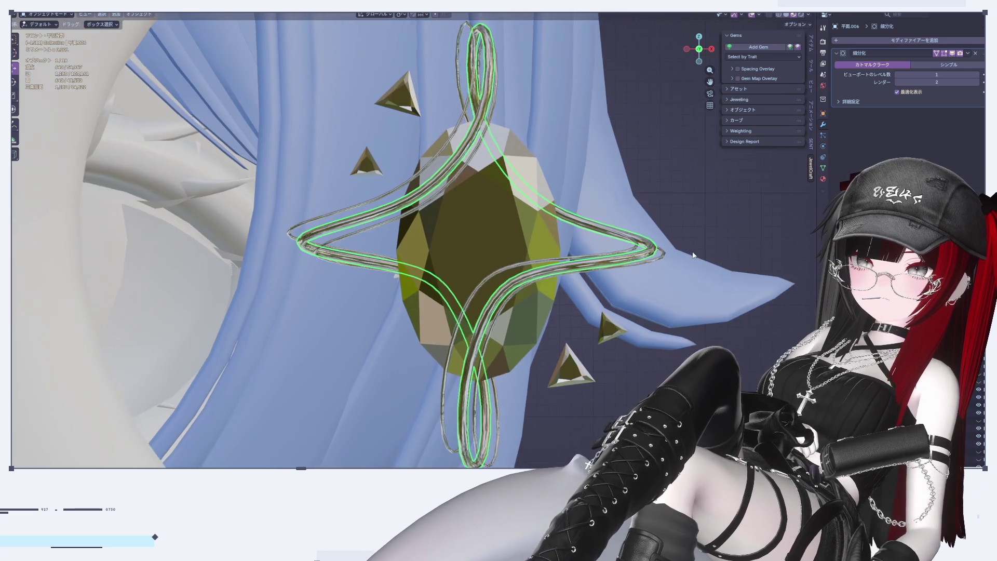
scroll(696, 257, "up", 2)
key("Tab")
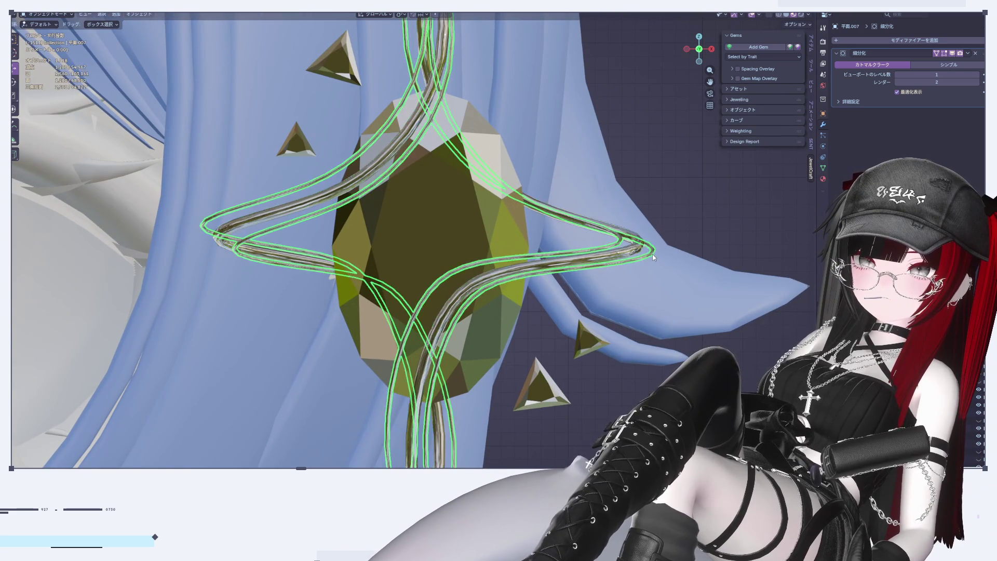
key("Tab")
key("l")
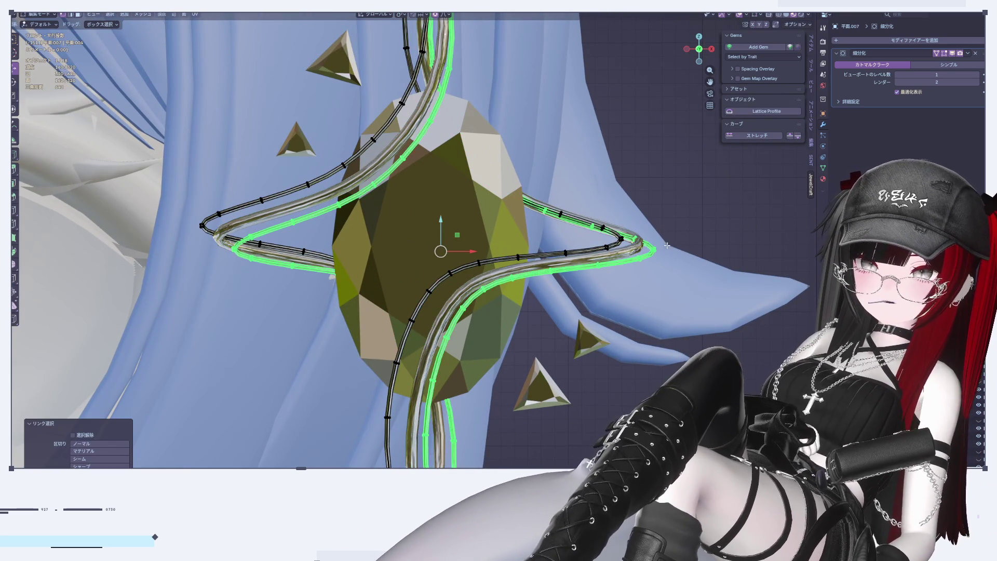
key("r")
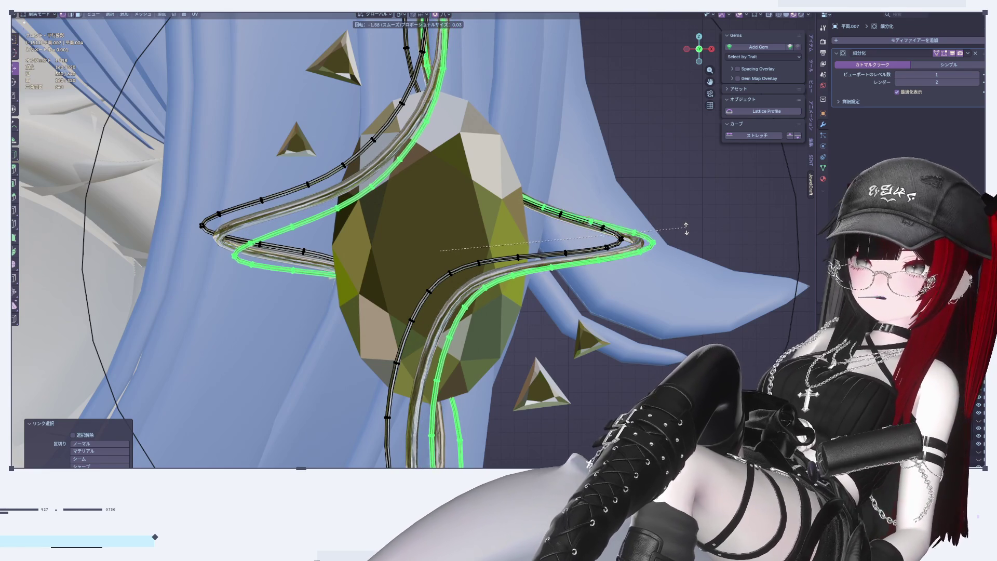
left_click(685, 227)
scroll(686, 227, "down", 3)
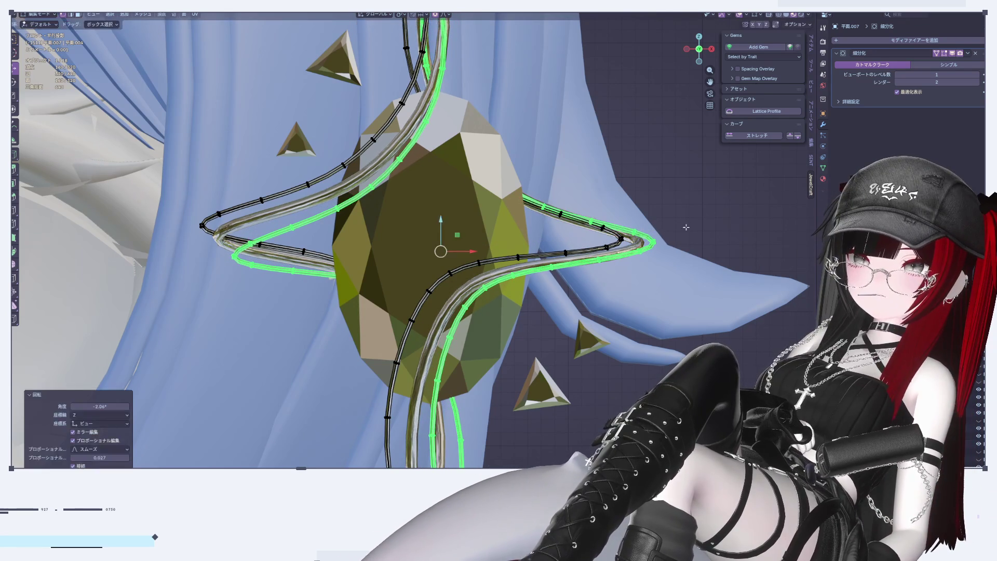
key("Tab")
middle_click_drag(674, 261, 676, 282)
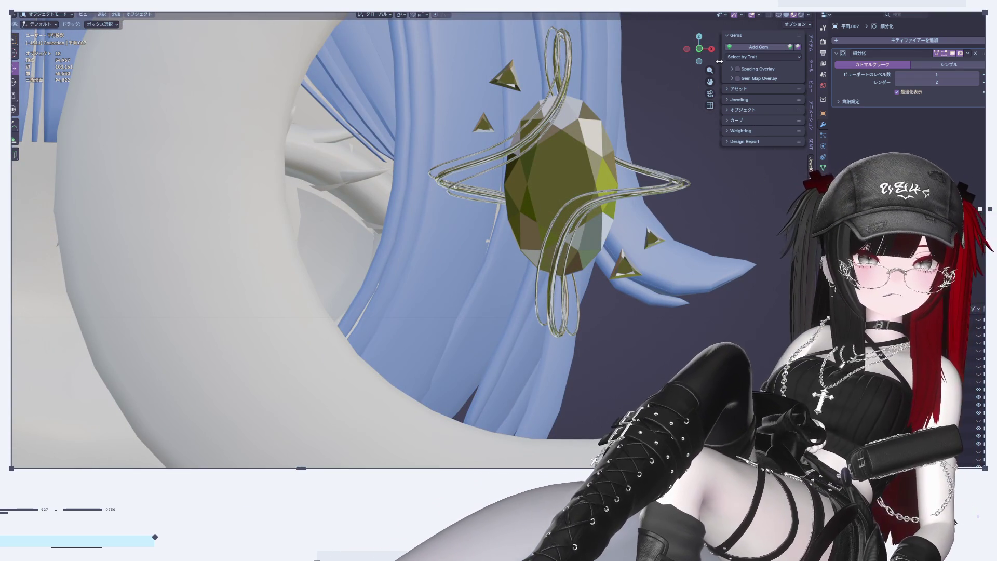
left_click(697, 50)
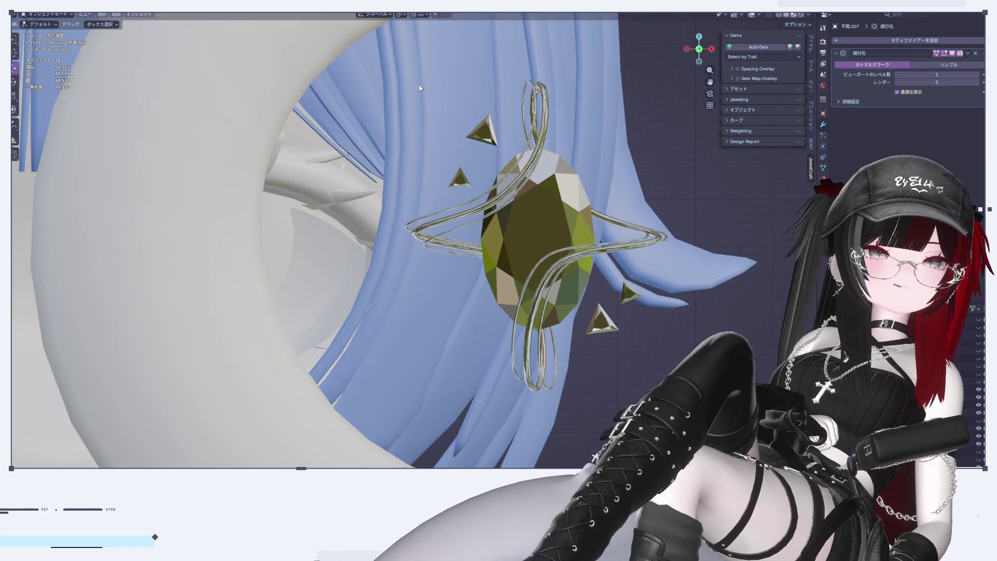
scroll(688, 187, "up", 4)
scroll(690, 192, "up", 2)
middle_click_drag(690, 192, 675, 94, "shift")
scroll(660, 204, "down", 2)
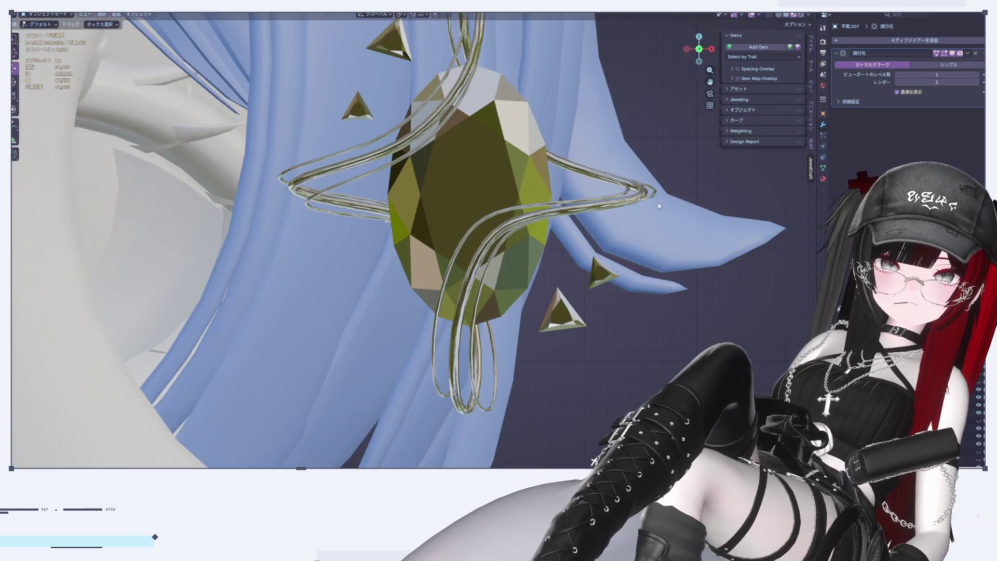
middle_click_drag(594, 284, 599, 289, "shift")
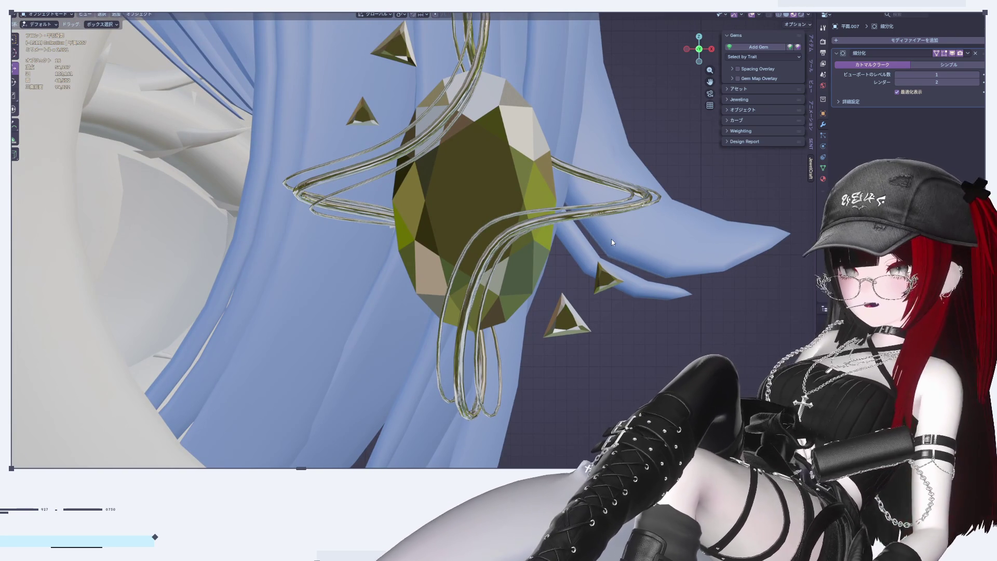
middle_click_drag(610, 239, 582, 259, "shift")
left_click(555, 281)
key("Tab")
key("Tab")
scroll(678, 245, "down", 4)
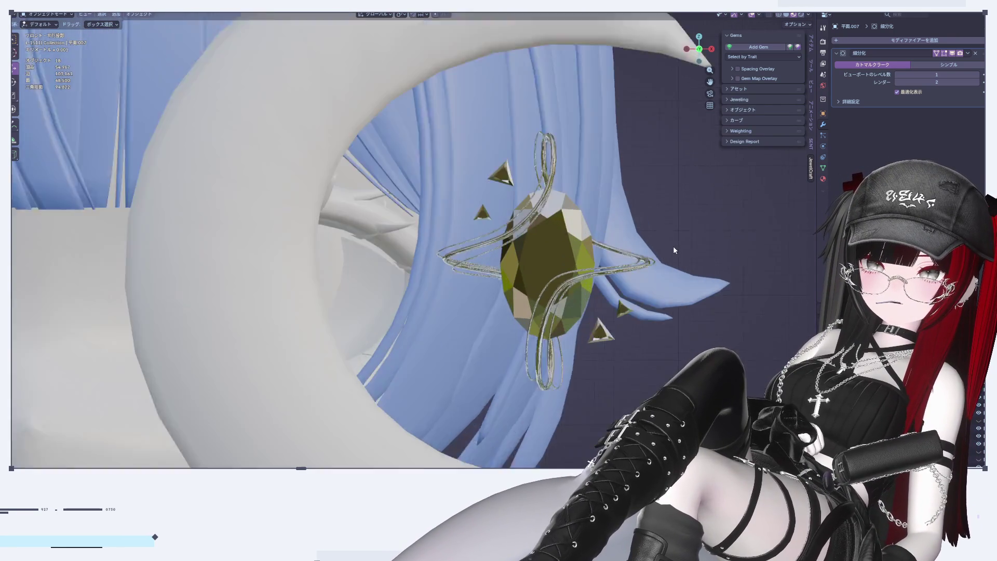
Move a point on the wire's right swirl to reshape it, redoing an abandoned first try
scroll(673, 245, "up", 4)
key("Tab")
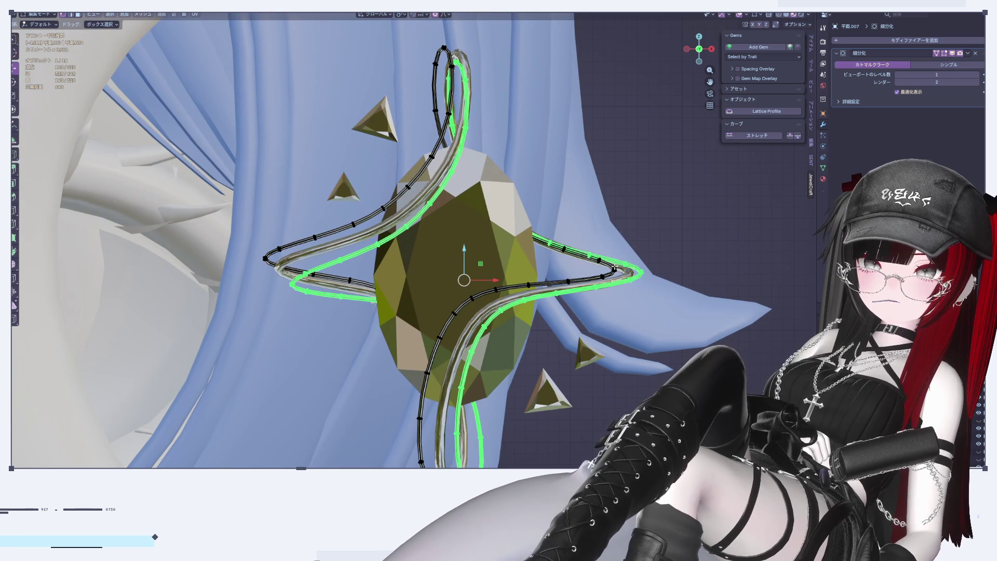
left_click(614, 267)
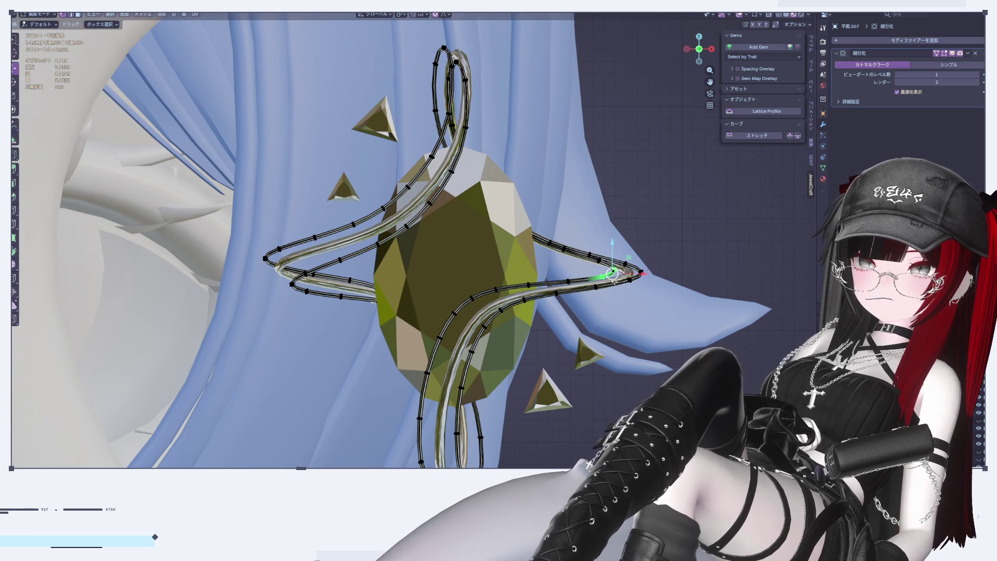
key("g")
left_click(618, 262)
key("ctrl+z")
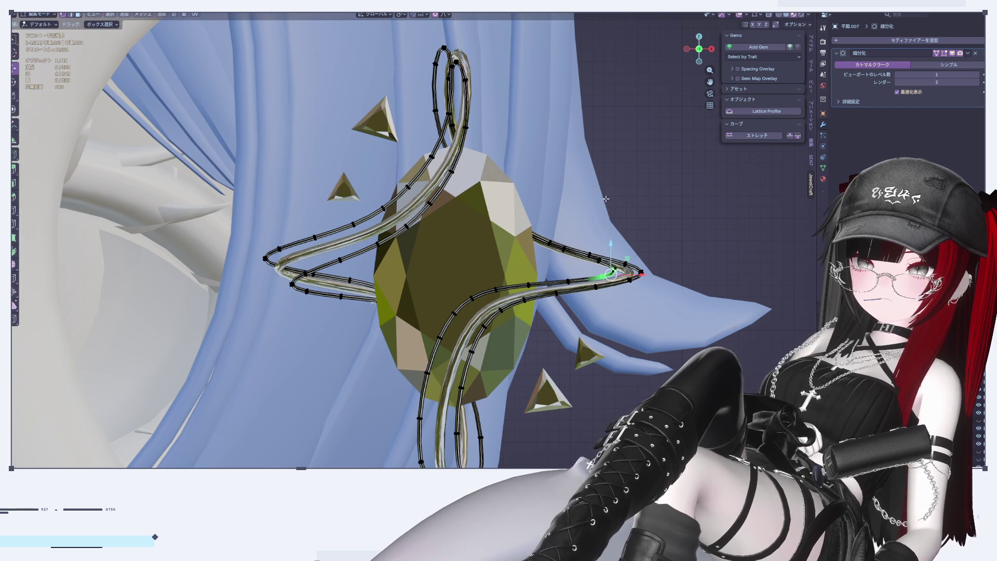
key("g")
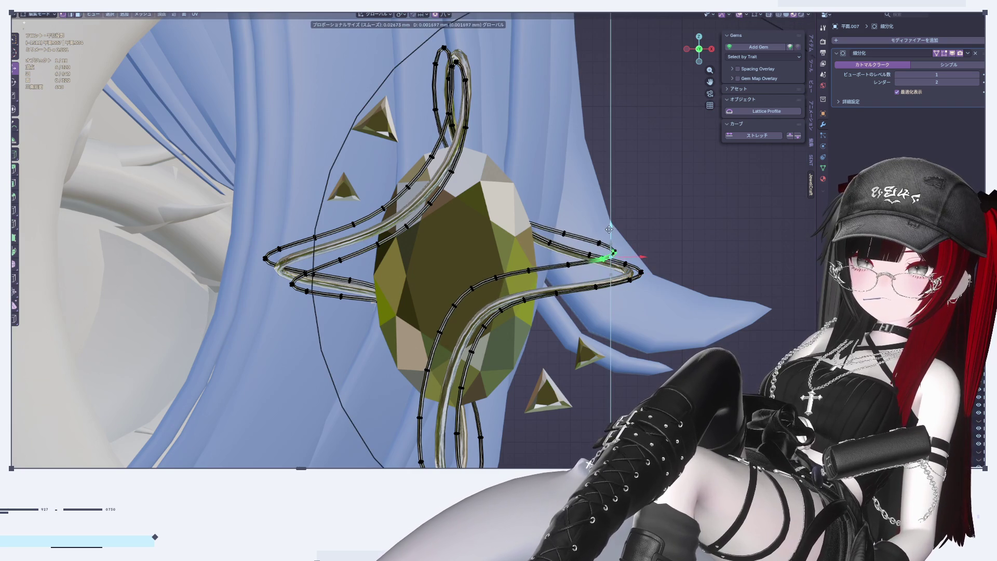
left_click(645, 284)
Briefly select the hair mesh behind the pendant, then go back to editing the wire curve
key("Tab")
left_click(645, 285)
scroll(623, 291, "down", 4)
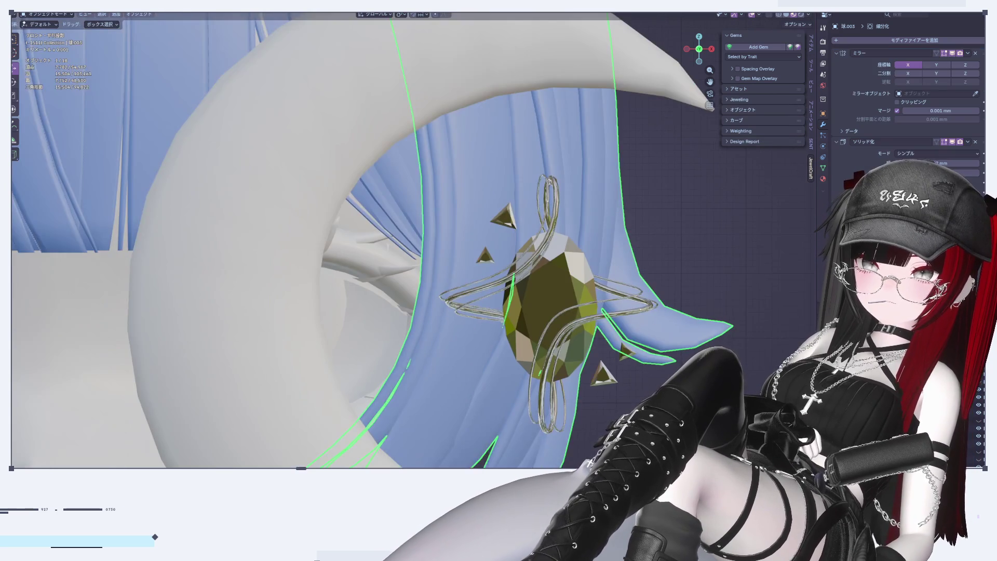
middle_click_drag(588, 384, 589, 296, "shift")
key("Tab")
scroll(582, 299, "up", 3)
key("Tab")
left_click(479, 352)
key("Tab")
Select the two bottom points of the lower loop and rotate the loop tip slightly
mouse_move(452, 354)
left_mouse_down()
mouse_move(462, 353)
mouse_move(441, 341)
left_mouse_up()
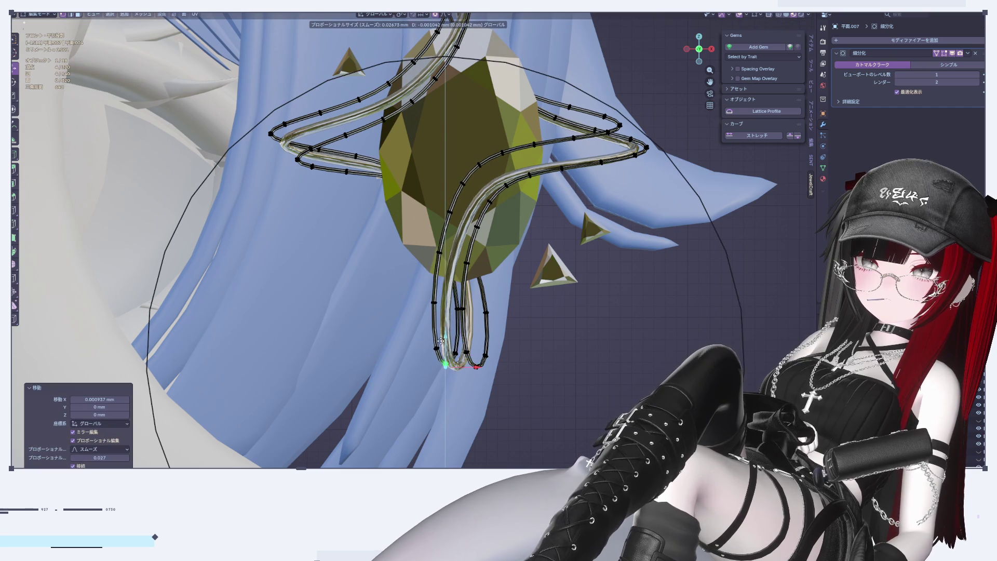
right_click(440, 340)
key("ctrl+z")
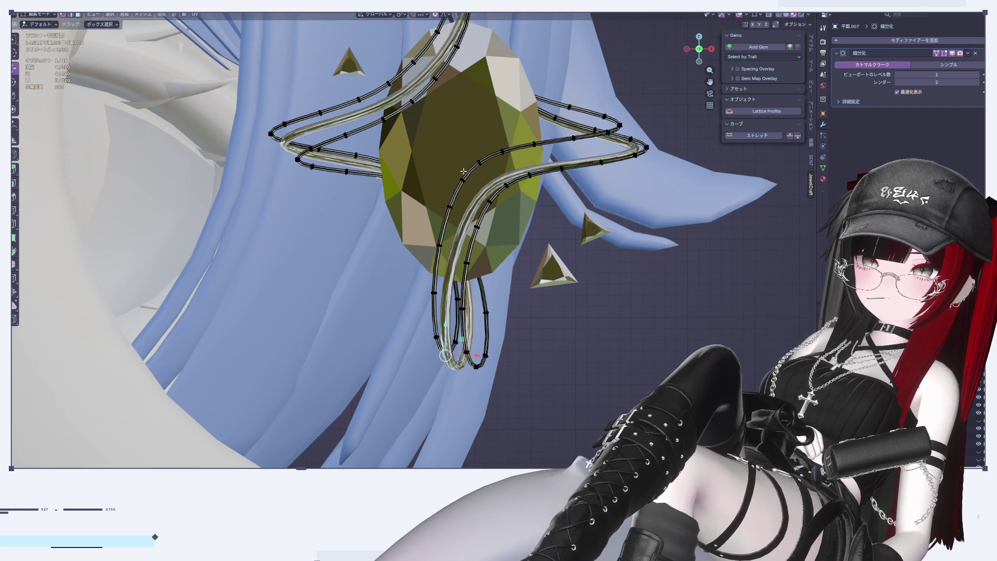
mouse_move(476, 189)
left_mouse_down()
mouse_move(491, 186)
mouse_move(492, 205)
left_mouse_up()
left_click(448, 207)
left_click(445, 355)
left_click_drag(473, 356, 469, 356)
key("r")
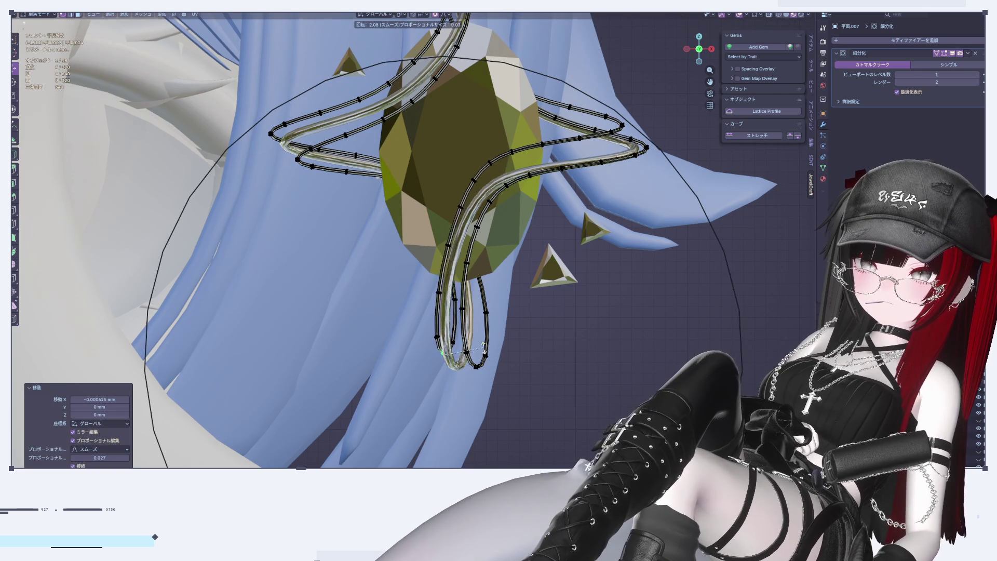
left_click(484, 349)
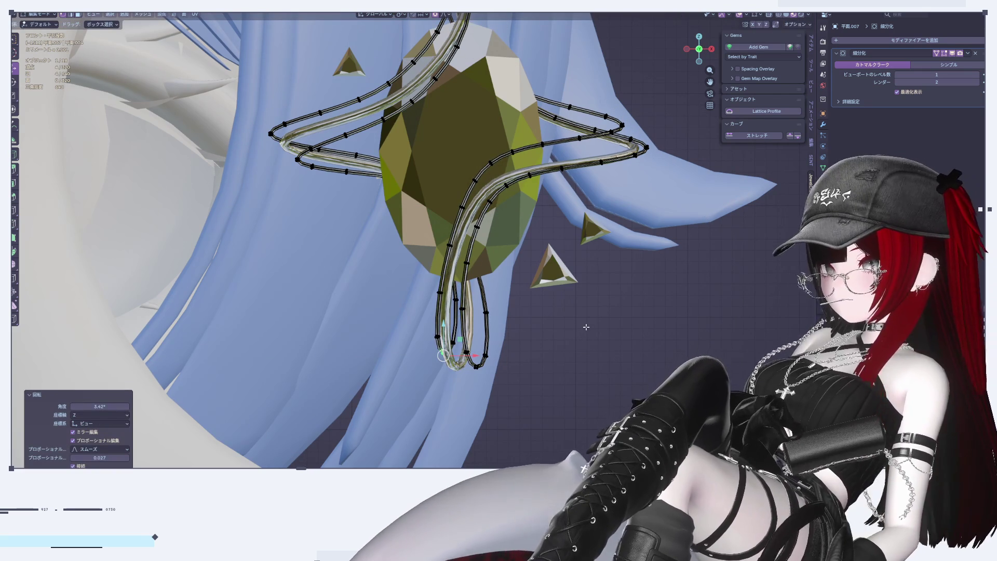
Move the bottom loop tip vertically along Z, then sideways along X
scroll(587, 327, "up", 4)
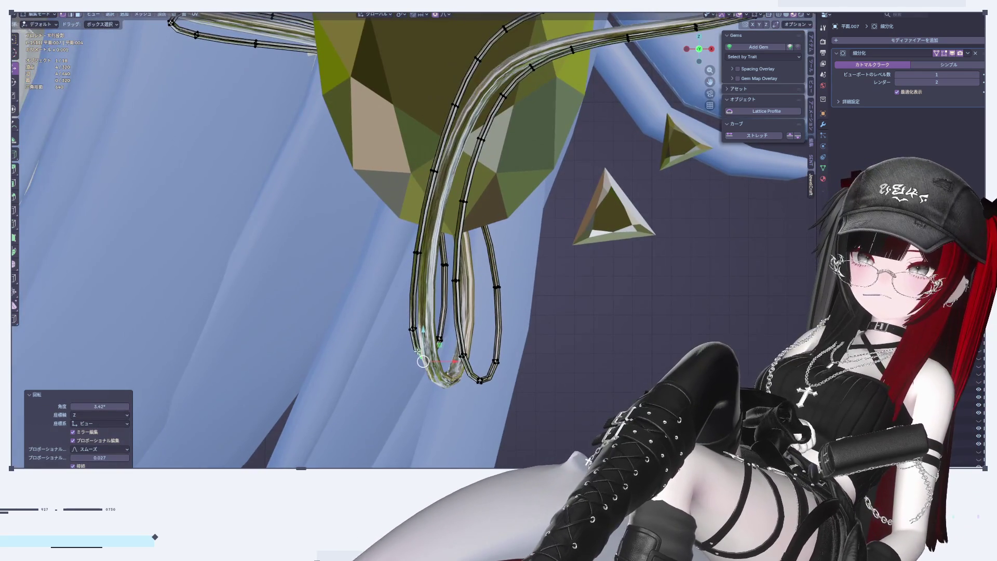
key("g")
key("z")
left_click(428, 343)
key("g")
key("x")
left_click(587, 311)
key("Tab")
scroll(587, 312, "down", 5)
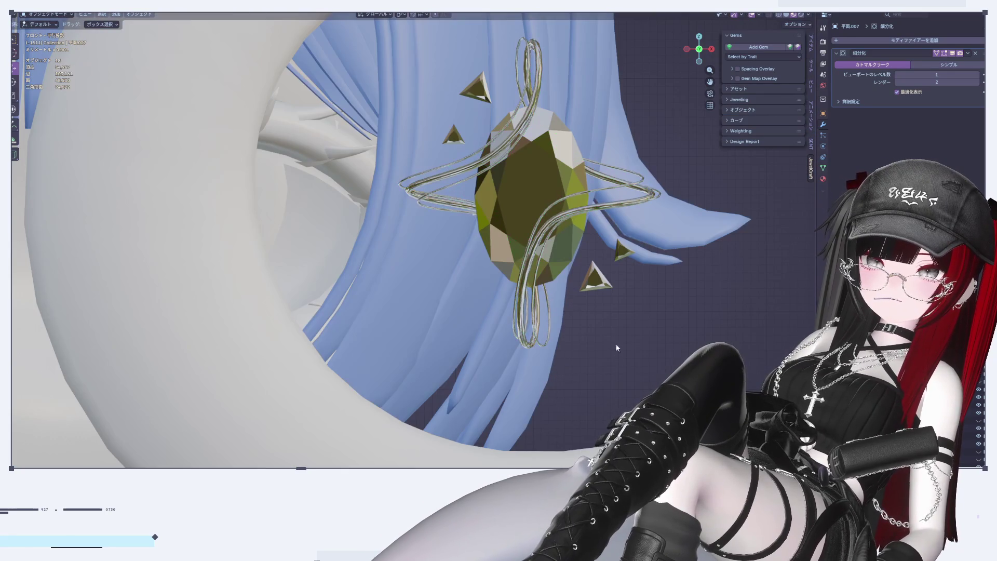
scroll(563, 281, "up", 4)
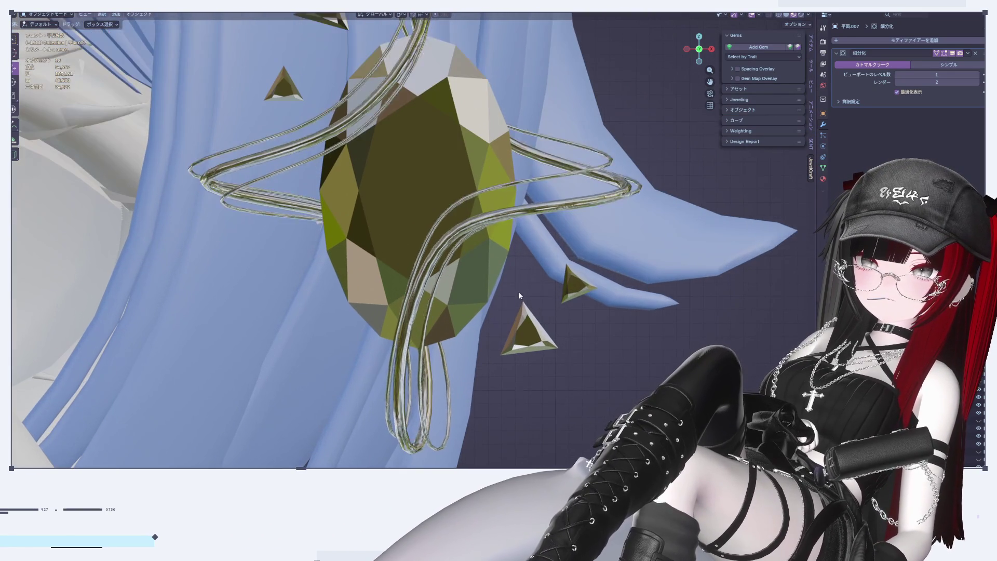
Raise a right swirl point along Z with soft falloff and rotate the swirl section
key("Tab")
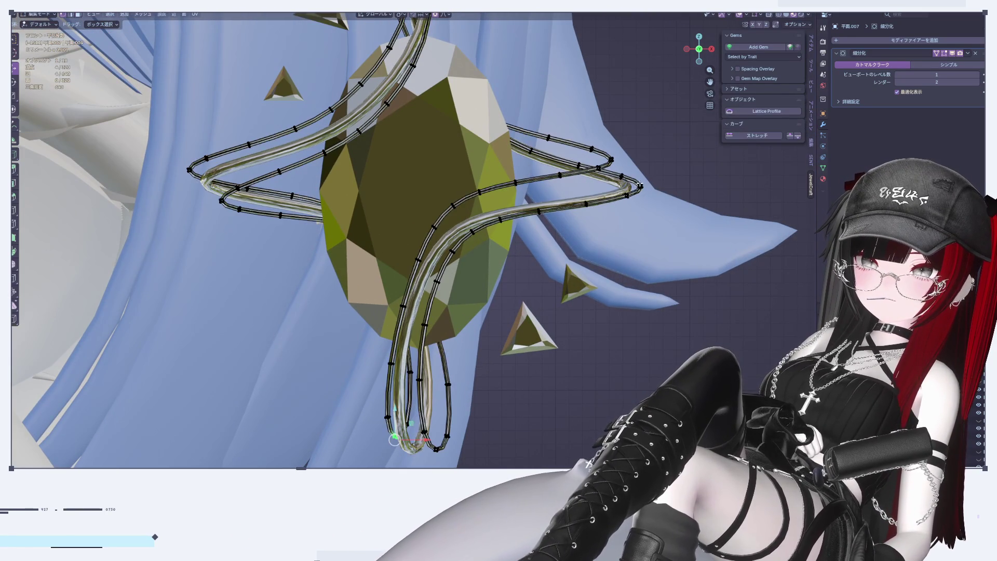
left_click(588, 205)
key("g")
key("z")
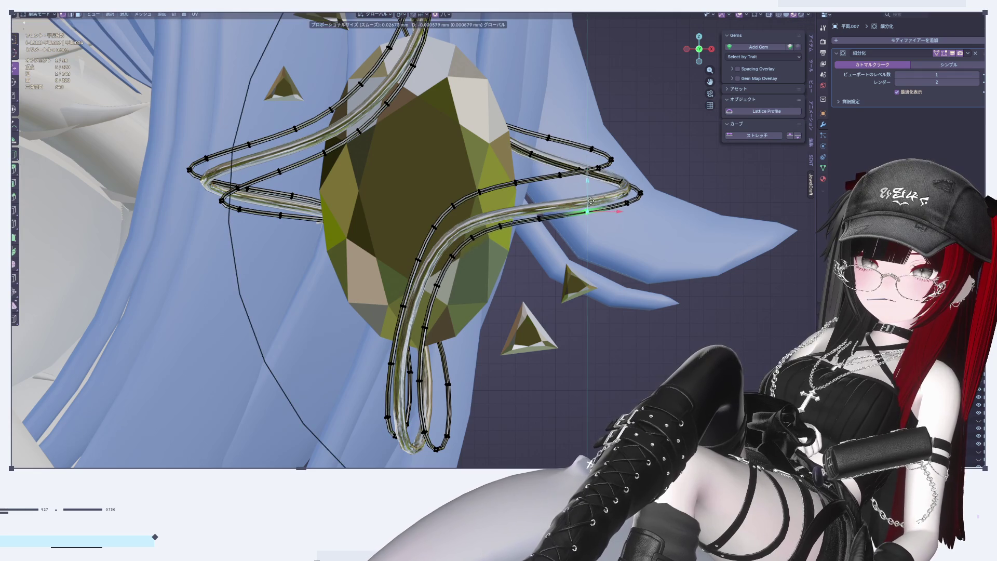
left_click(603, 198)
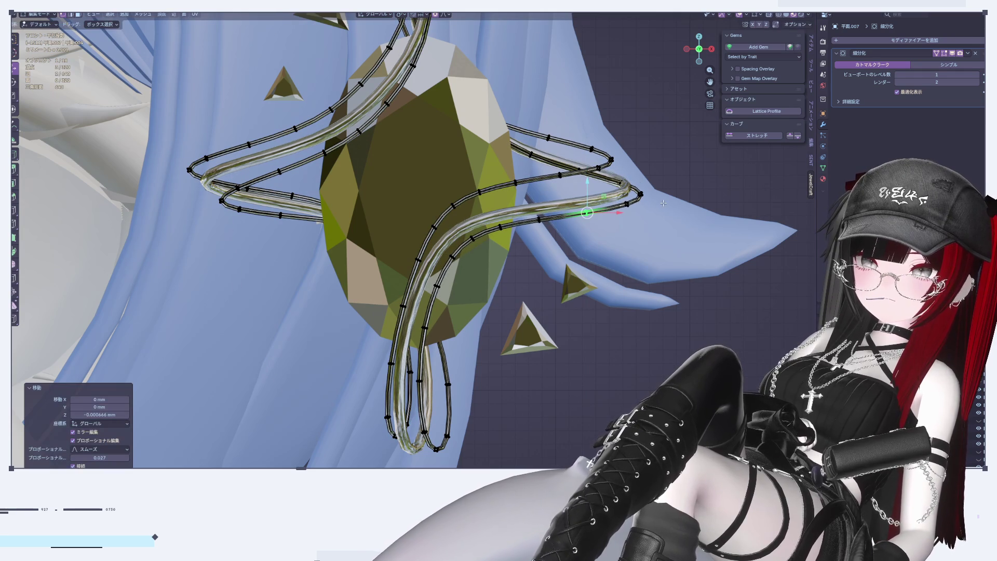
key("r")
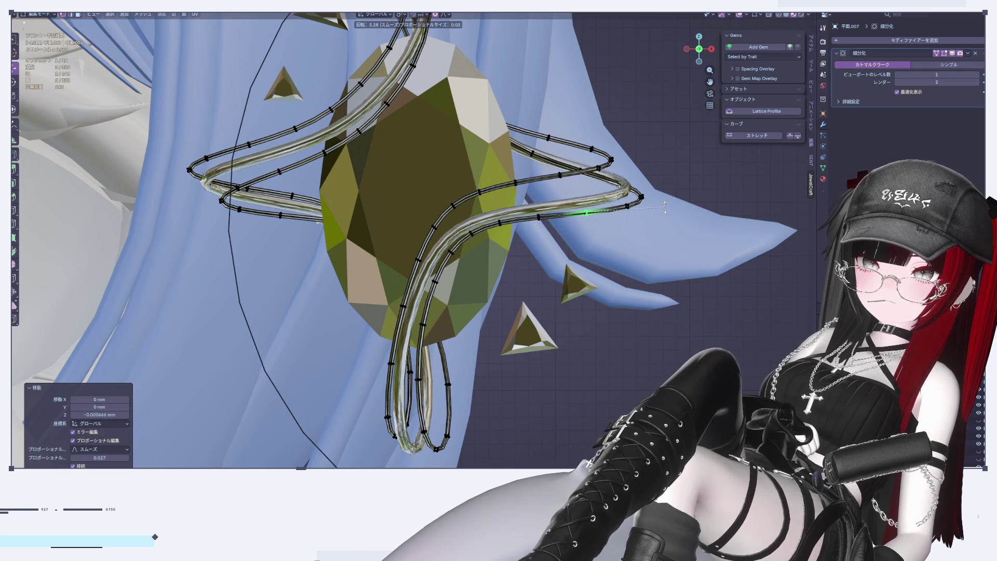
left_click(665, 206)
key("Tab")
scroll(568, 384, "down", 3)
scroll(425, 204, "up", 5)
Select the top loop's points and tilt the loop about 5°
key("Tab")
left_click(425, 204)
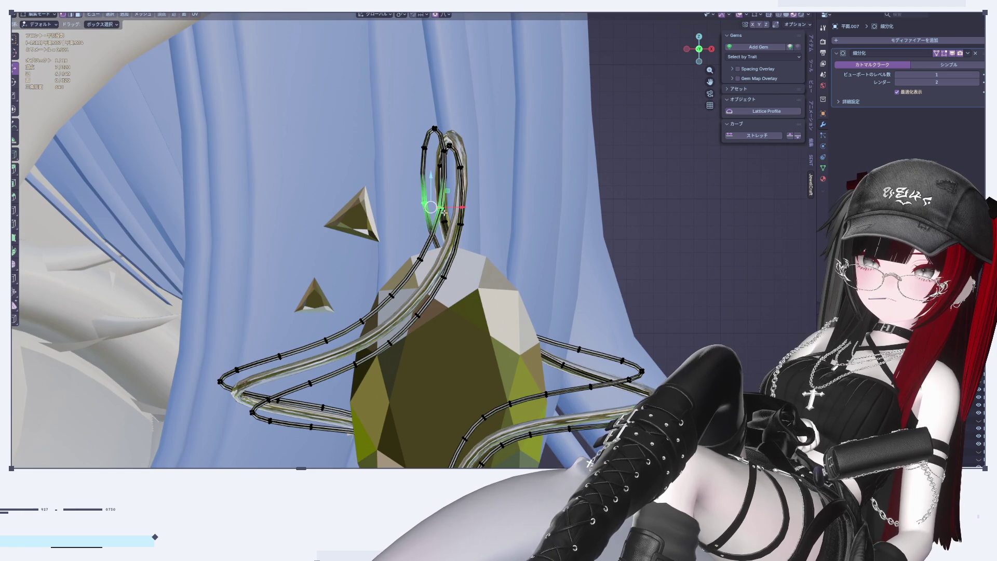
key("g")
key("x")
key("r")
left_click(462, 209)
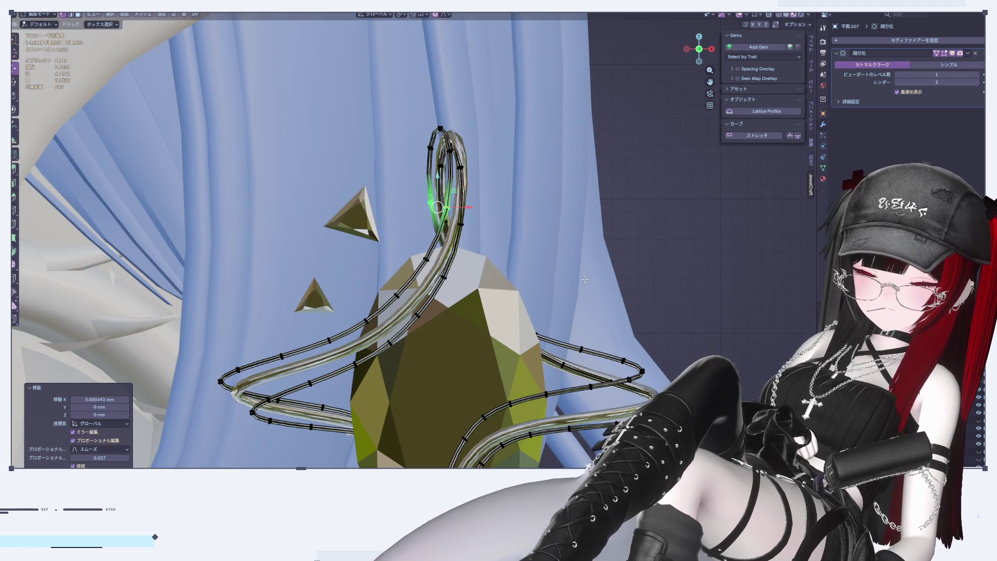
Move the top loop with soft falloff, then shift it sideways along X
key("g")
scroll(590, 266, "up", 5)
left_click(590, 266)
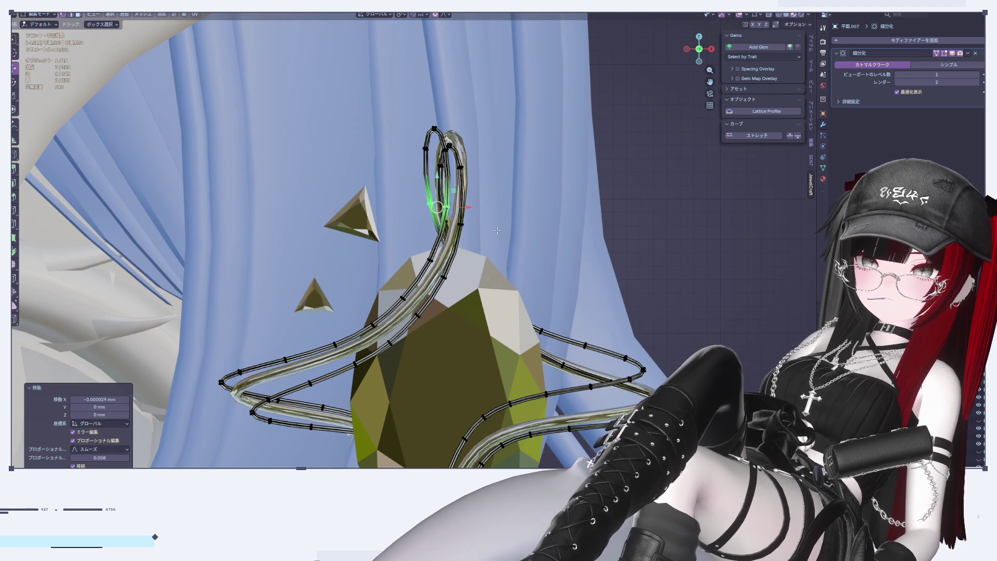
key("g")
key("x")
left_click(478, 210)
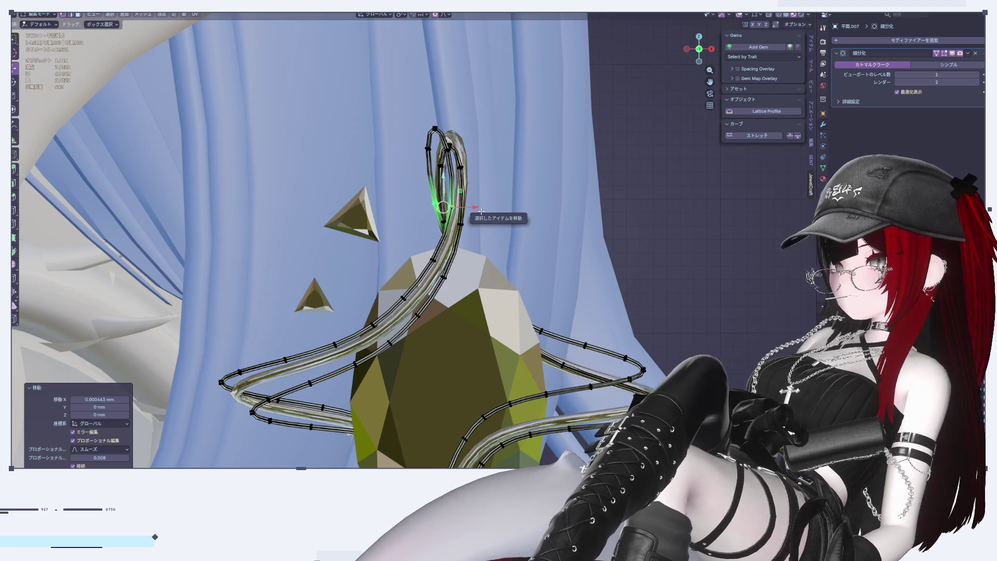
key("Tab")
scroll(572, 235, "down", 4)
scroll(661, 233, "down", 2)
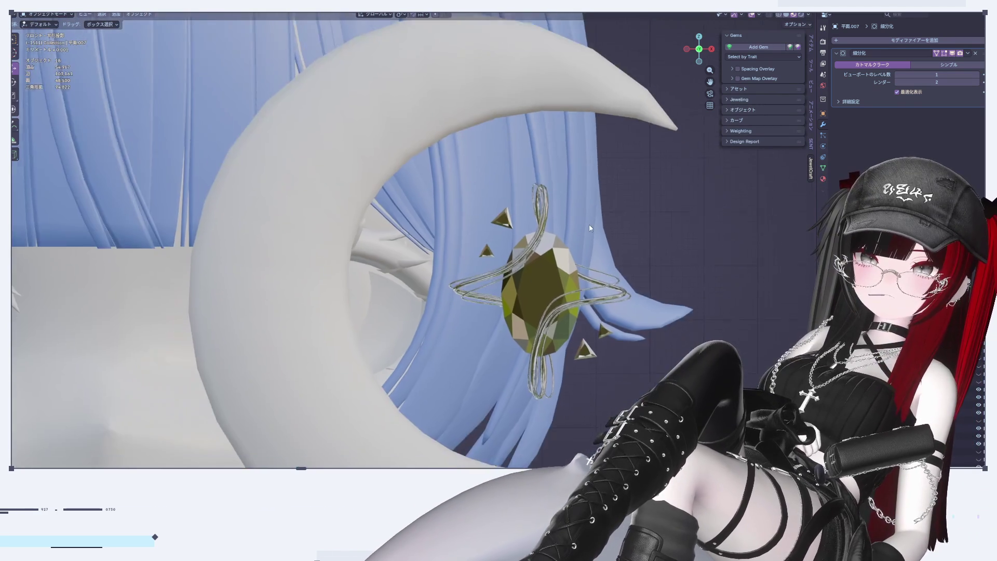
Select three points on the wire and nudge them slightly sideways
scroll(594, 236, "up", 5)
key("Tab")
mouse_move(457, 155)
left_mouse_down()
mouse_move(465, 164)
mouse_move(500, 162)
left_mouse_up()
left_click(416, 253)
key("g")
left_click(441, 259)
left_click_drag(442, 258, 444, 258)
key("Tab")
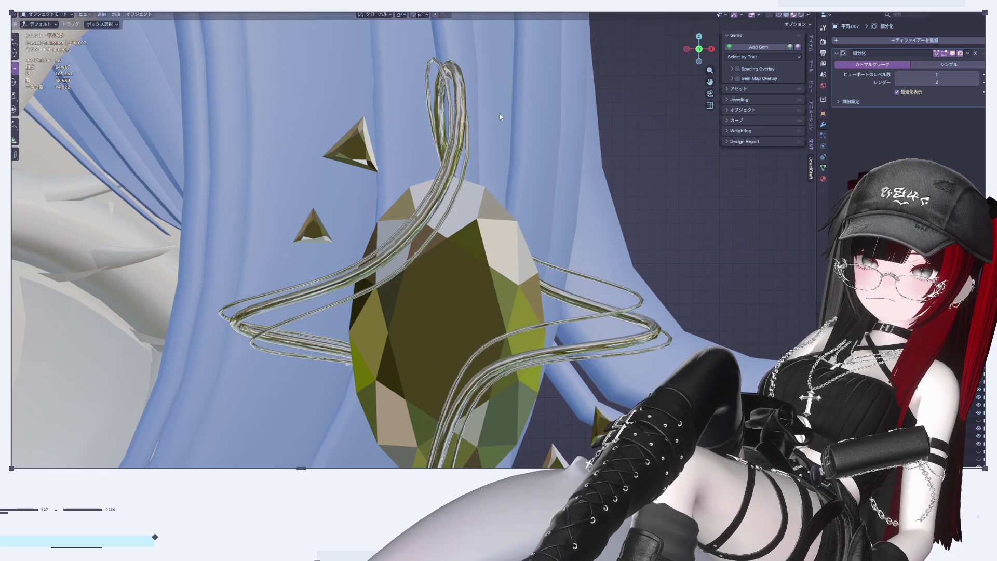
Select the top loop's tip points, rotate them, and shift them along the X axis
key("Tab")
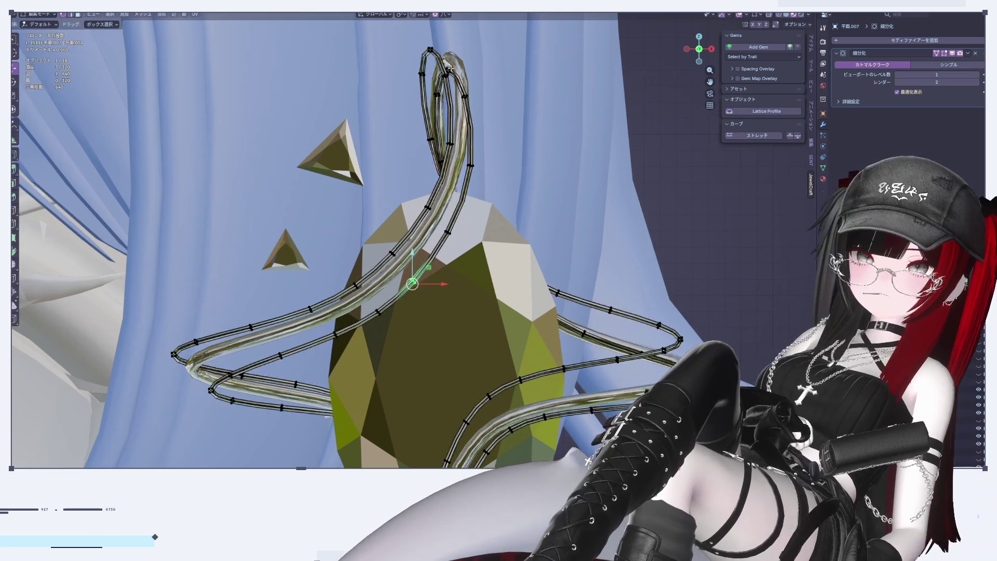
scroll(431, 119, "up", 2)
left_click_drag(417, 113, 439, 159)
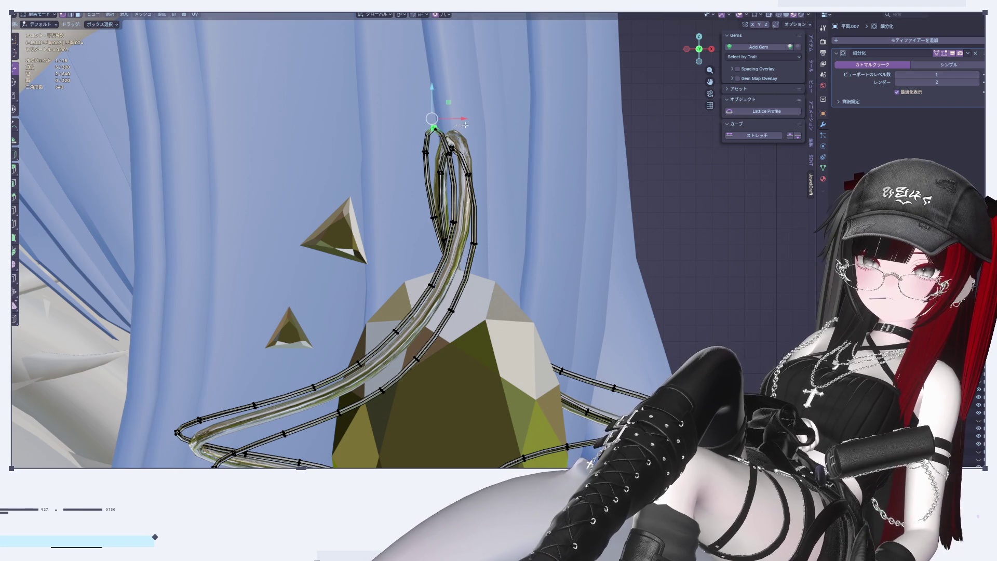
left_click_drag(464, 118, 466, 118)
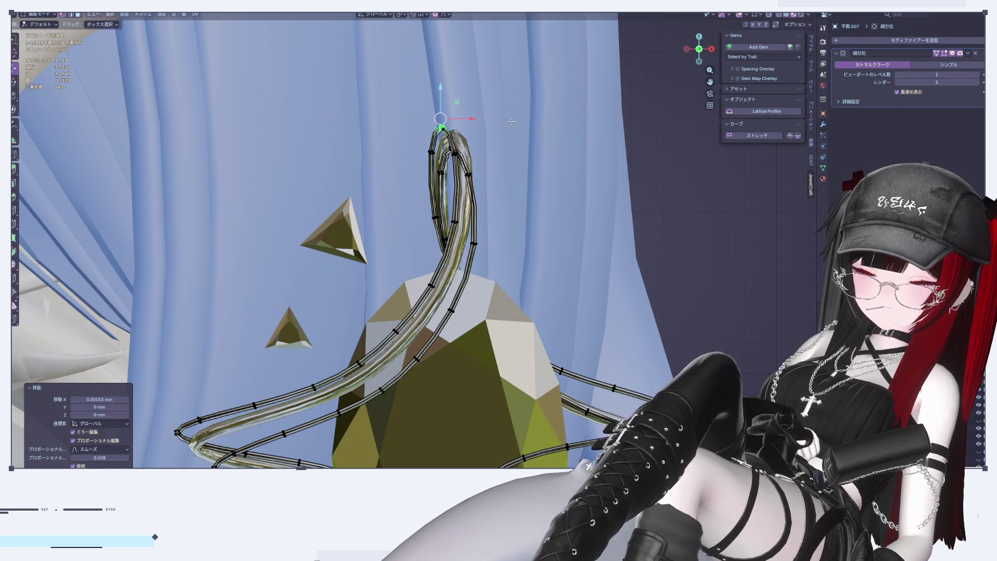
key("r")
left_click(519, 123)
key("g")
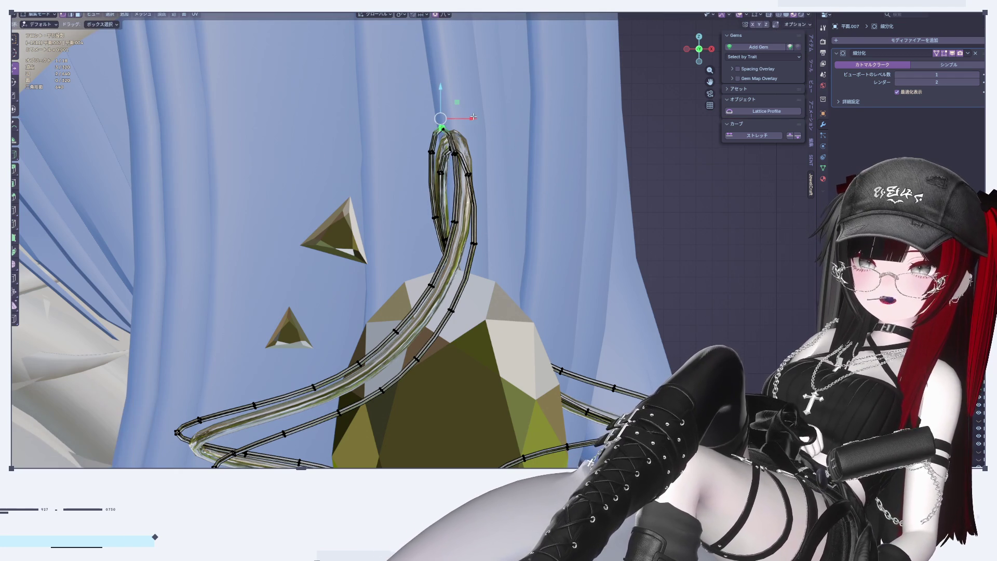
key("x")
left_click(477, 118)
key("Tab")
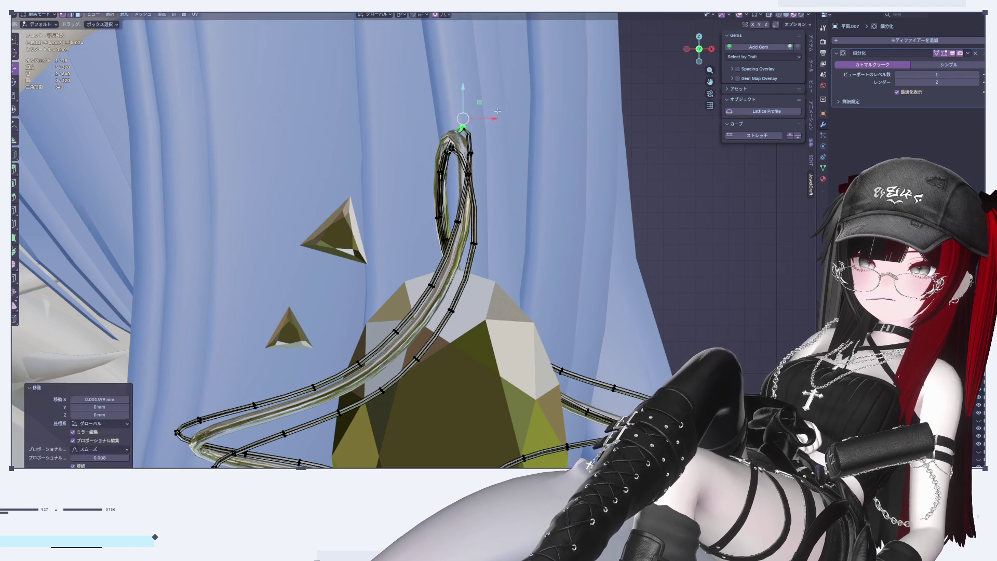
Reselect the wire and move the top loop's tip once more along X
middle_click_drag(477, 117, 567, 204)
scroll(568, 204, "down", 2)
left_click(533, 207)
key("Tab")
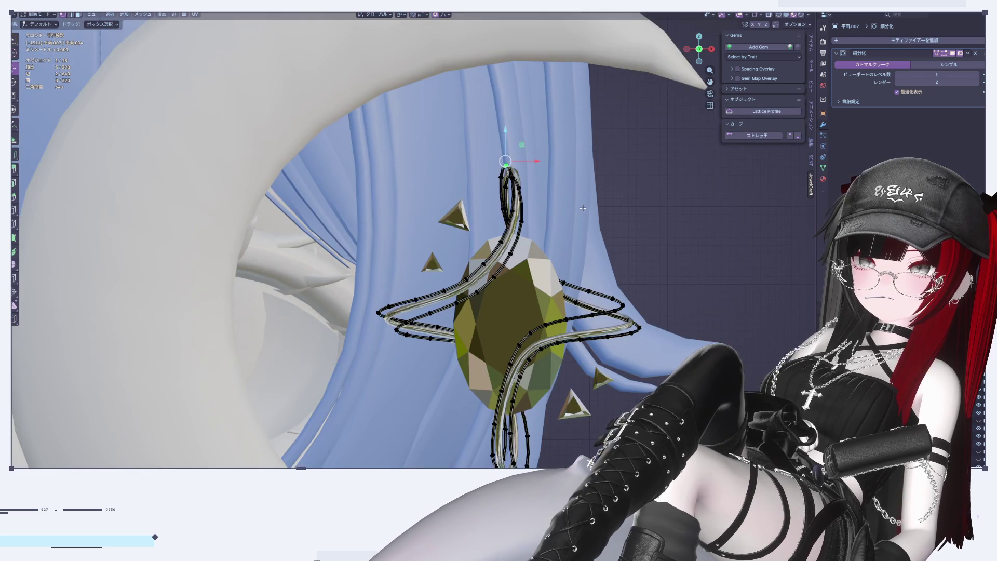
scroll(501, 163, "up", 5)
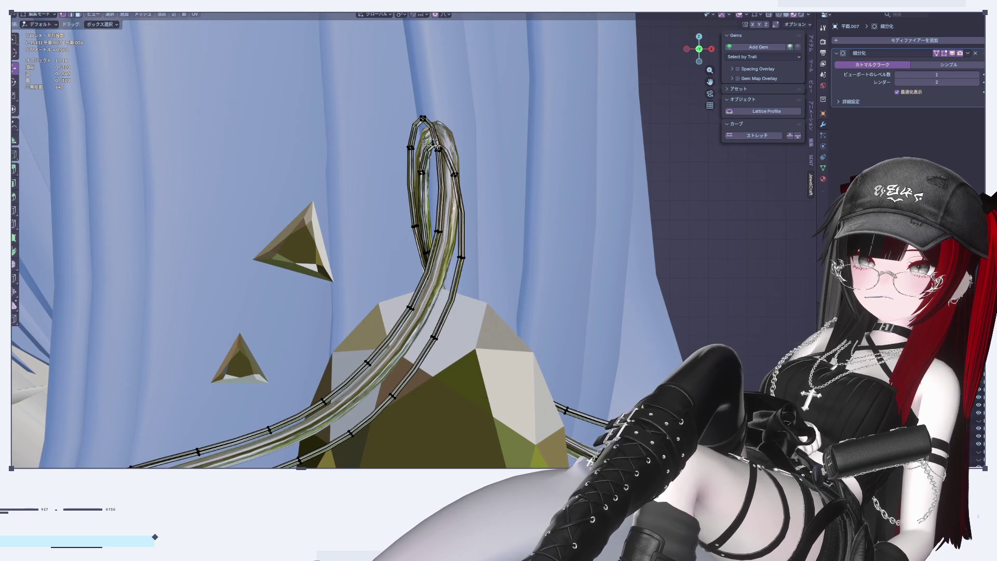
key("g")
key("x")
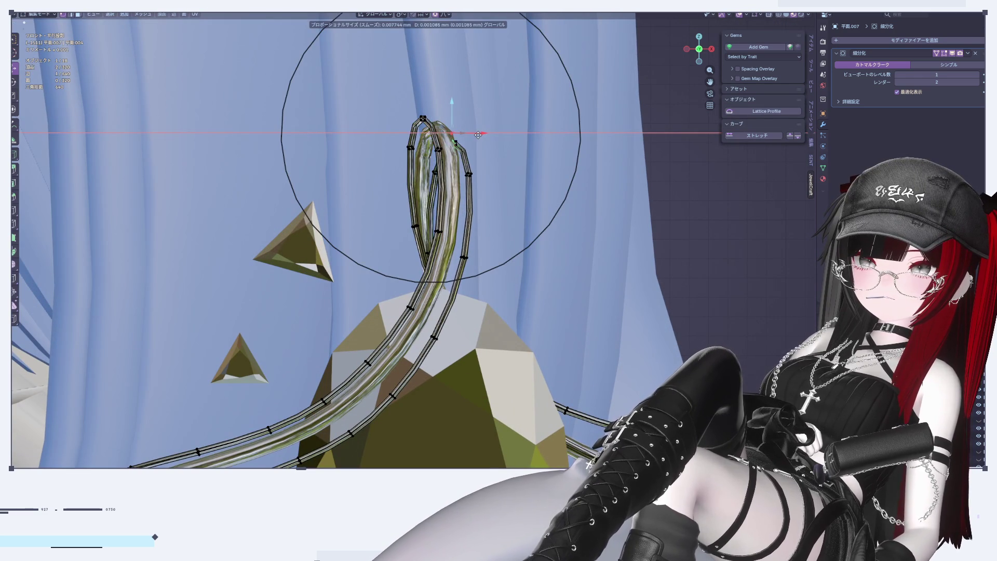
left_click(497, 151)
key("Tab")
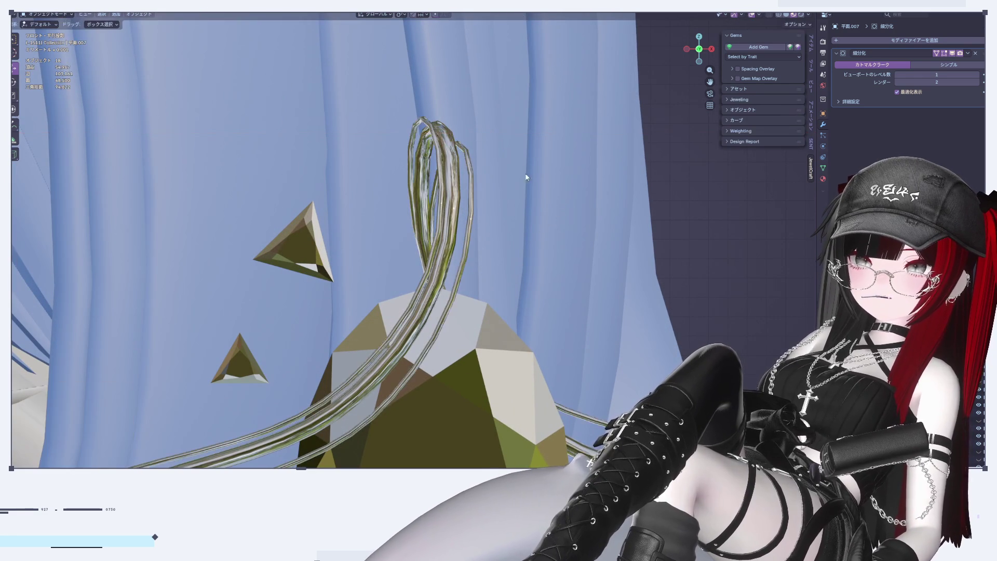
Centre the view on the pendant and enter Edit Mode on the silver wire 平面.007
left_click(639, 258)
key("KP_Decimal")
scroll(642, 166, "up", 3)
left_click(642, 165)
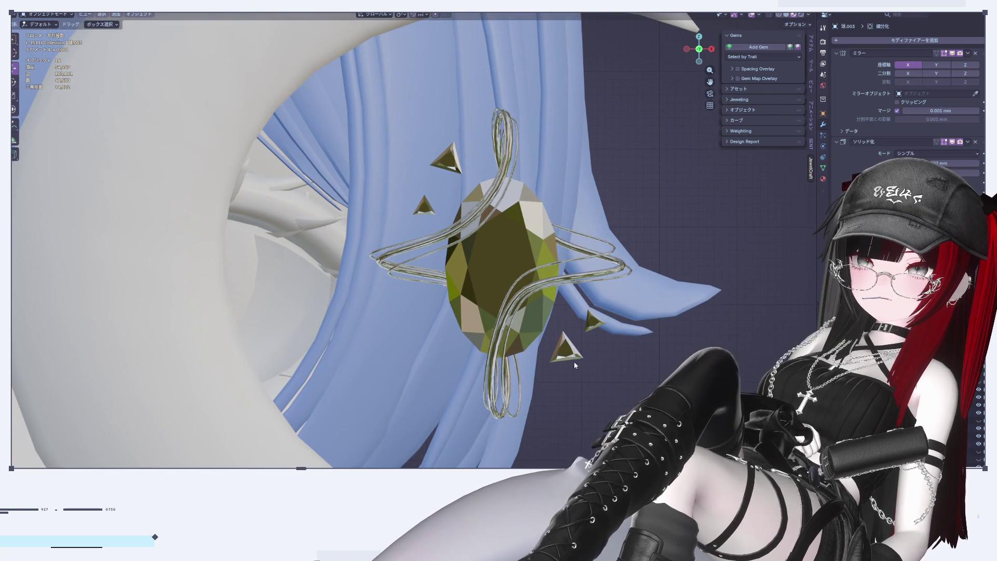
middle_click_drag(591, 298, 550, 243, "shift")
scroll(506, 167, "up", 2)
key("Tab")
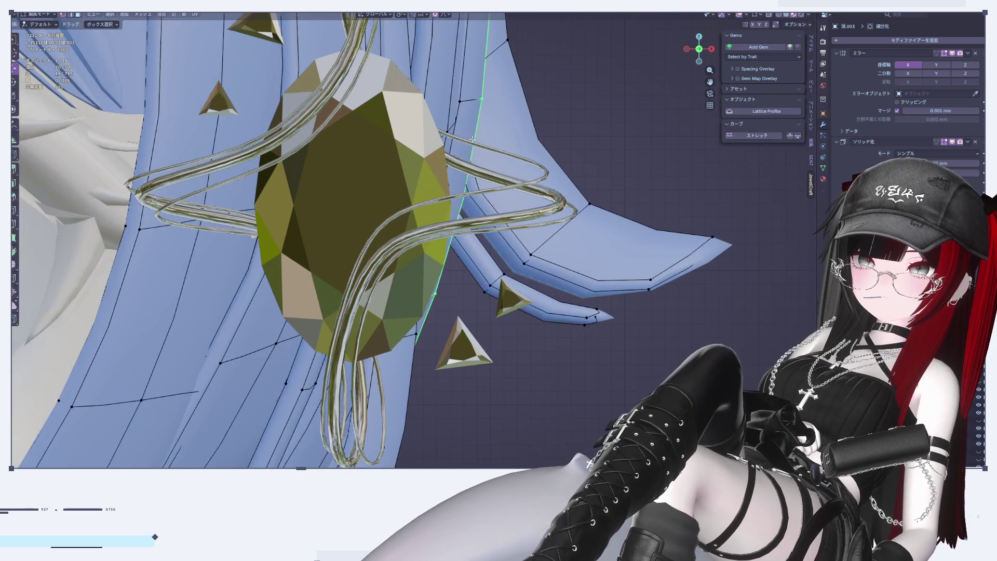
key("alt+q")
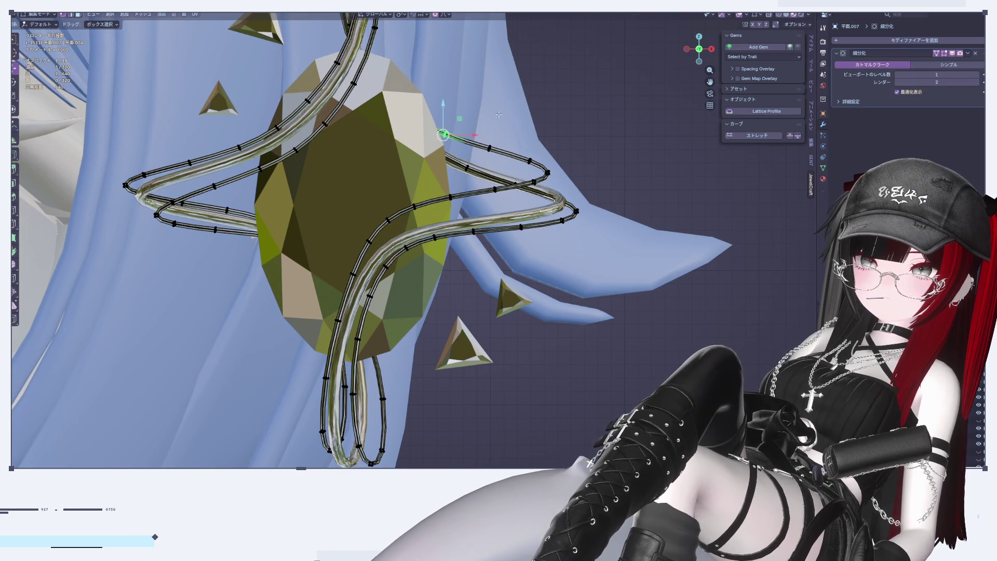
Select the bend of the right swirl and shift it sideways along X
key("c")
middle_click(436, 124)
key("Escape")
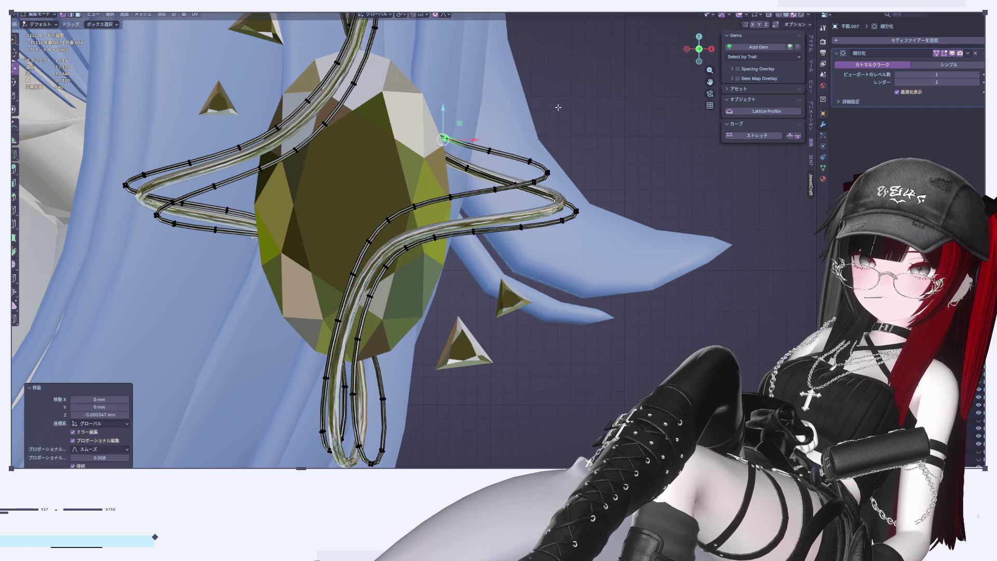
left_click(489, 151)
key("g")
key("z")
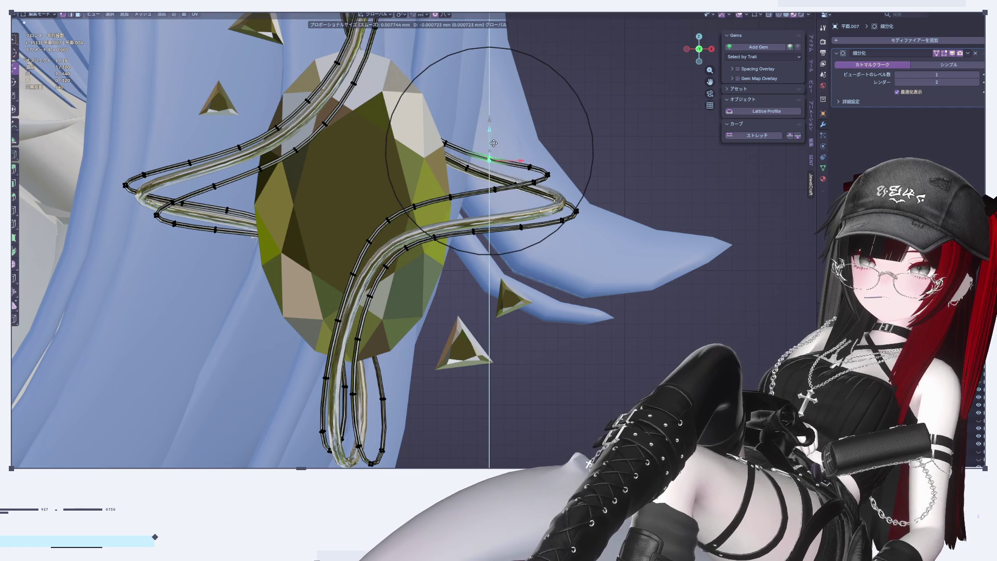
key("Escape")
key("alt+a")
left_click(548, 175)
key("g")
key("x")
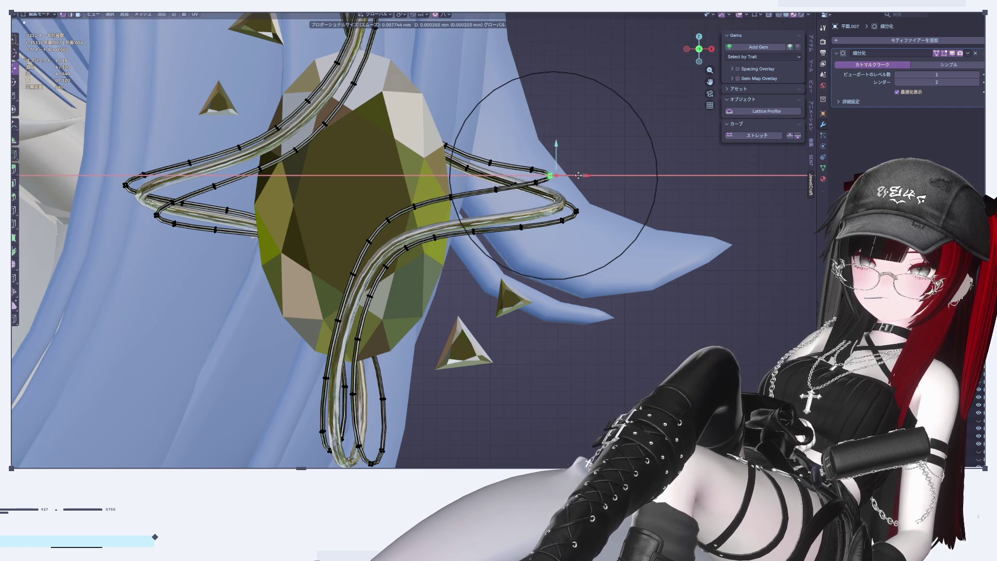
left_click(580, 175)
Lift the swirl bend slightly along Z and twist it by -53°
key("g")
key("x")
key("Escape")
key("g")
key("z")
left_click(555, 146)
key("r")
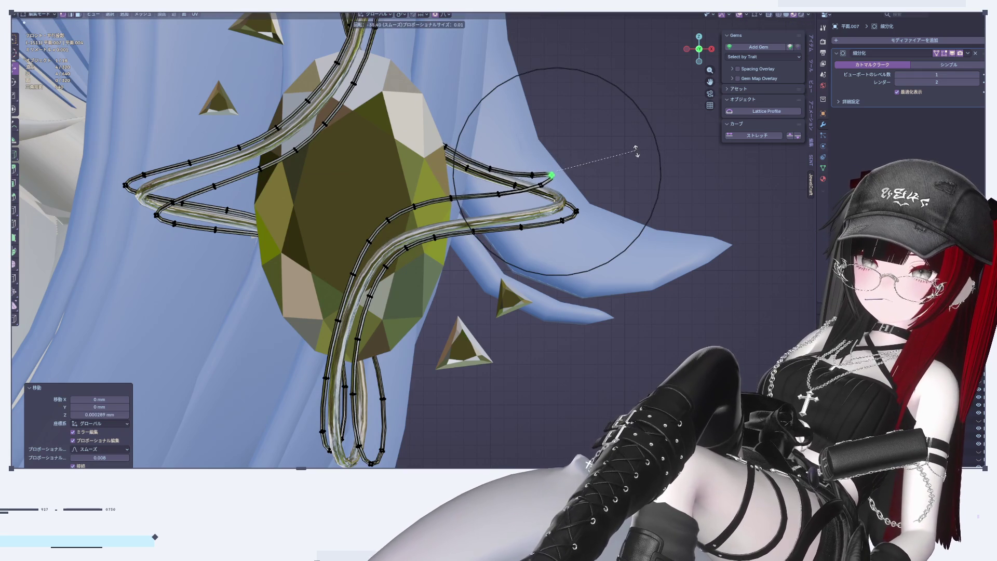
left_click(638, 155)
Return to Object Mode and deselect the wire curves
key("g")
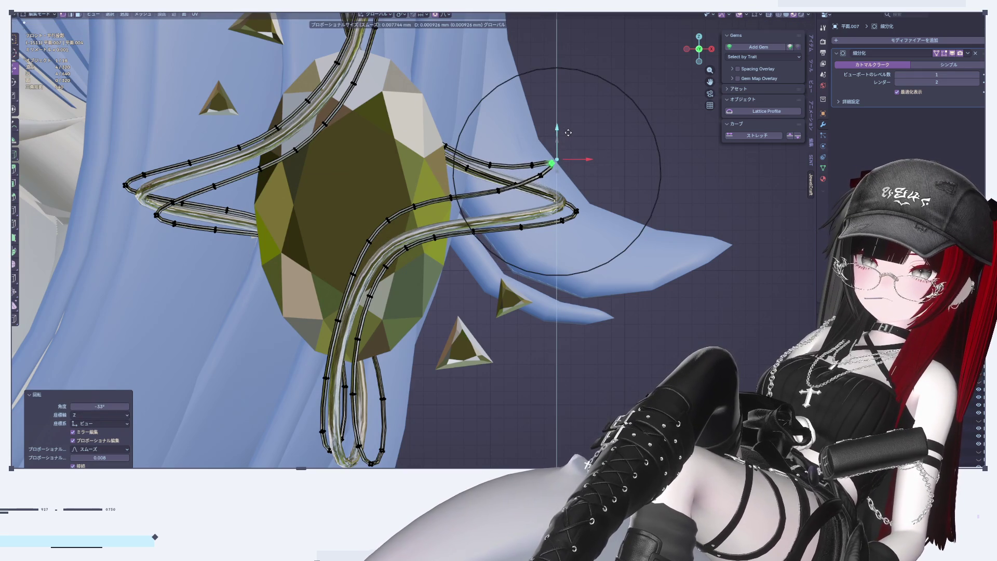
key("Escape")
key("Tab")
left_click(648, 370)
scroll(619, 349, "down", 5)
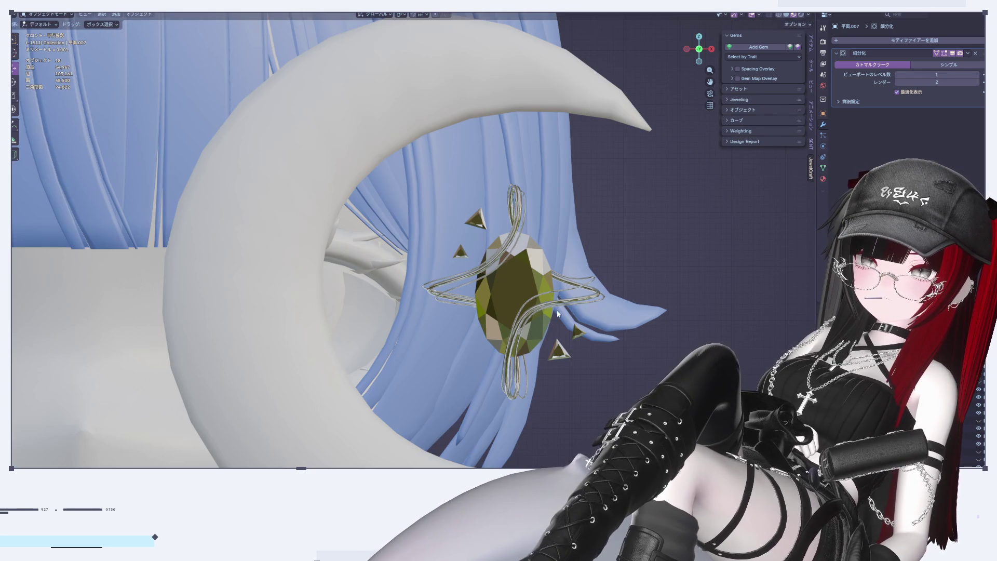
Nudge the right swirl point along X, twist it 15.7°, lower it, then rotate it back -3.14°
scroll(556, 311, "up", 5)
left_click(571, 157)
key("Tab")
left_click(571, 157)
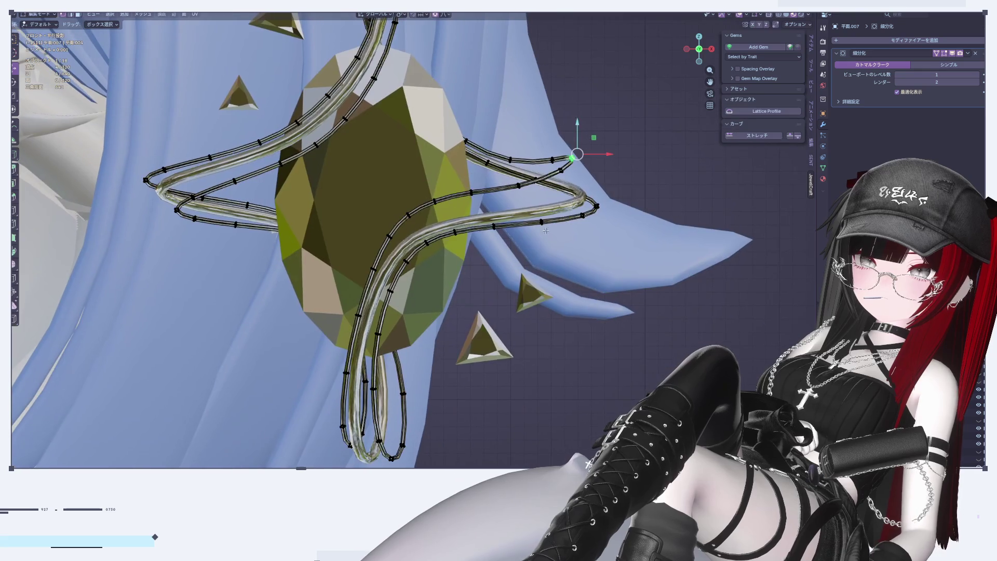
key("g")
key("x")
left_click(609, 174)
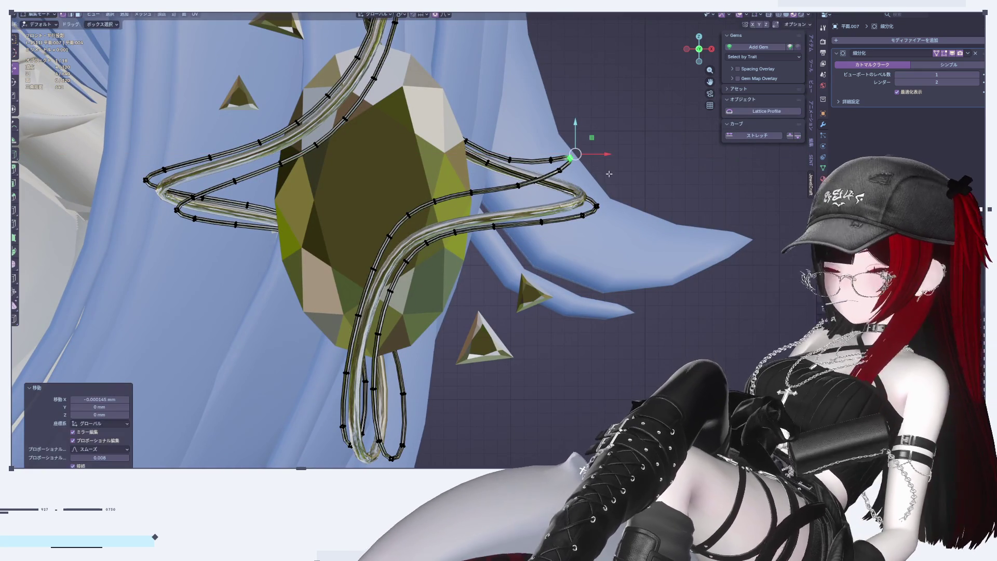
key("r")
left_click(598, 172)
left_click_drag(568, 131, 567, 144)
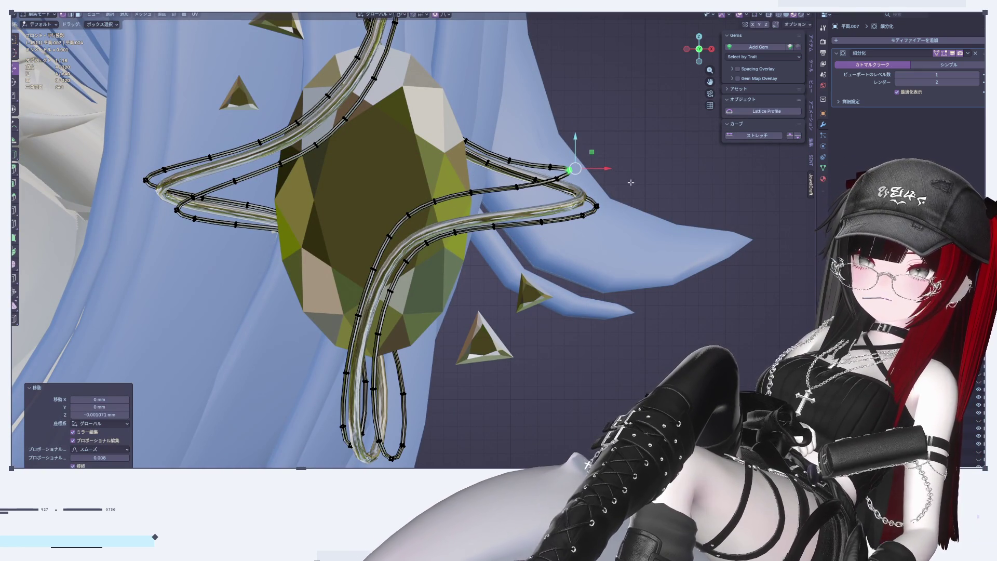
key("r")
left_click(629, 186)
Move a point on the strand crossing the gem to a smoother position
mouse_move(629, 188)
middle_mouse_down("shift")
mouse_move(660, 118)
mouse_move(660, 194)
middle_mouse_up("shift")
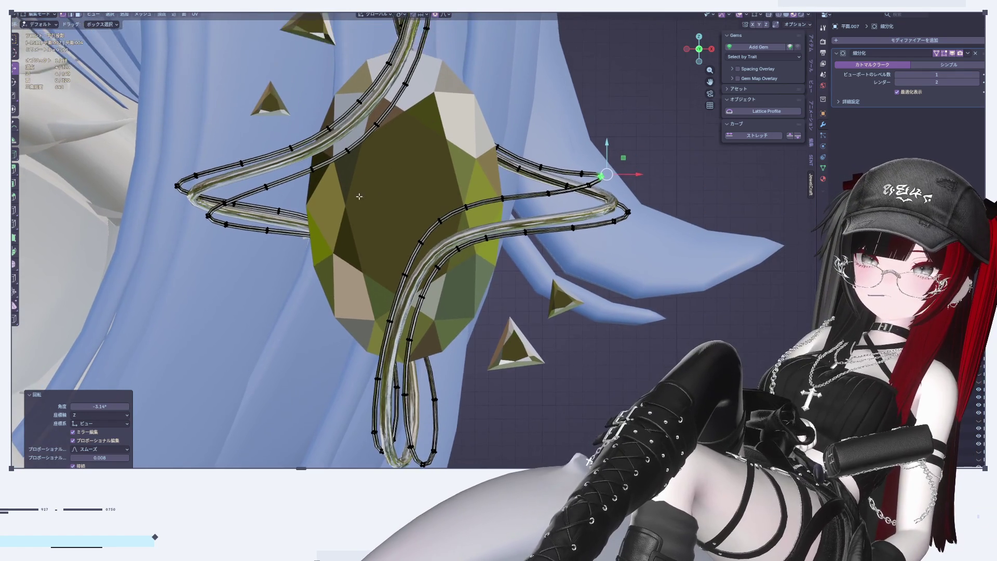
scroll(359, 198, "up", 4)
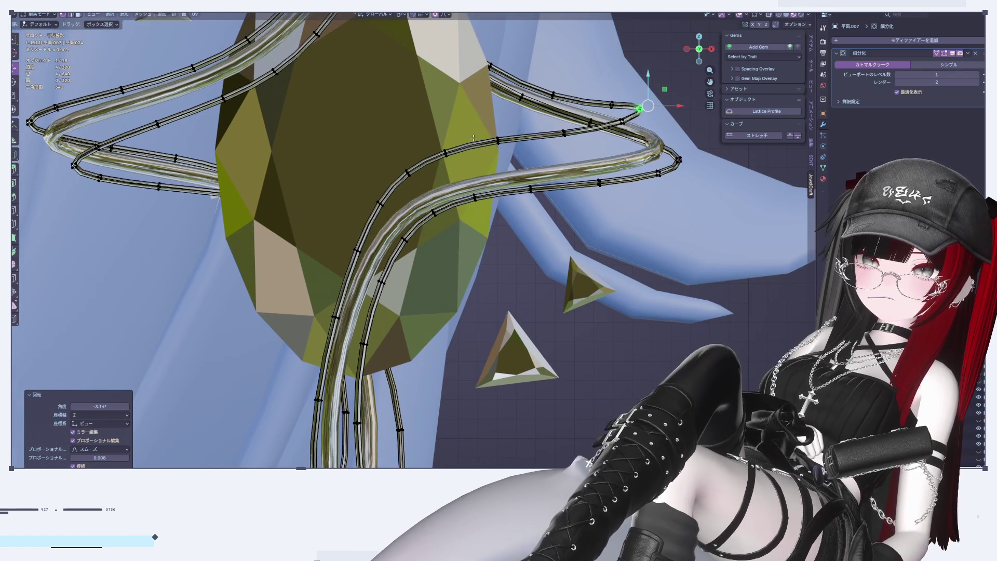
scroll(470, 138, "down", 3)
scroll(490, 190, "up", 2)
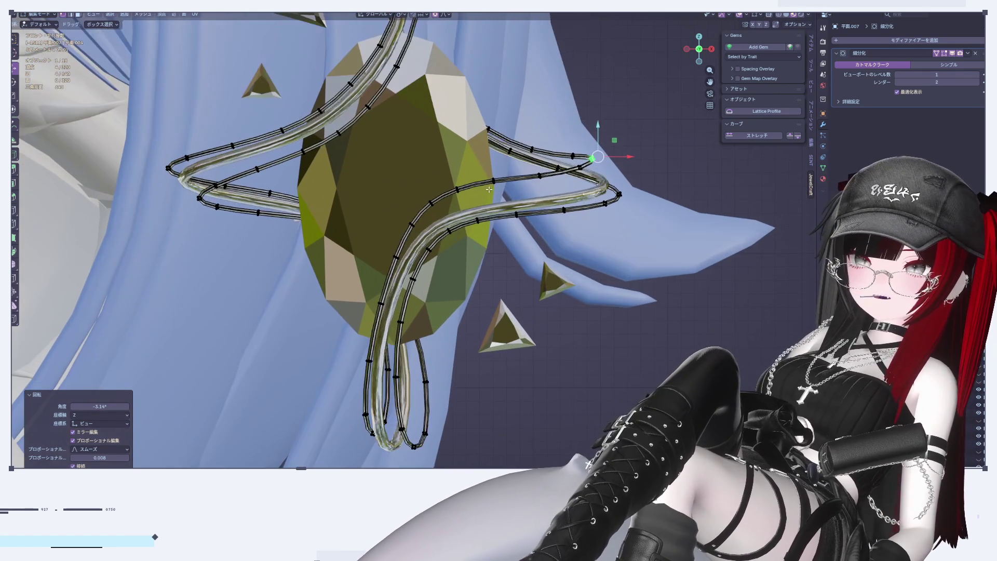
left_click(473, 199)
key("g")
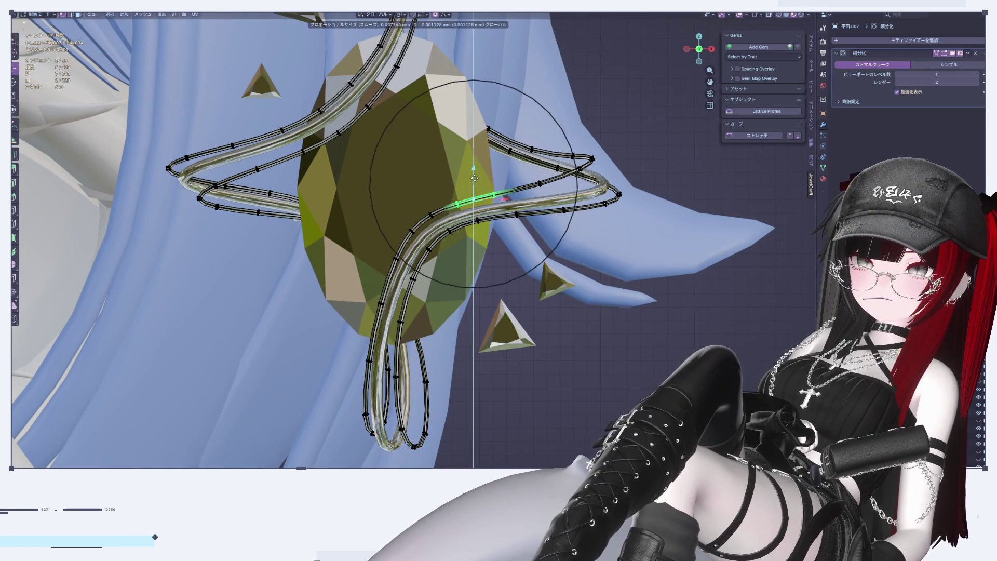
left_click(475, 178)
Move the lower-left loop's points and shrink the loop to about 0.9 scale
middle_click_drag(474, 178, 493, 134, "shift")
left_click(438, 395)
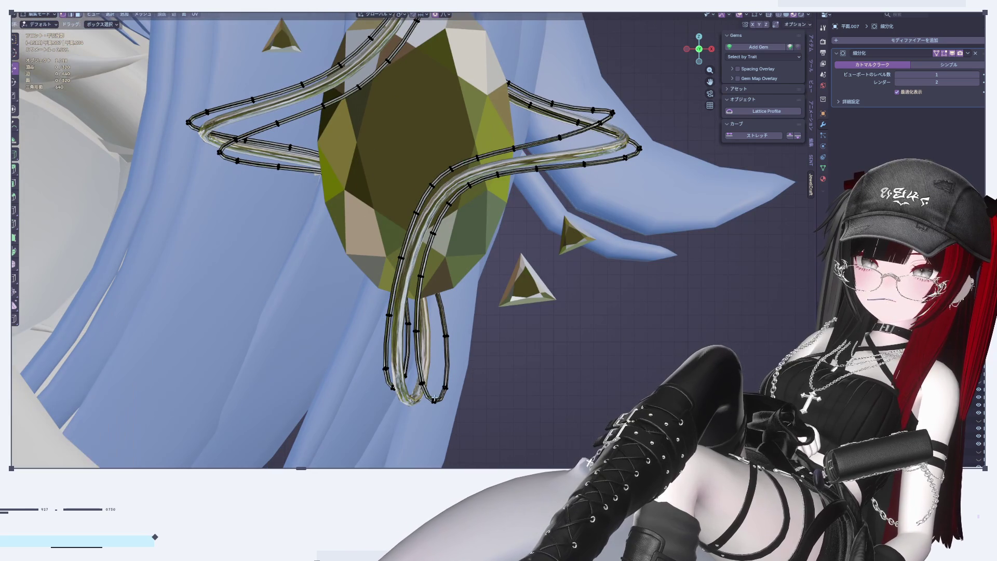
left_click_drag(364, 352, 419, 390)
key("g")
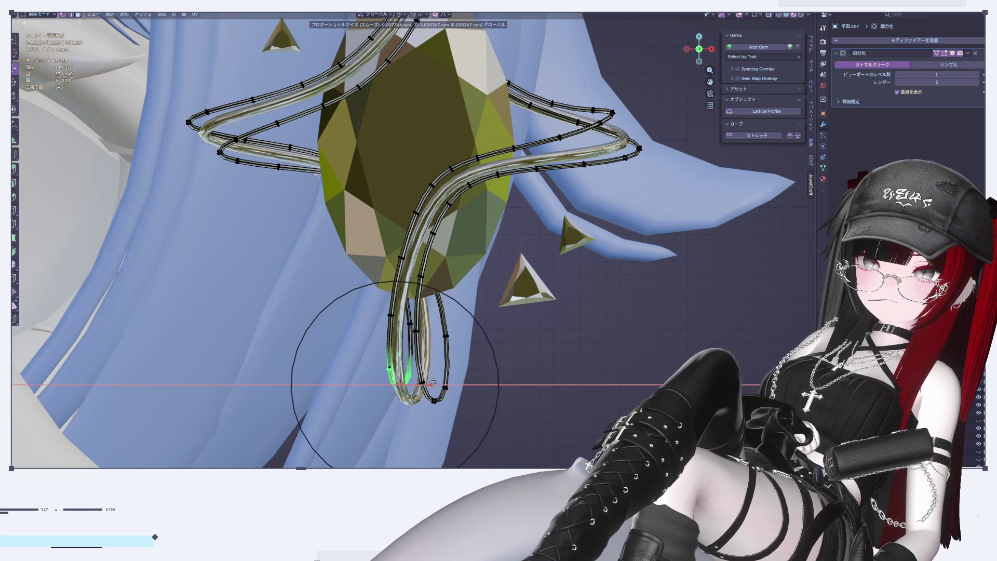
left_click(442, 382)
key("s")
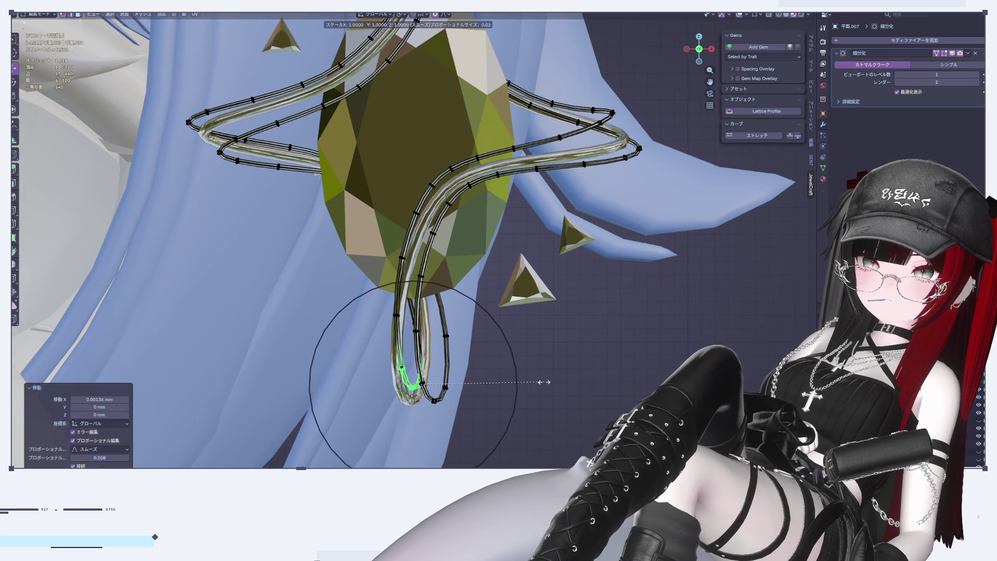
left_click(531, 384)
Shift the wire segment near the gem's bottom and exit Edit Mode
left_click(405, 276)
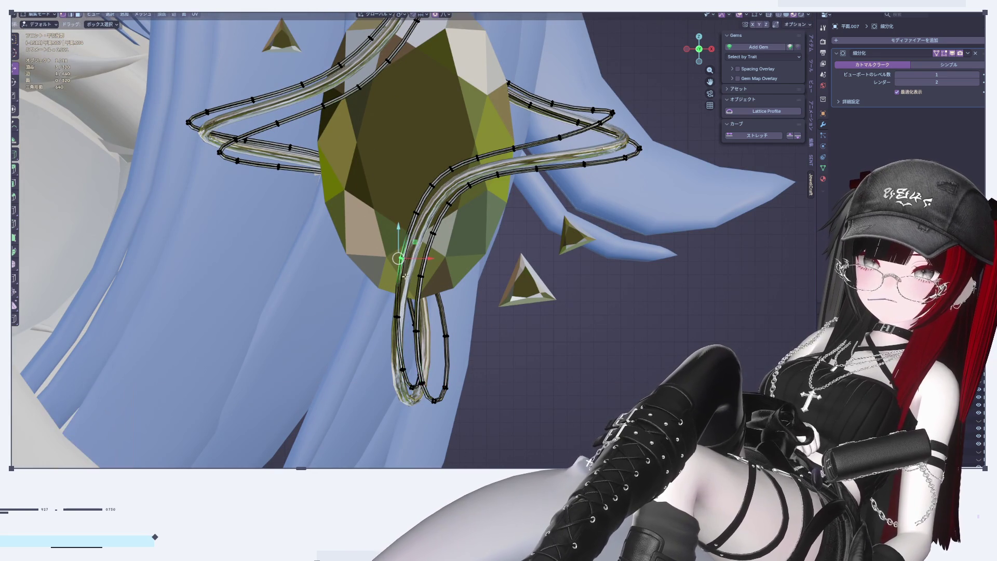
key("g")
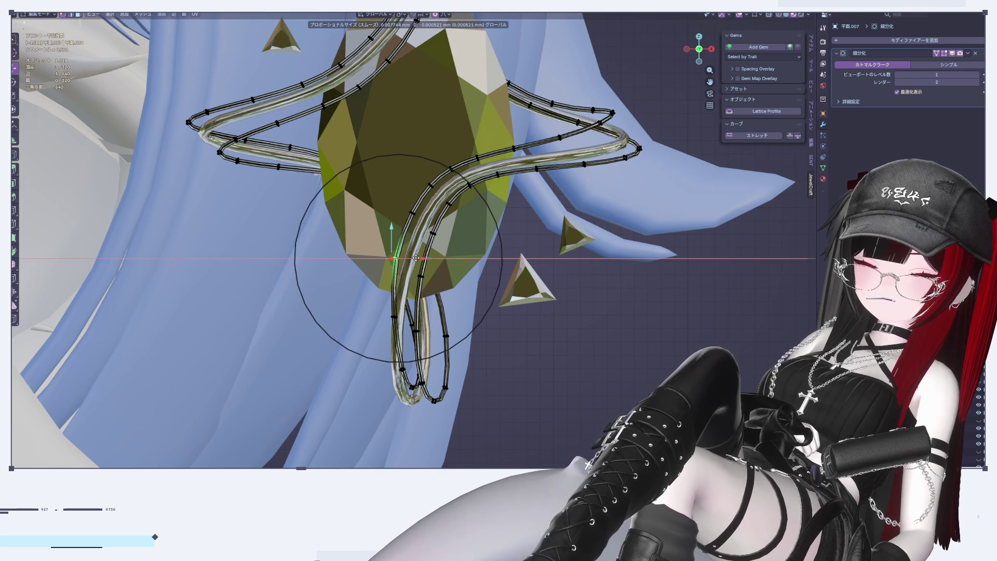
left_click(426, 260)
key("Tab")
scroll(569, 381, "down", 6)
scroll(570, 380, "up", 4)
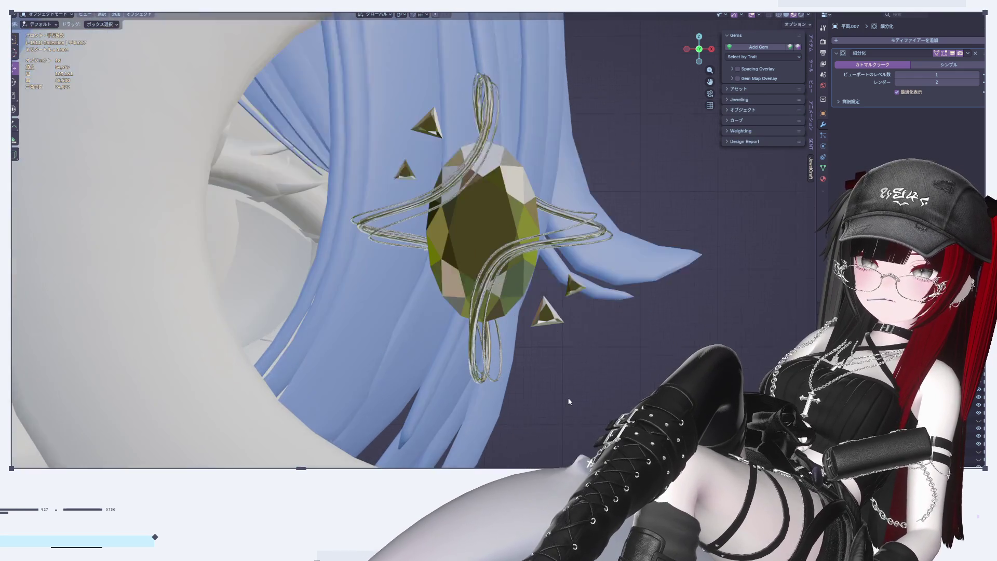
scroll(543, 336, "down", 4)
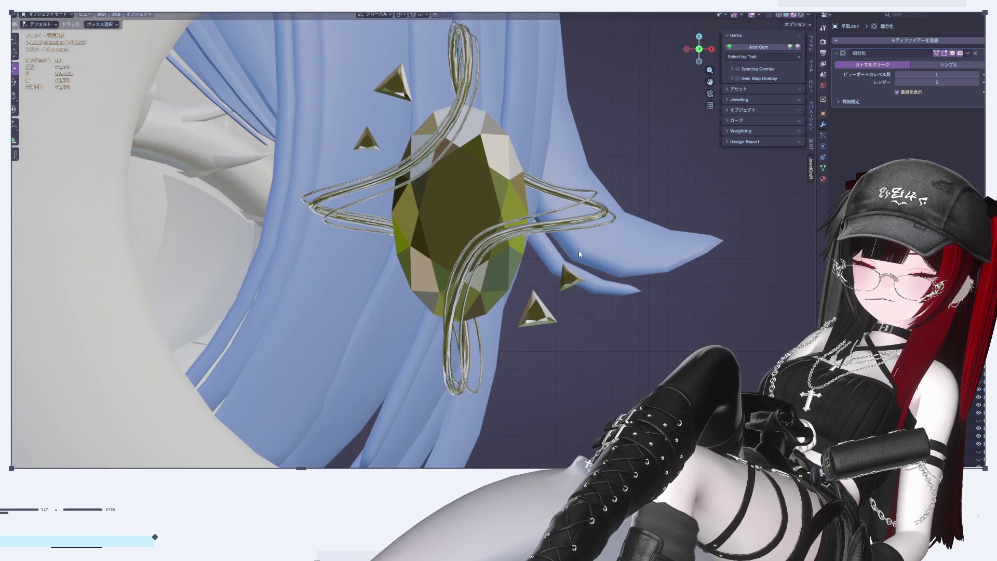
middle_click_drag(590, 292, 415, 327)
mouse_move(275, 223)
middle_mouse_down()
mouse_move(297, 249)
mouse_move(426, 258)
mouse_move(382, 276)
mouse_move(676, 55)
middle_mouse_up()
left_click(688, 49)
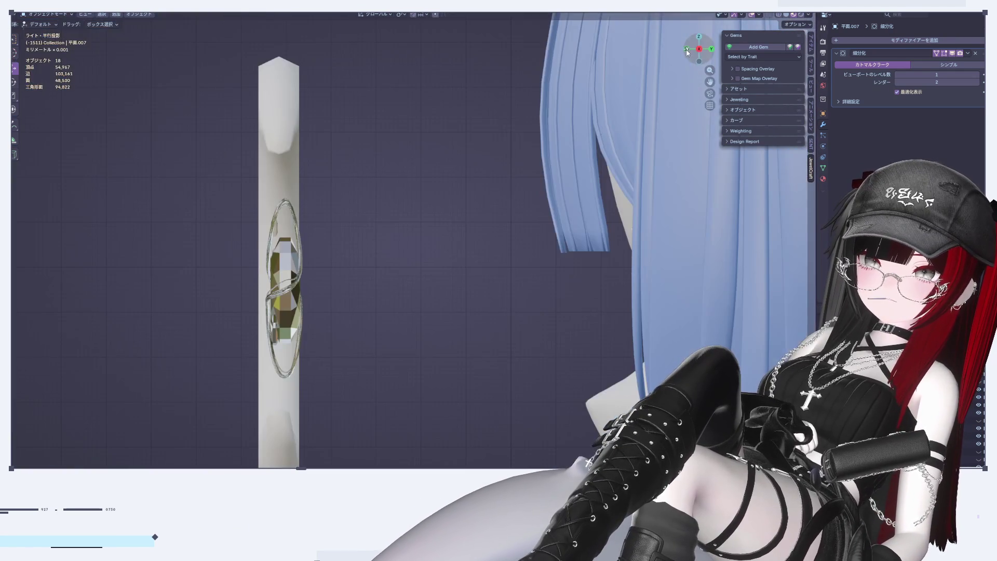
left_click(687, 50)
middle_click_drag(604, 217, 513, 256, "shift")
scroll(513, 256, "up", 2)
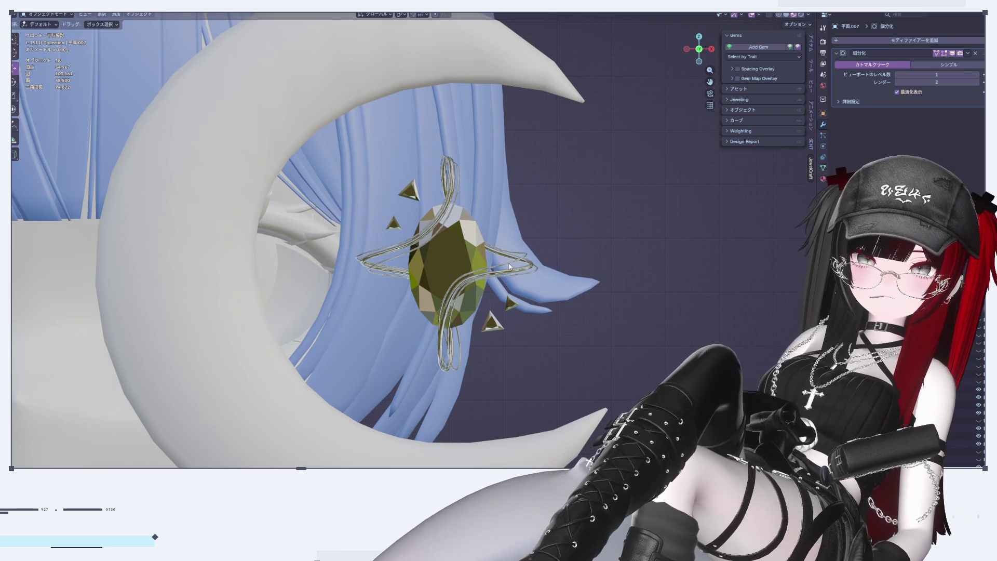
scroll(509, 267, "up", 2)
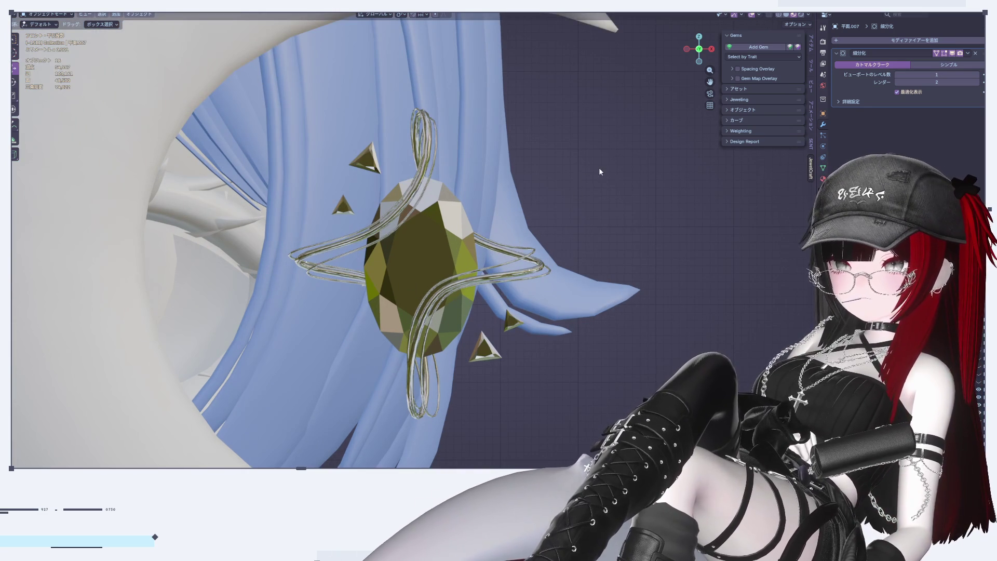
scroll(474, 215, "up", 2)
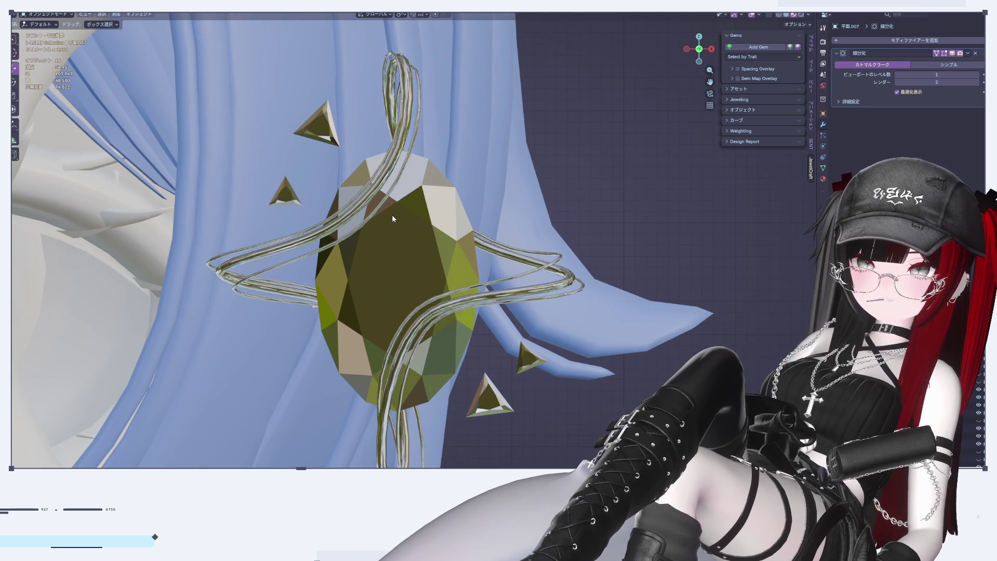
scroll(393, 219, "down", 2)
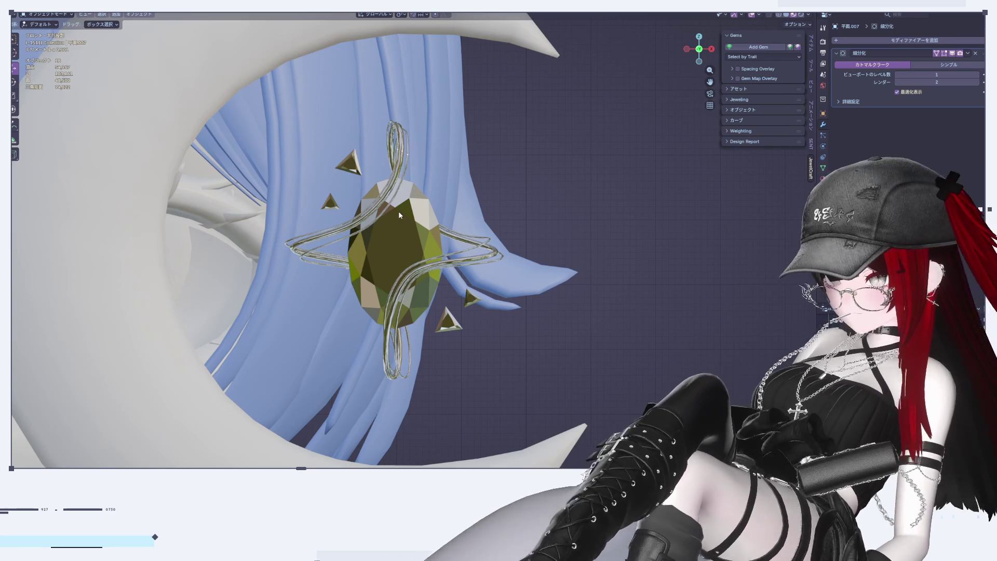
scroll(442, 243, "up", 2)
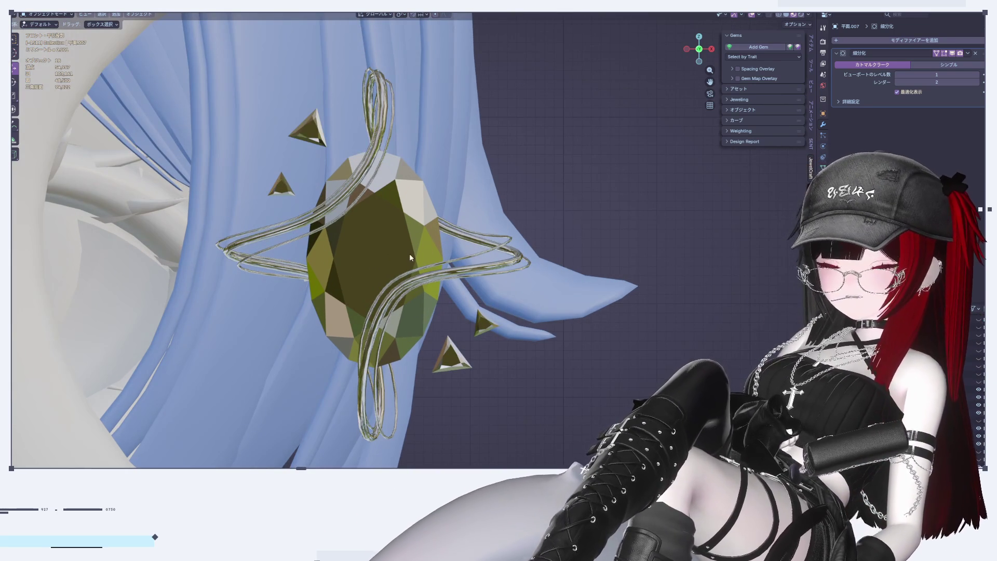
scroll(441, 244, "up", 2)
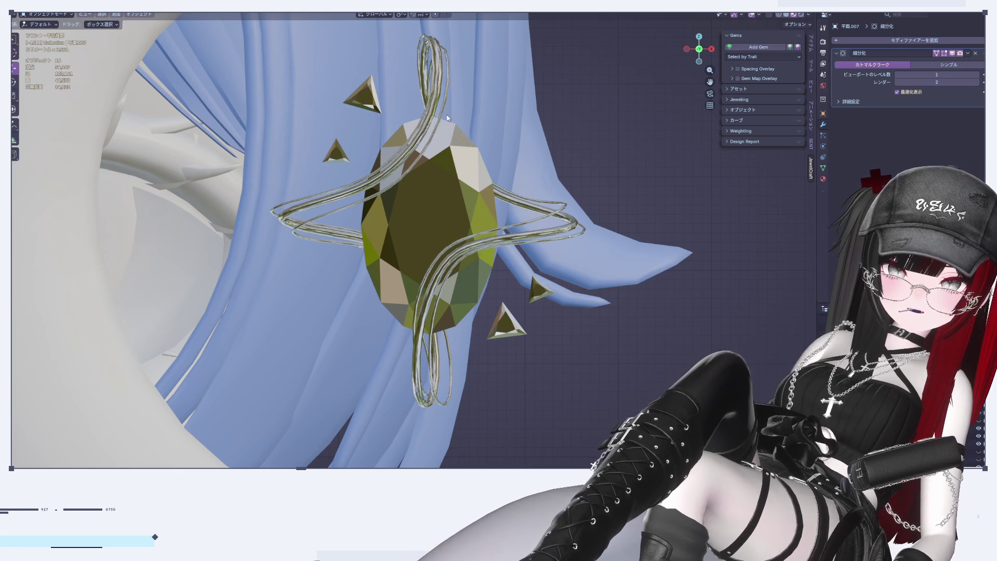
scroll(448, 117, "up", 5)
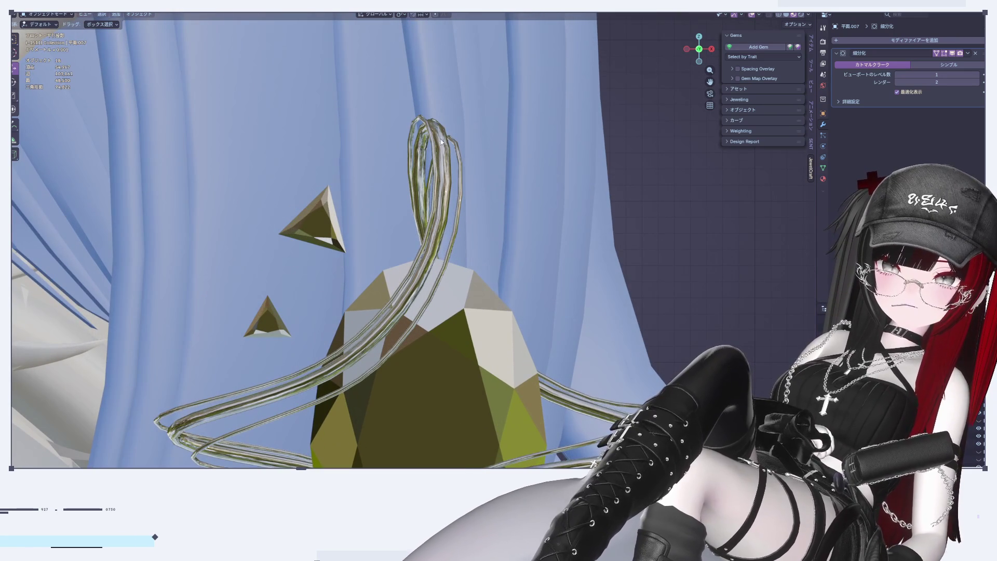
scroll(447, 255, "down", 4)
scroll(447, 317, "up", 2)
Select both wire strands and move the upper-left crossing points down-right with proportional editing
left_click(441, 269)
key("Tab")
scroll(408, 213, "up", 2)
key("Tab")
left_click(420, 197)
left_click(420, 196, "shift")
key("Tab")
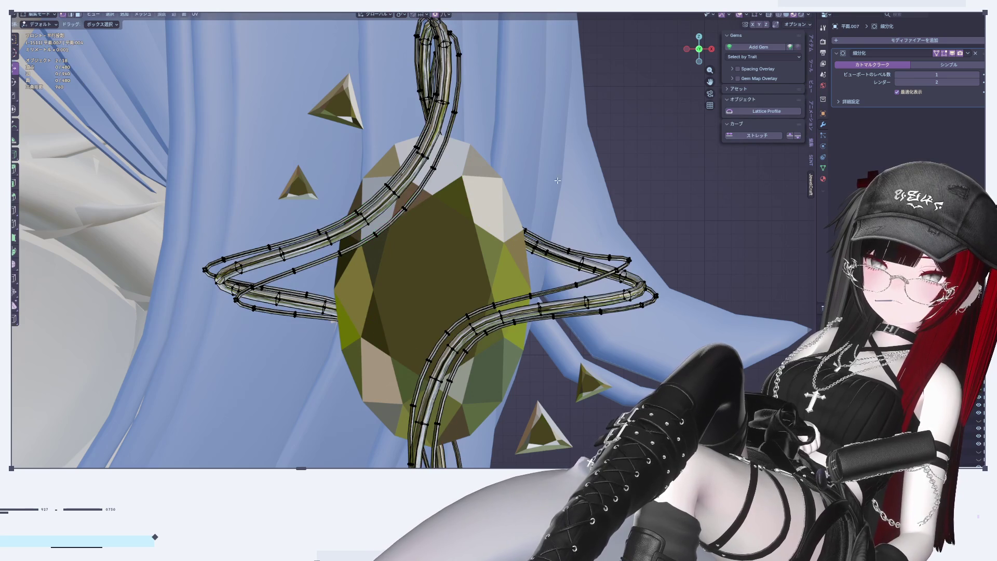
left_click_drag(345, 201, 392, 244)
key("g")
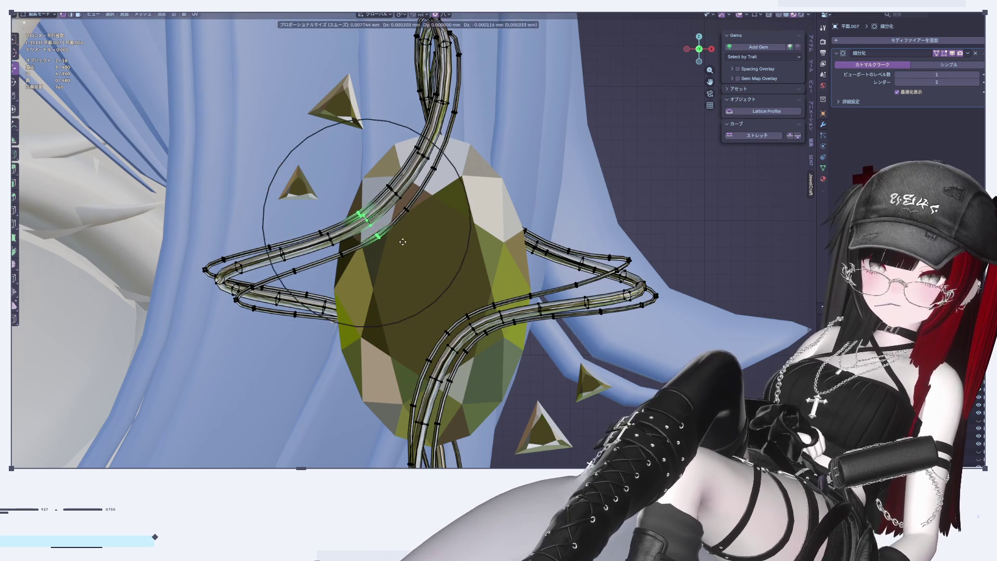
left_click(410, 255)
key("Tab")
Inspect the reshaped wire from an angle and in the Right and Front views
key("alt+a")
scroll(644, 229, "down", 2)
middle_click_drag(512, 364, 507, 225, "shift")
scroll(507, 224, "up", 2)
key("Tab")
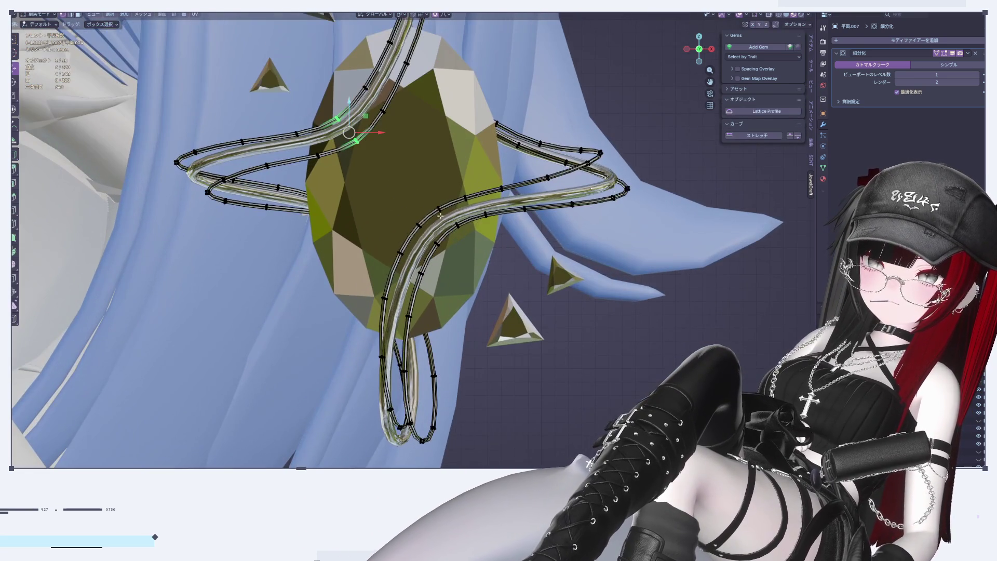
key("Tab")
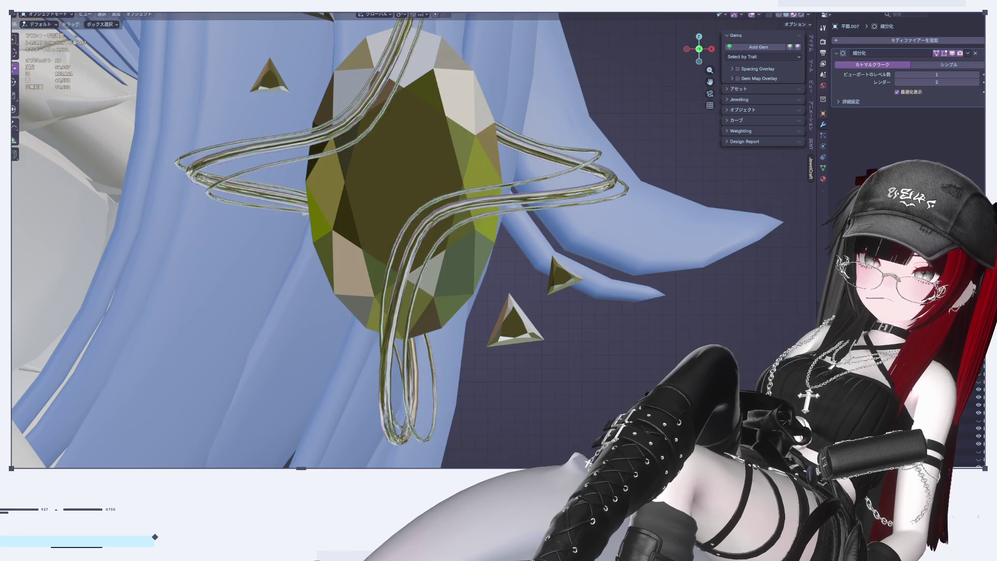
scroll(615, 412, "down", 8)
mouse_move(587, 354)
middle_mouse_down()
mouse_move(466, 350)
mouse_move(552, 344)
middle_mouse_up()
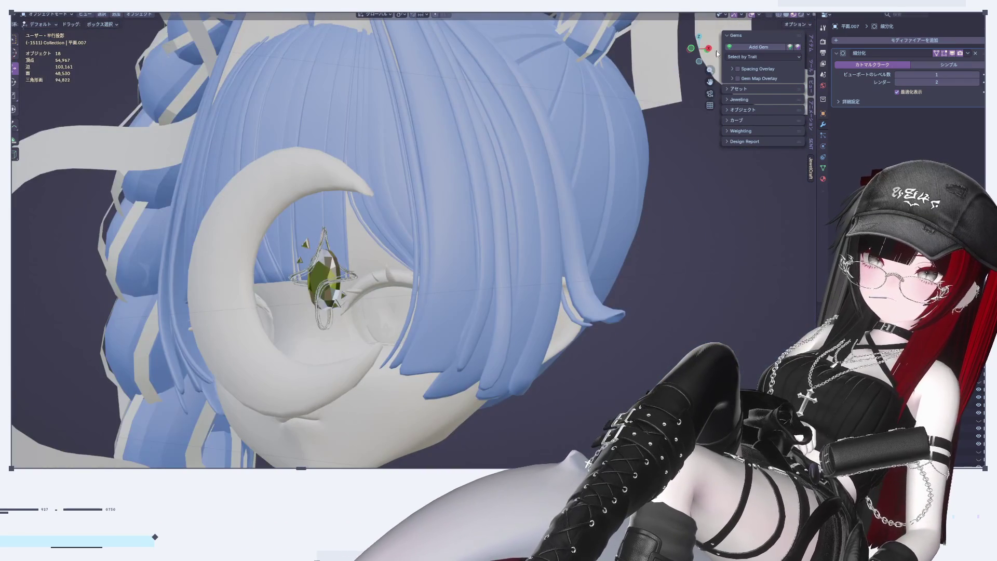
left_click(707, 48)
left_click(683, 55)
left_click(687, 49)
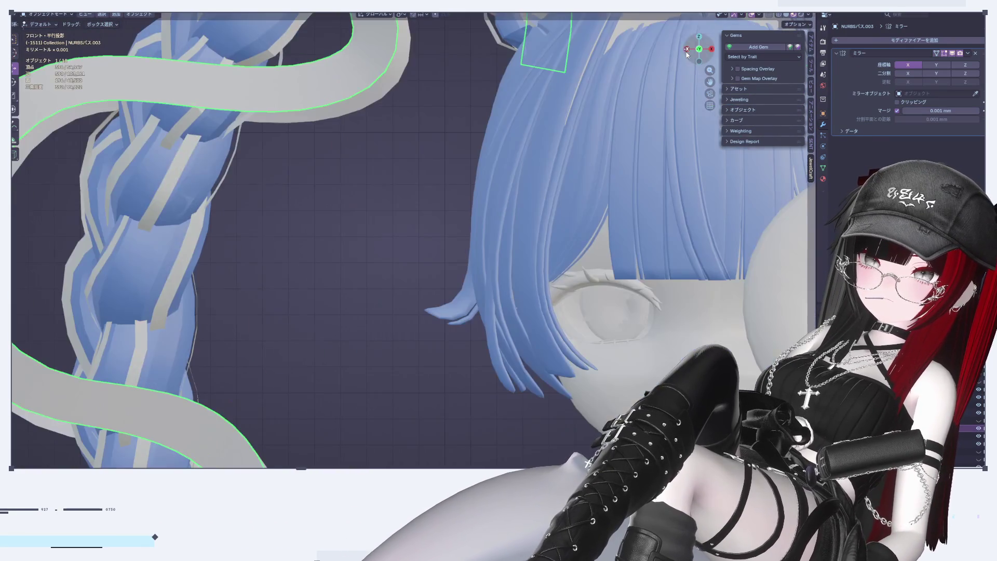
Zoom in on the gem and wire, then select a wire strand around it
scroll(504, 348, "down", 5)
left_click(498, 395)
middle_click_drag(705, 358, 298, 277, "shift")
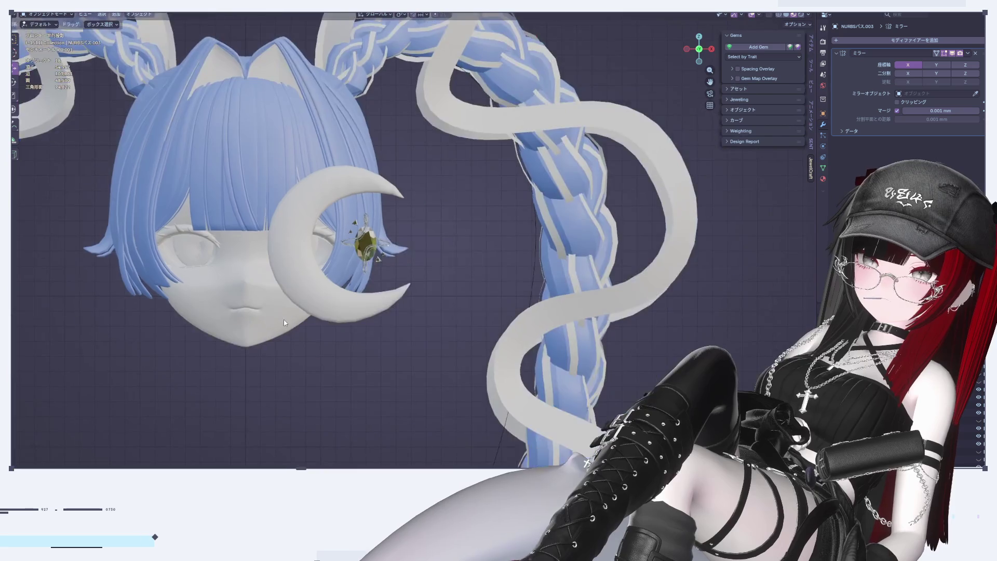
scroll(298, 277, "up", 6)
middle_click_drag(535, 168, 355, 258, "shift")
scroll(355, 258, "up", 5)
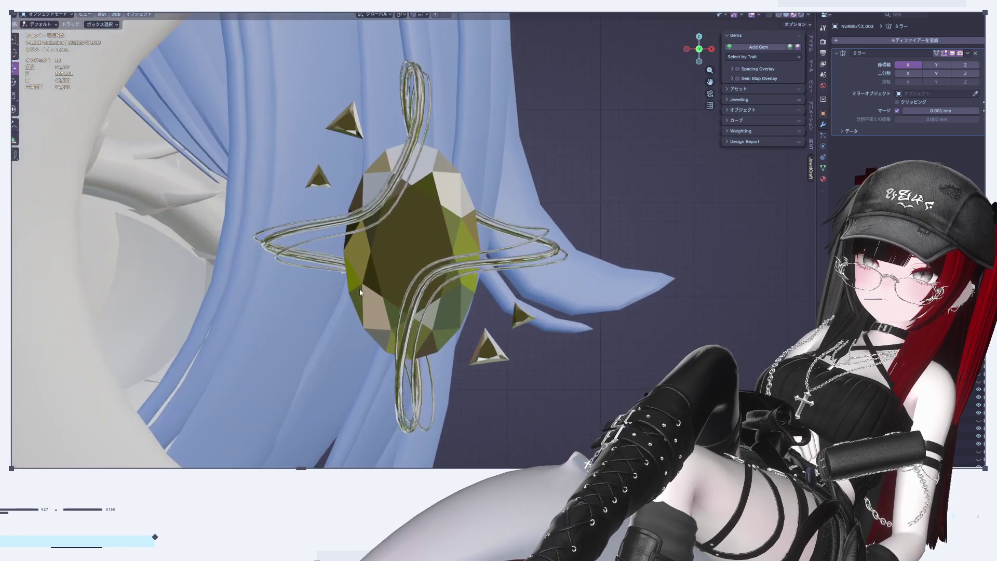
left_click(178, 233)
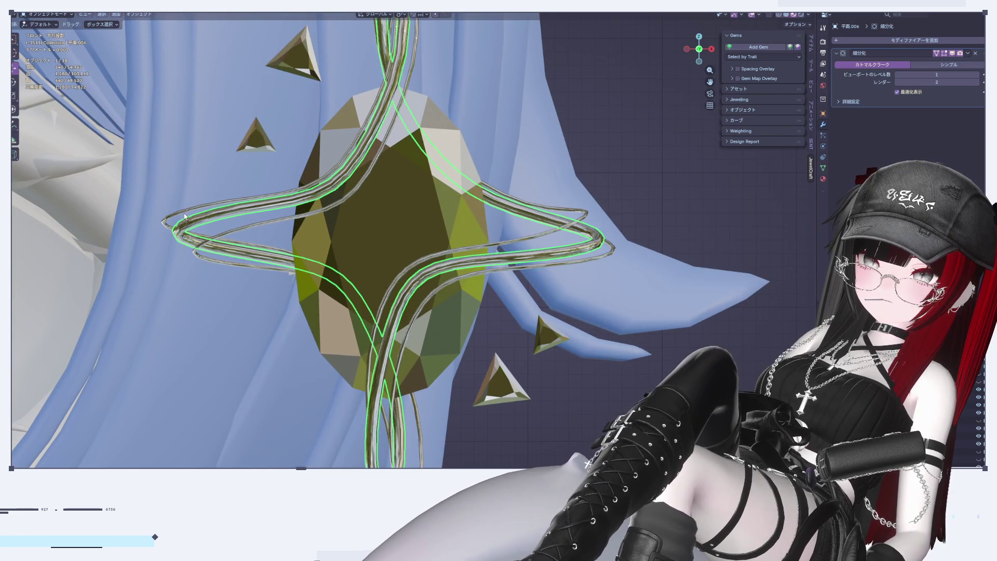
Select points at the wire strand's left end in Edit Mode, then return to Object Mode
key("Tab")
left_click_drag(190, 270, 202, 268)
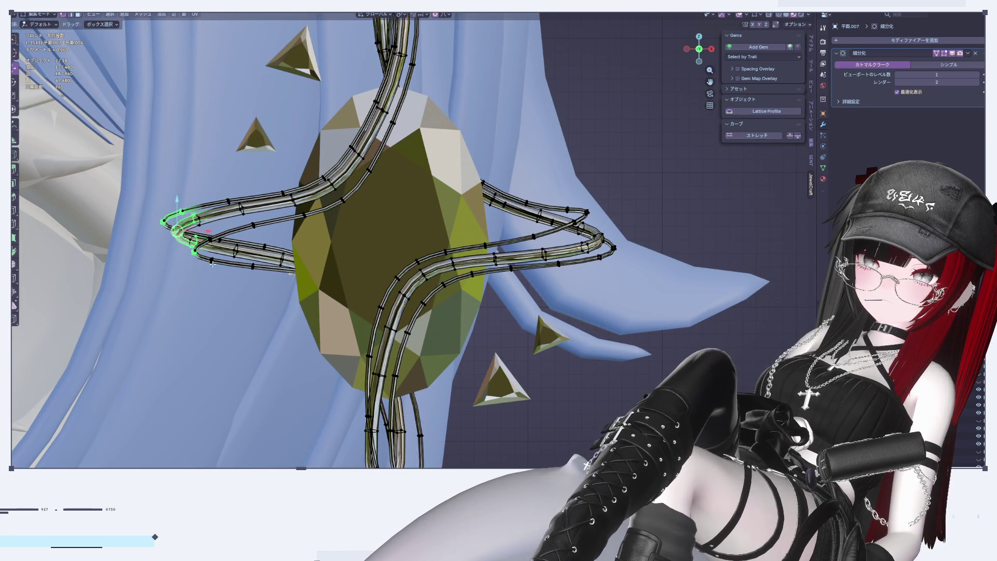
key("Tab")
scroll(541, 350, "down", 6)
left_click(541, 349)
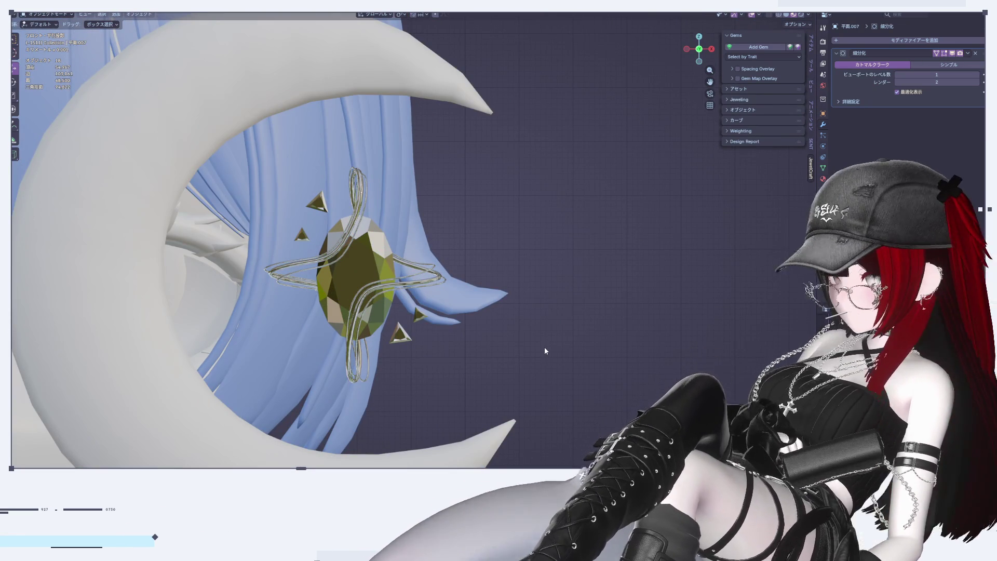
scroll(515, 347, "down", 3)
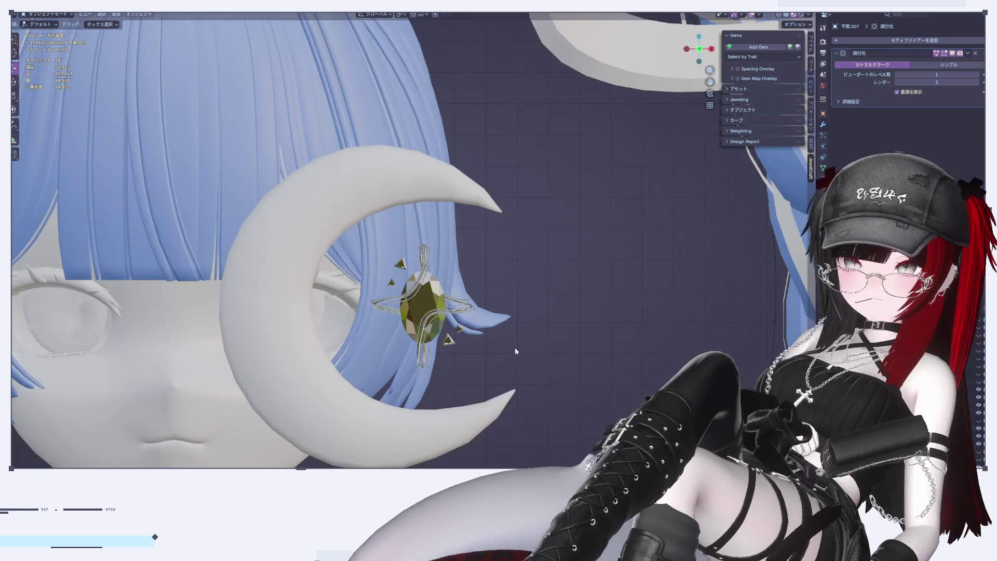
scroll(456, 312, "up", 8)
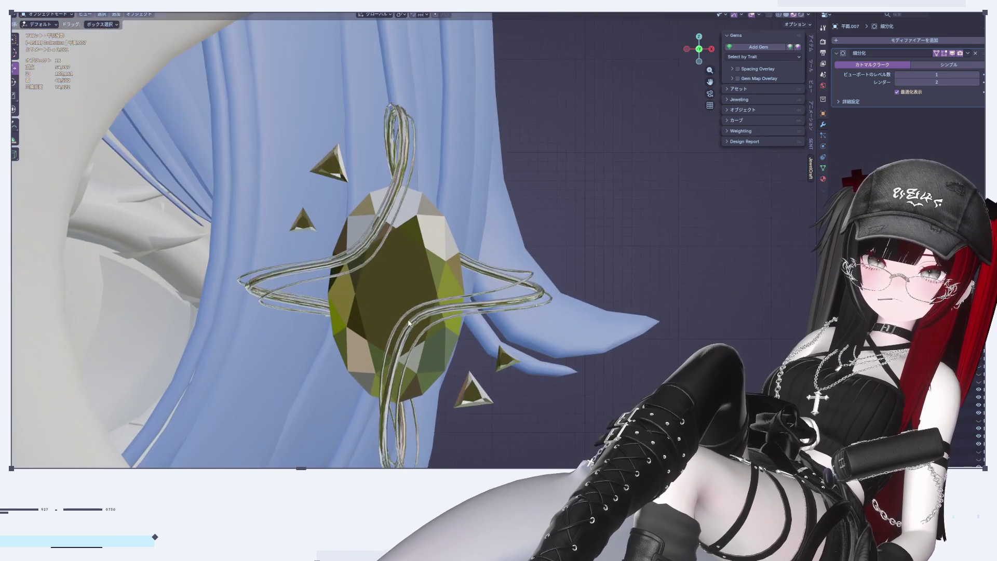
key("Tab")
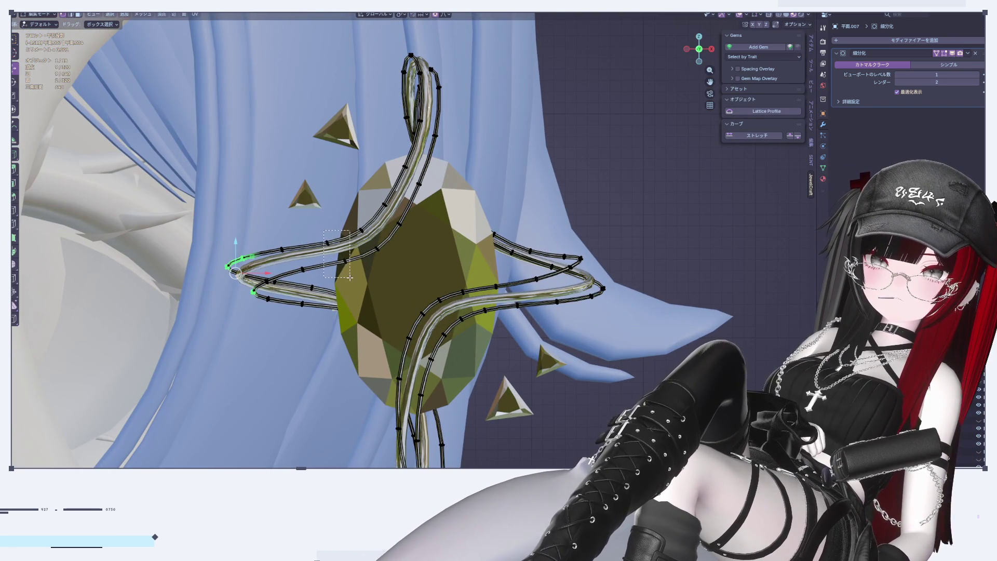
key("Tab")
Select both wire strands and raise the left loop points slightly along Z
left_click(340, 257)
key("Tab")
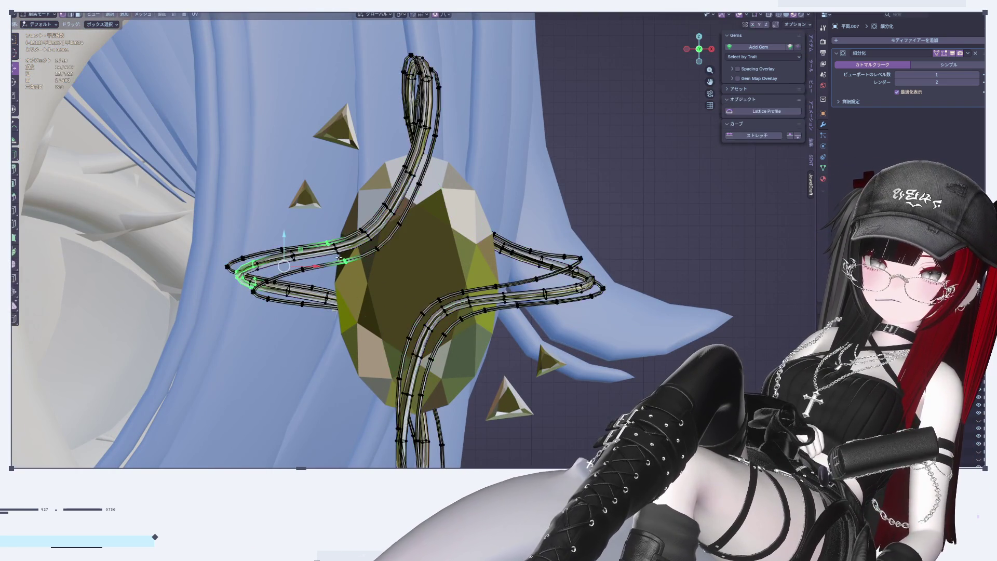
left_click_drag(345, 275, 345, 276)
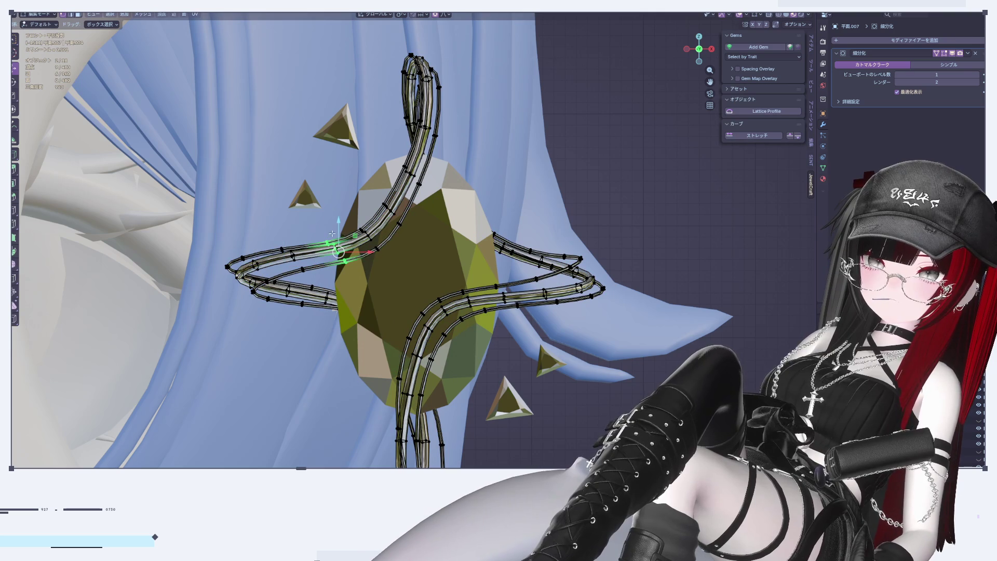
key("g")
key("z")
left_click(359, 227)
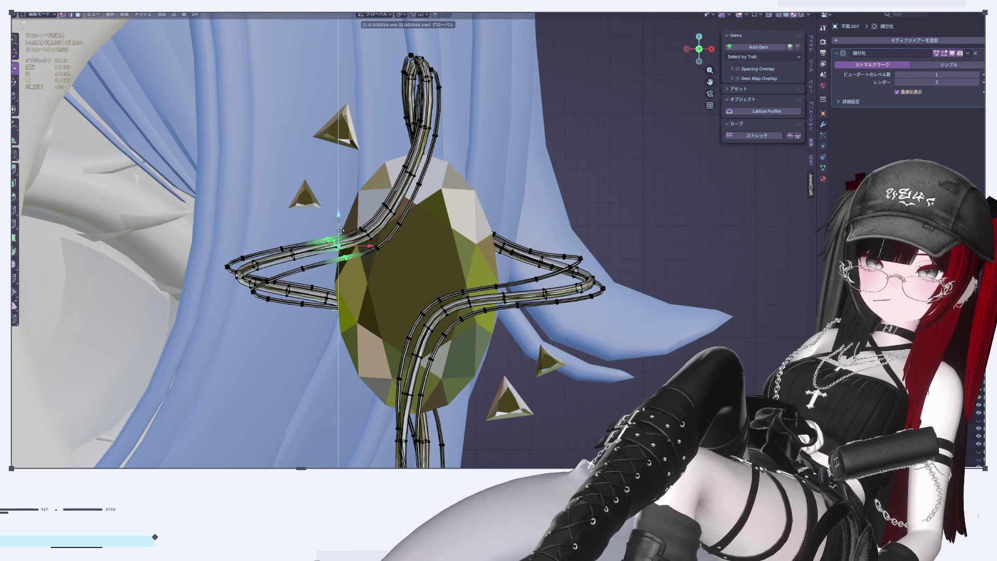
Enable X-ray, box-select the left loop points including hidden ones, then exit Edit Mode
left_click(773, 17)
left_click(668, 173)
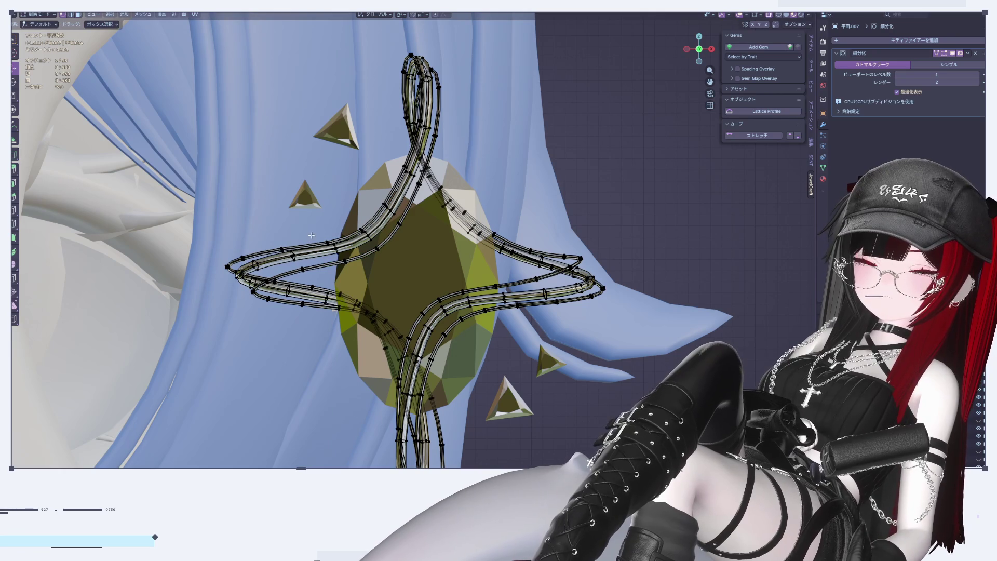
left_click_drag(310, 235, 349, 264)
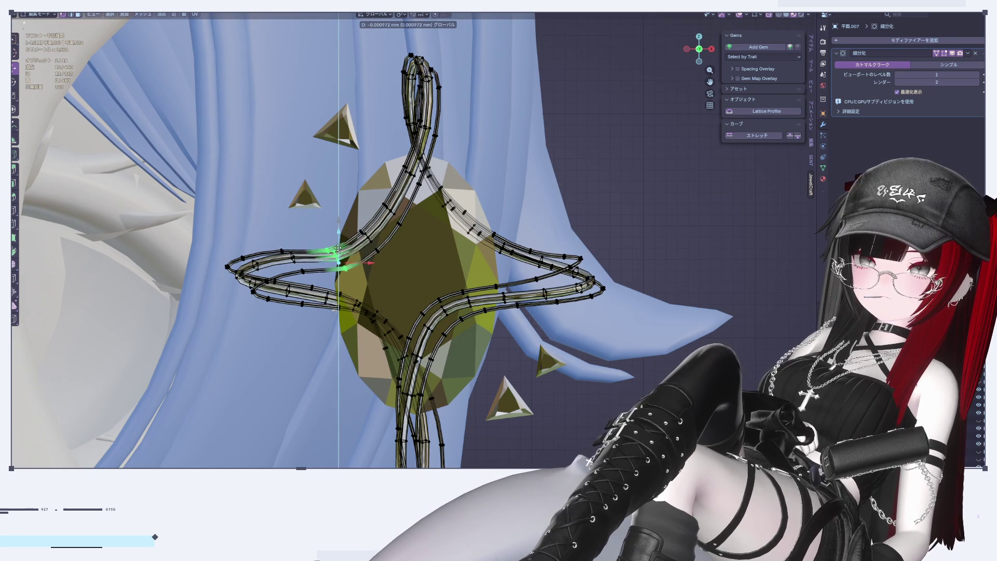
key("Tab")
left_click(674, 218)
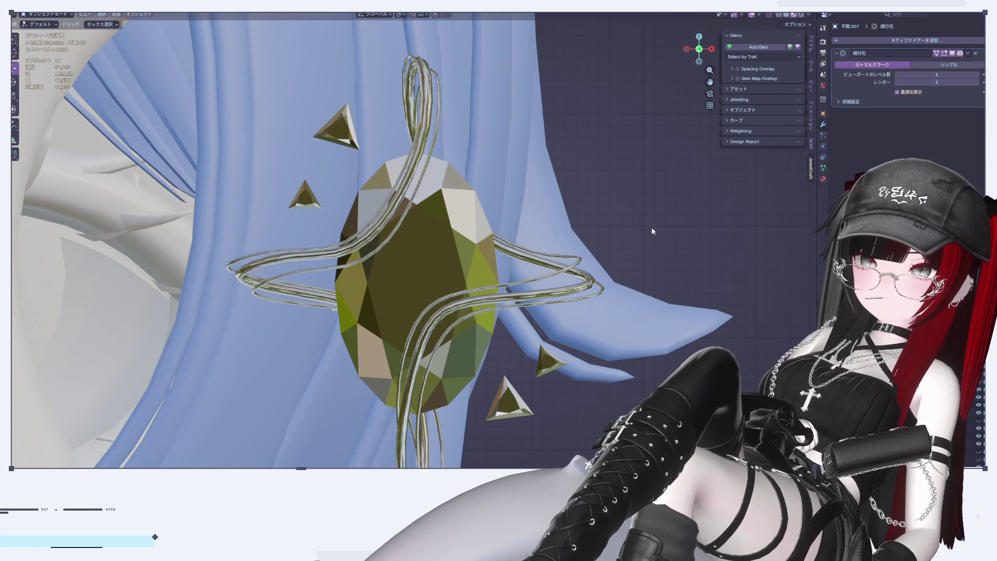
scroll(509, 278, "down", 6)
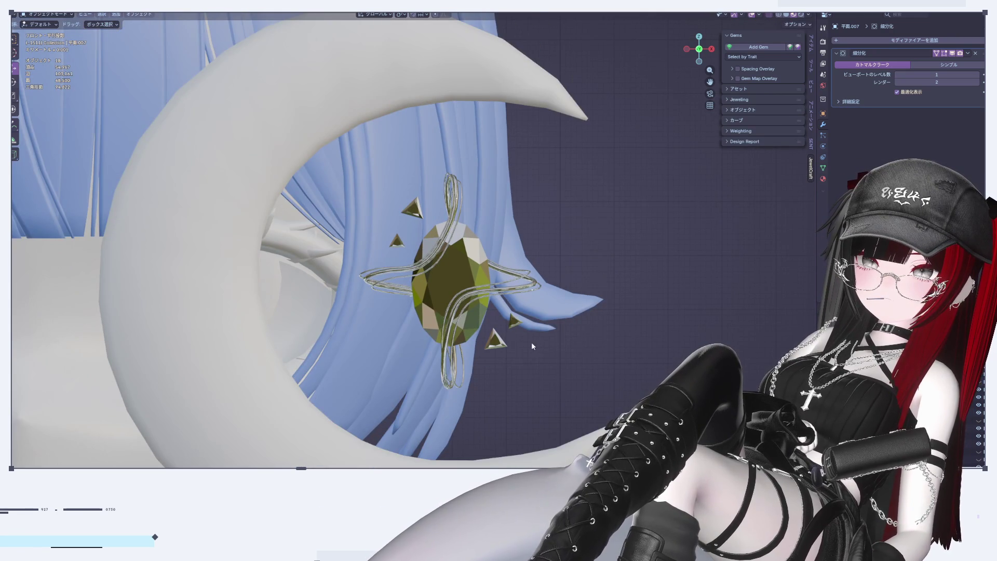
scroll(525, 291, "up", 3)
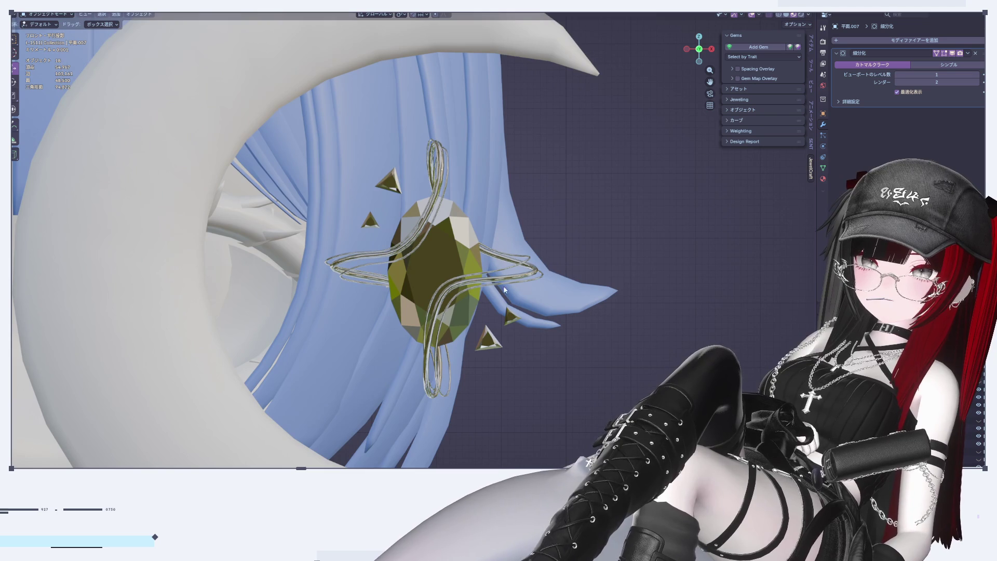
scroll(457, 358, "up", 5)
Enter Edit Mode on the wire curves with X-ray on and box-select the vertices at the gem's bottom
left_click(409, 309)
key("Tab")
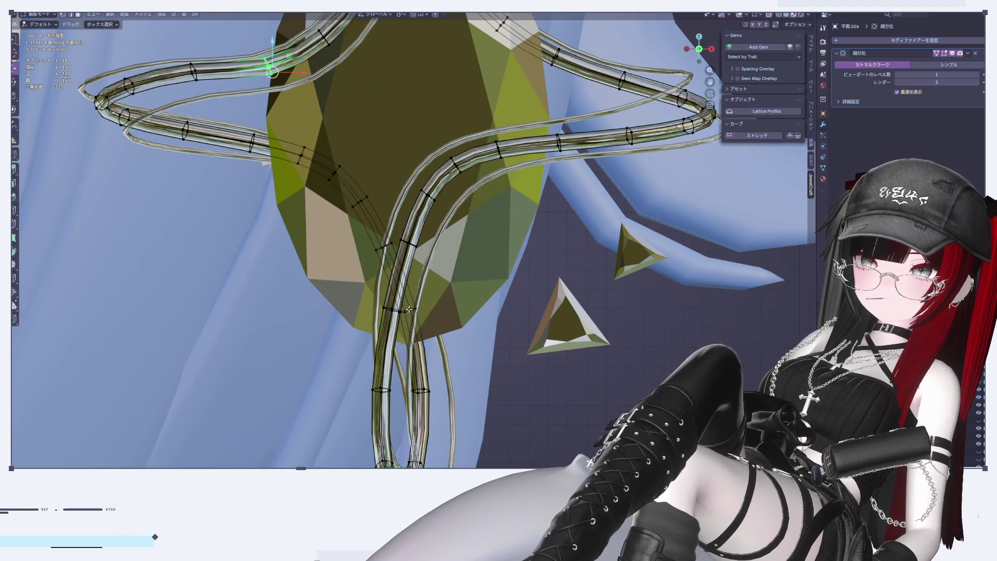
key("Tab")
left_click(376, 298, "shift")
left_click(379, 296)
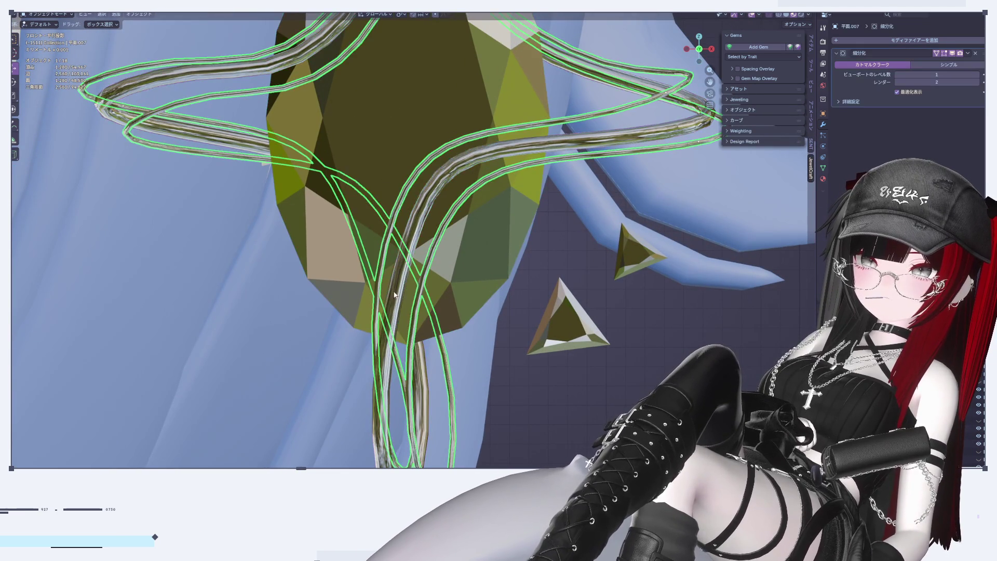
key("Tab")
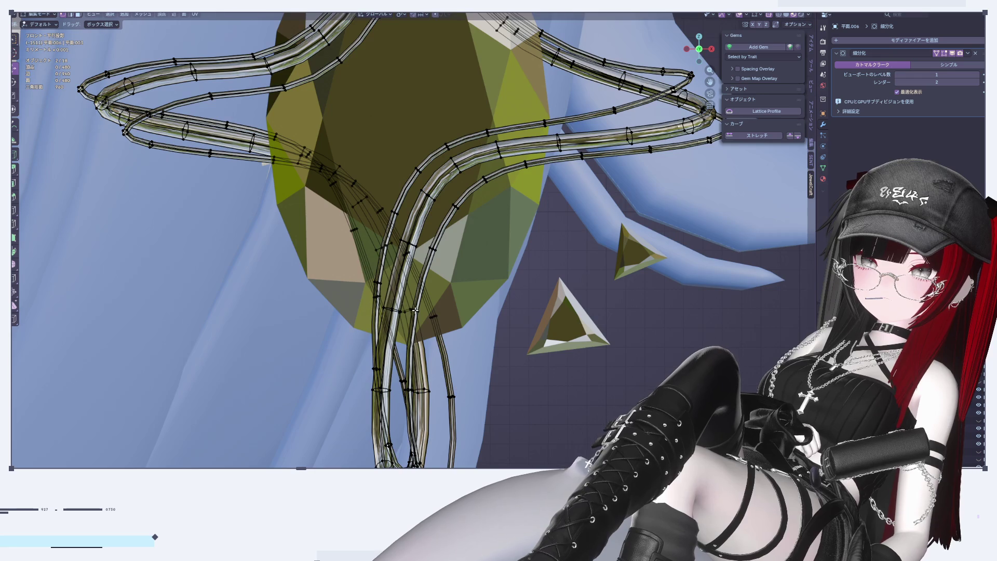
scroll(416, 311, "down", 1)
left_click(770, 16)
left_click_drag(362, 286, 431, 331)
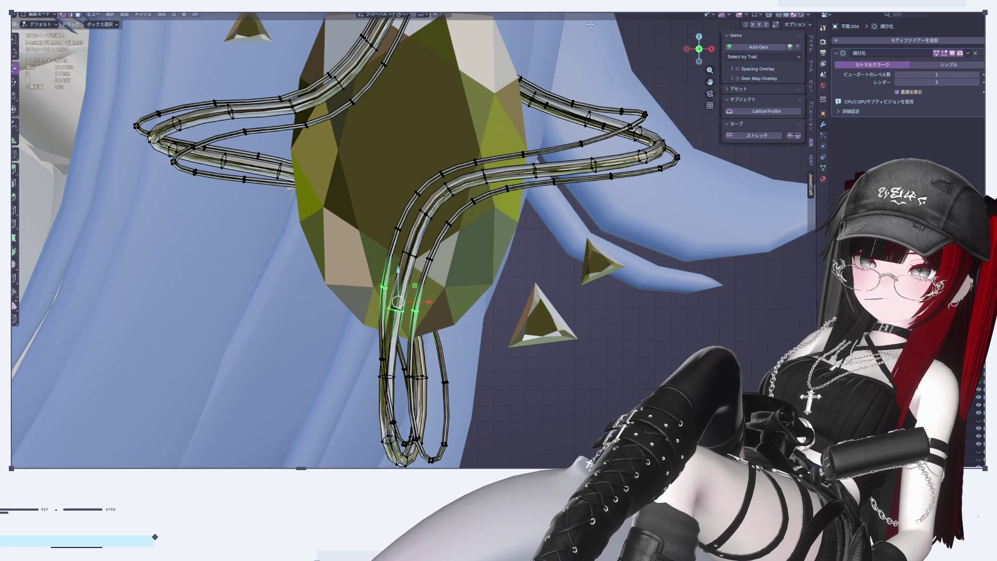
Try moving the bottom wire vertices along X, check the proportional falloff shape, then deselect
key("g")
scroll(447, 312, "down", 1)
key("Return")
key("g")
key("x")
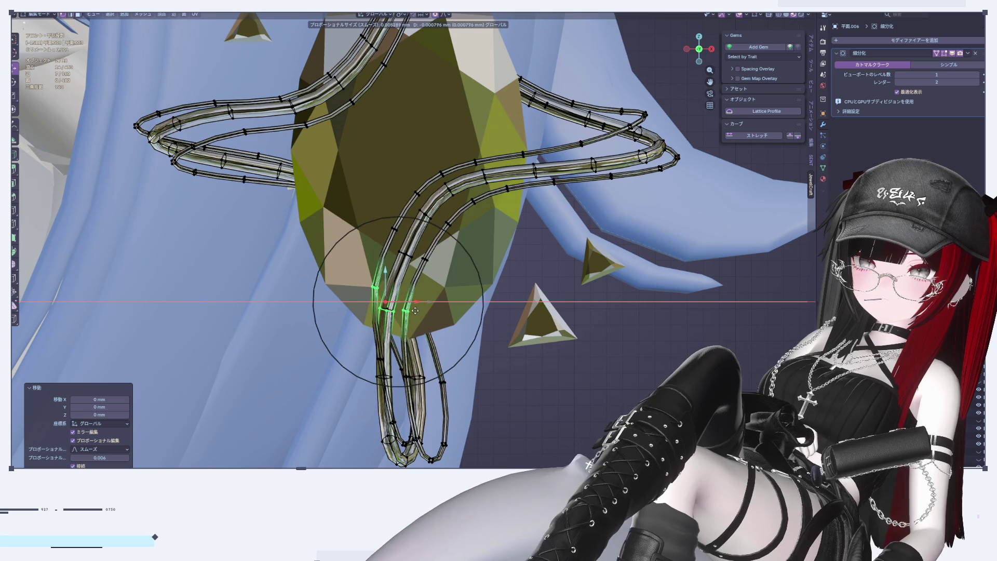
key("Escape")
left_click(445, 15)
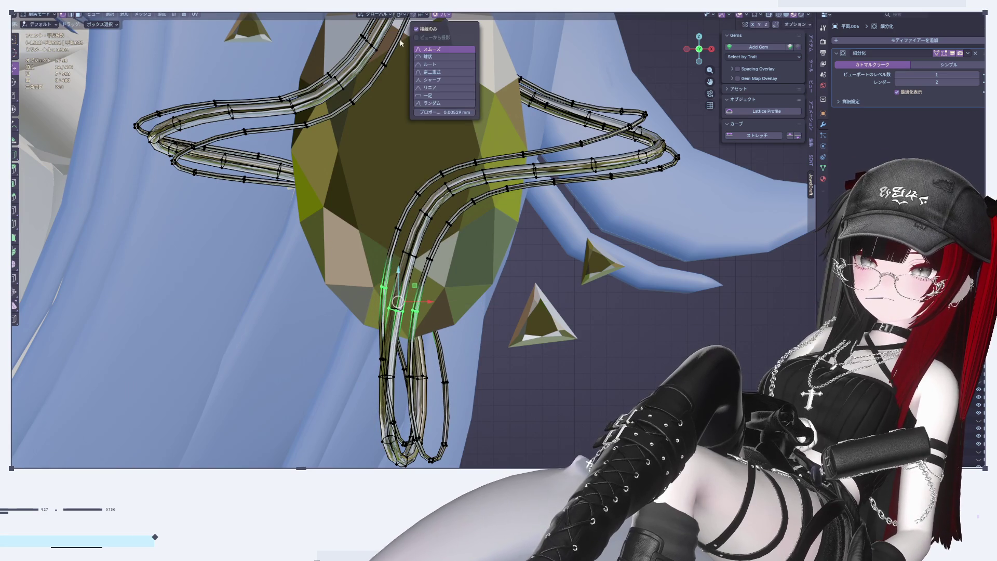
key("Escape")
key("alt+a")
Select a few vertices on one wire strand and nudge them sideways in front view
middle_click_drag(396, 301, 97, 168)
left_click_drag(39, 135, 58, 155)
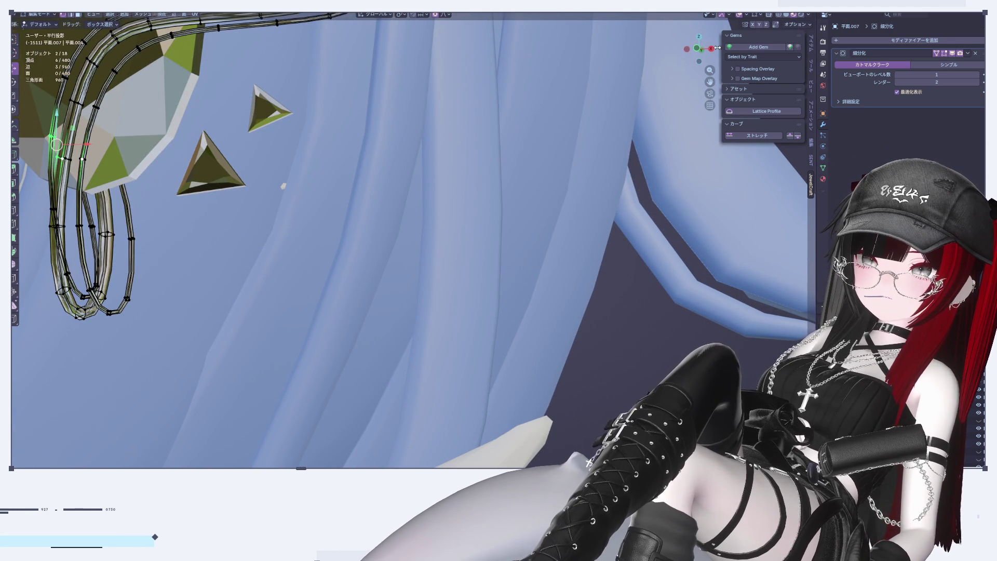
left_click_drag(706, 52, 688, 50)
left_click(688, 51)
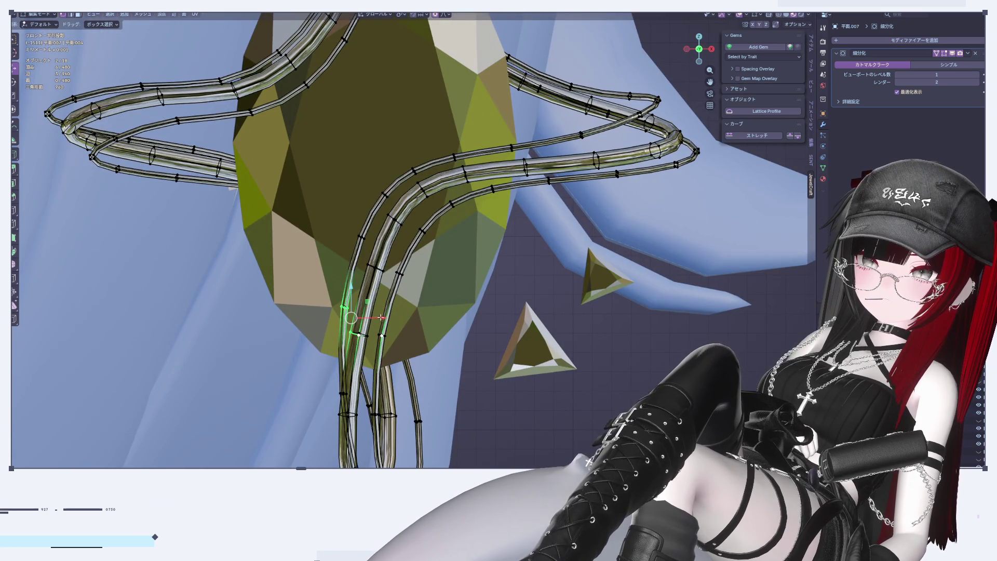
key("g")
left_click(381, 317)
scroll(428, 315, "down", 4, "shift")
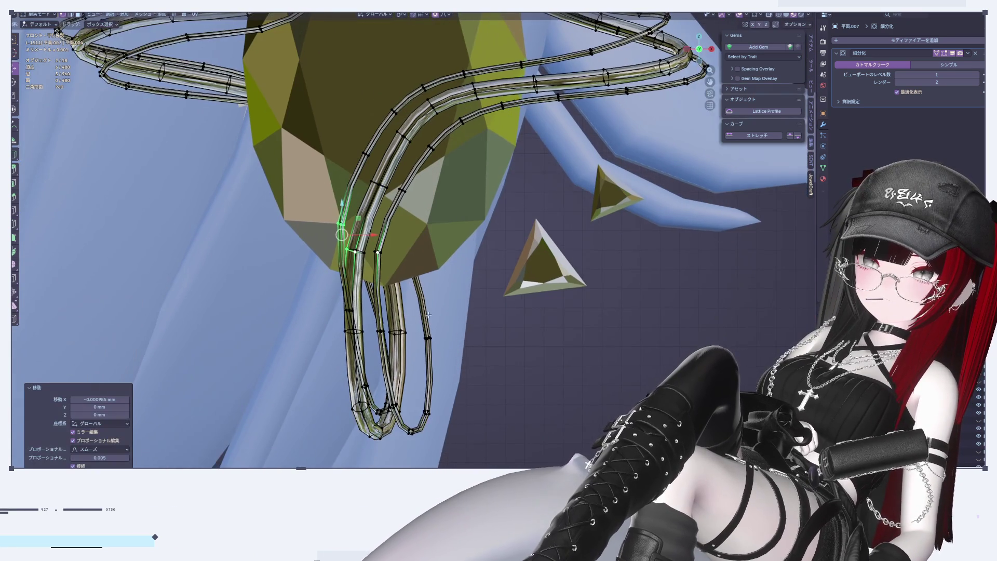
Nudge two vertices on the lower wire tube, then deselect
left_click(348, 333)
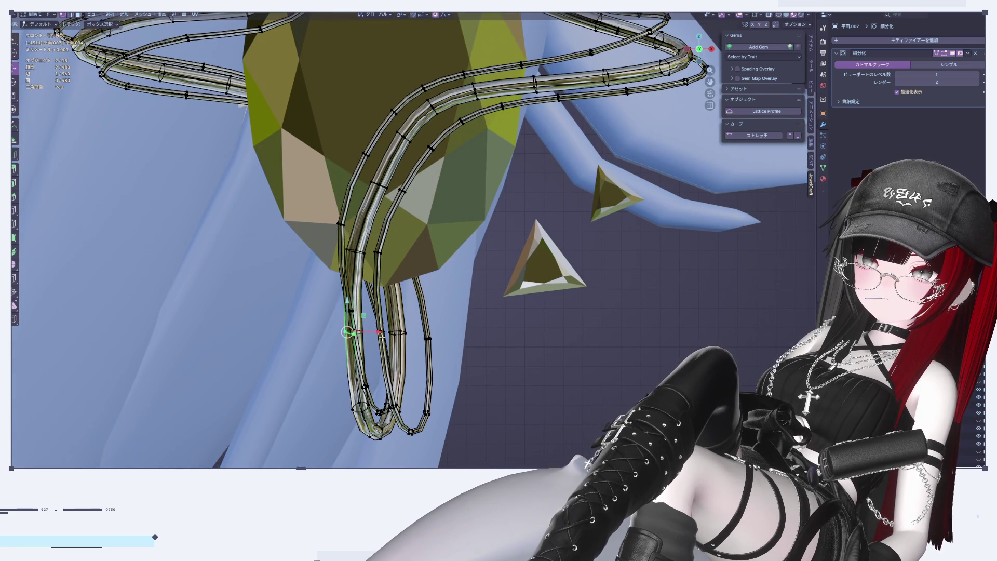
left_click(373, 331, "shift")
key("g")
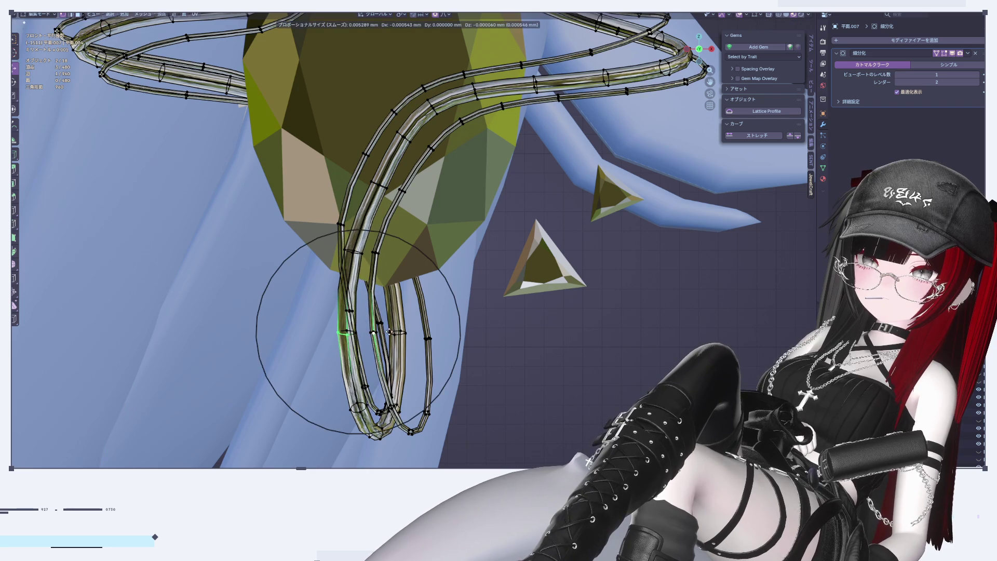
left_click(389, 330)
left_click(375, 317)
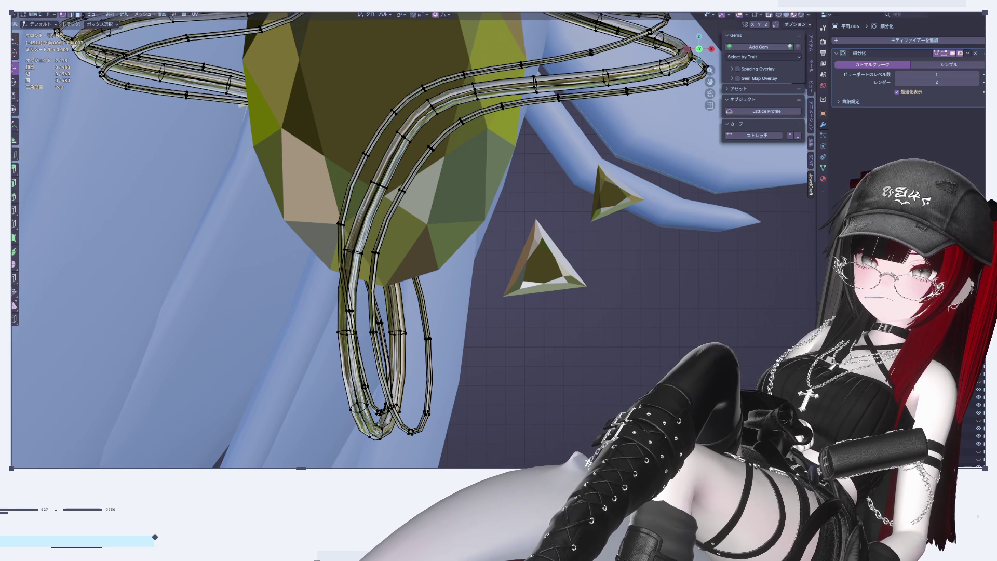
Shift a strand vertex behind the gem along X and leave Edit Mode
key("ctrl+z")
left_click(335, 308)
key("g")
key("x")
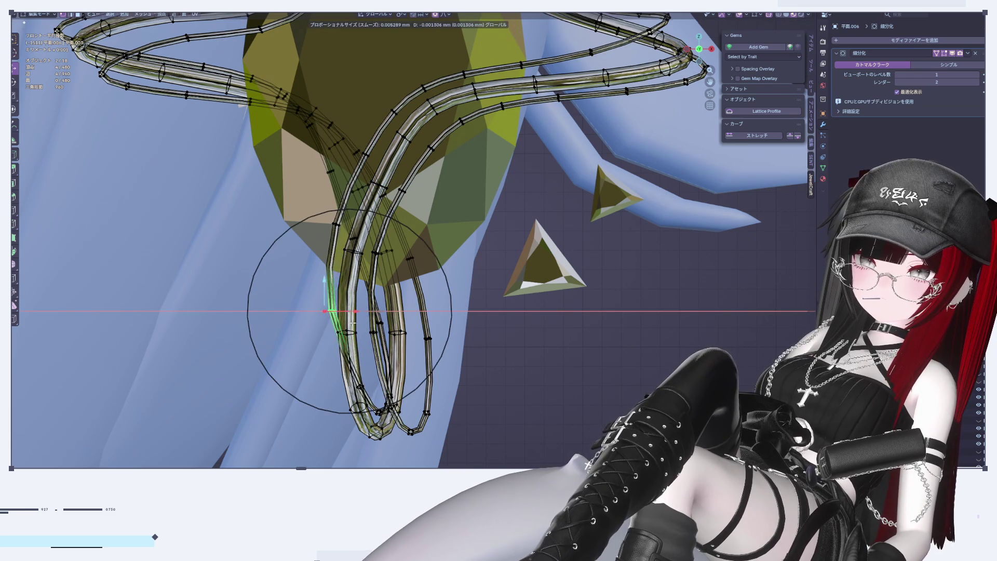
left_click(352, 322)
key("Tab")
scroll(592, 415, "down", 10)
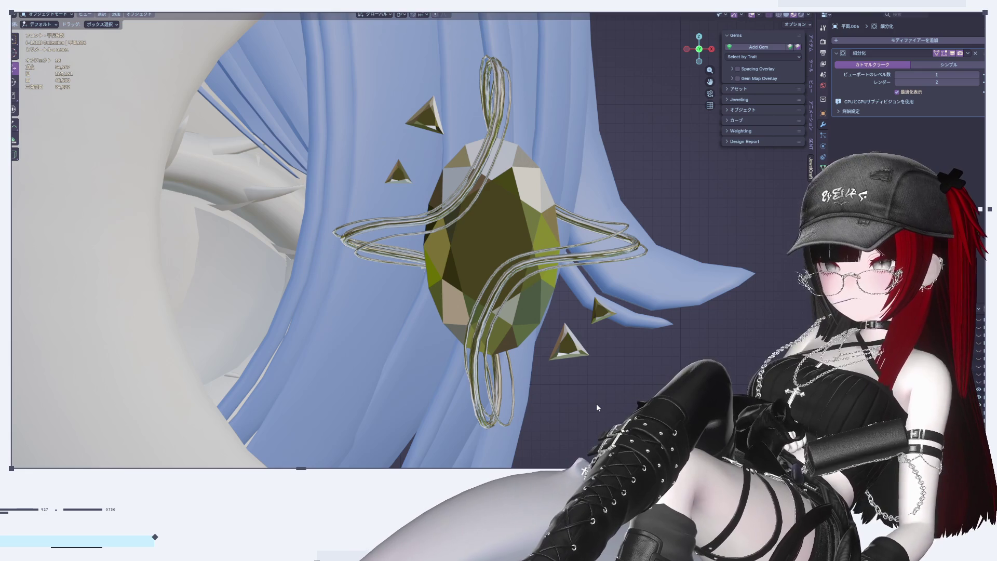
scroll(550, 389, "up", 8)
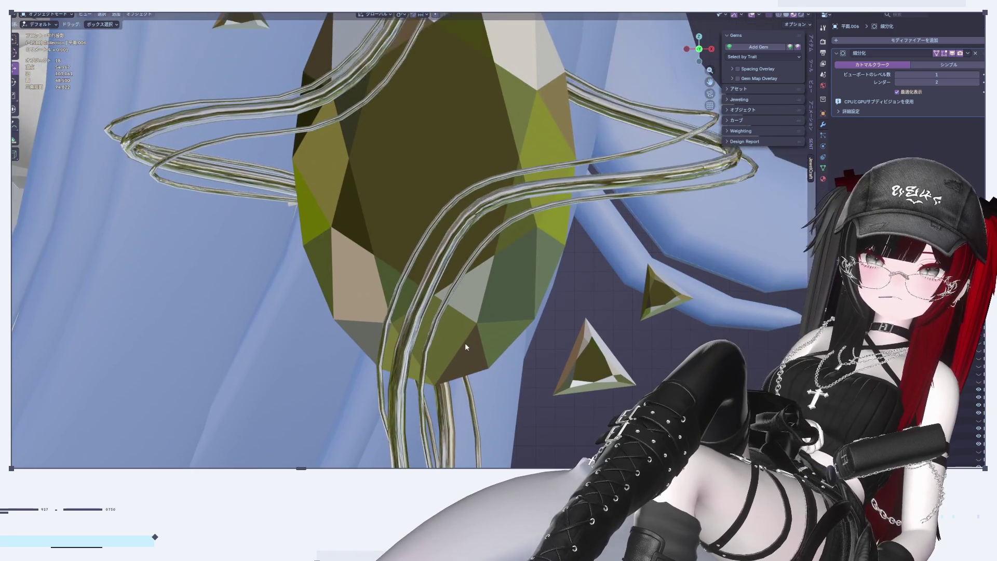
Re-enter Edit Mode on the wire curves and toggle X-ray with Alt+Z
left_click(446, 311)
left_click(432, 284)
key("Tab")
scroll(432, 286, "up", 4)
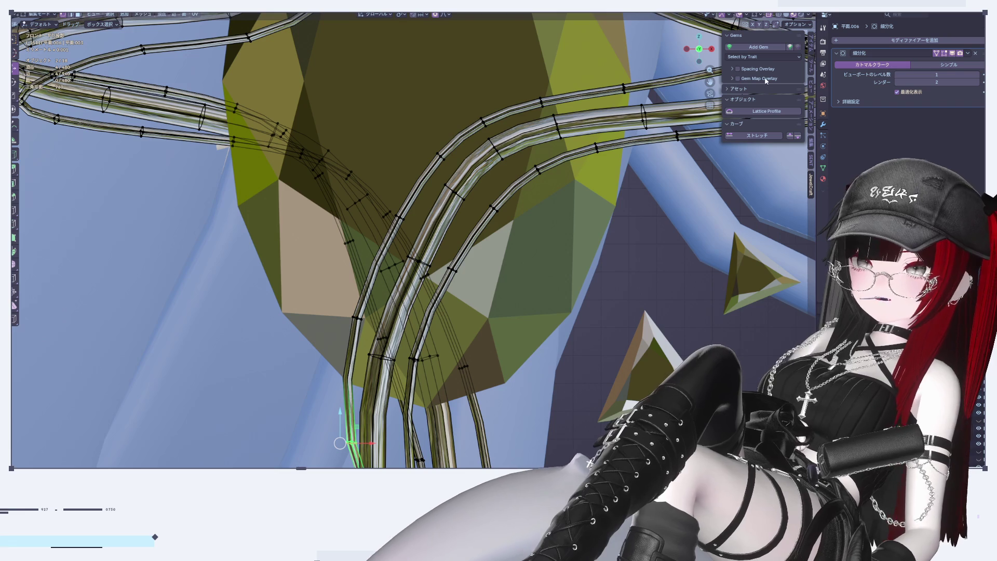
scroll(717, 83, "up", 2)
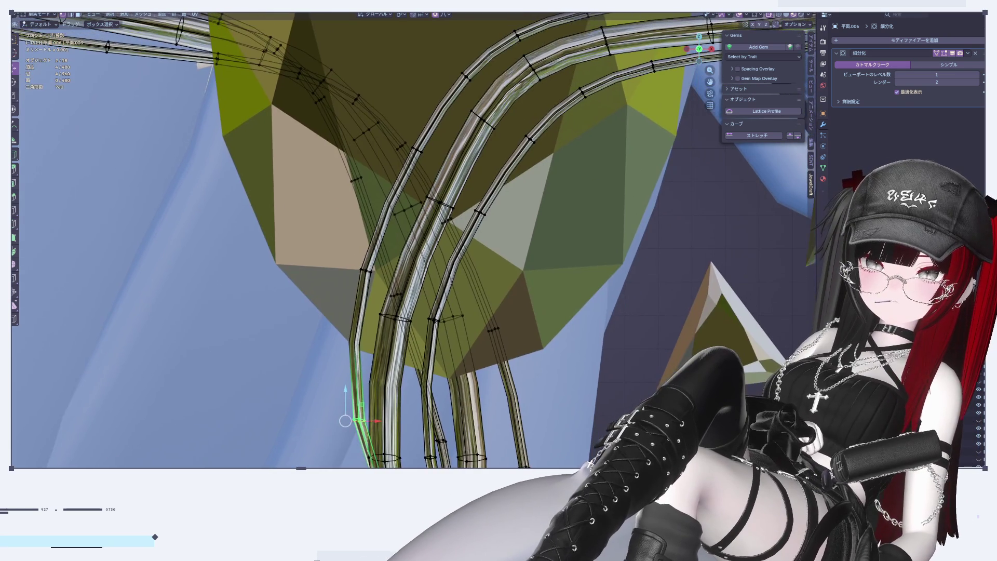
key("alt+z")
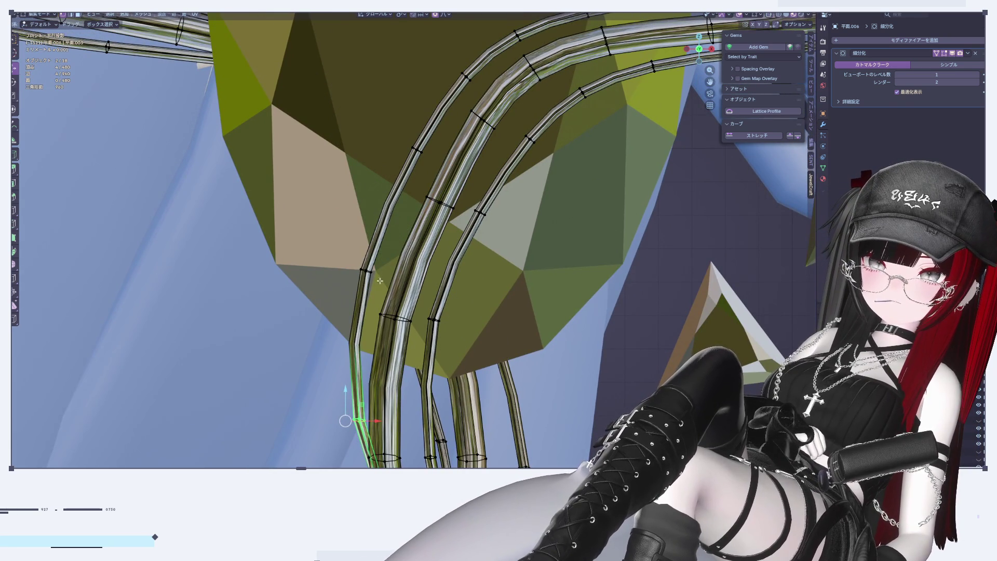
Move one vertex on each of the three wire tubes along X, then exit and deselect
left_click(368, 271)
left_click(395, 318, "shift")
left_click(434, 321, "shift")
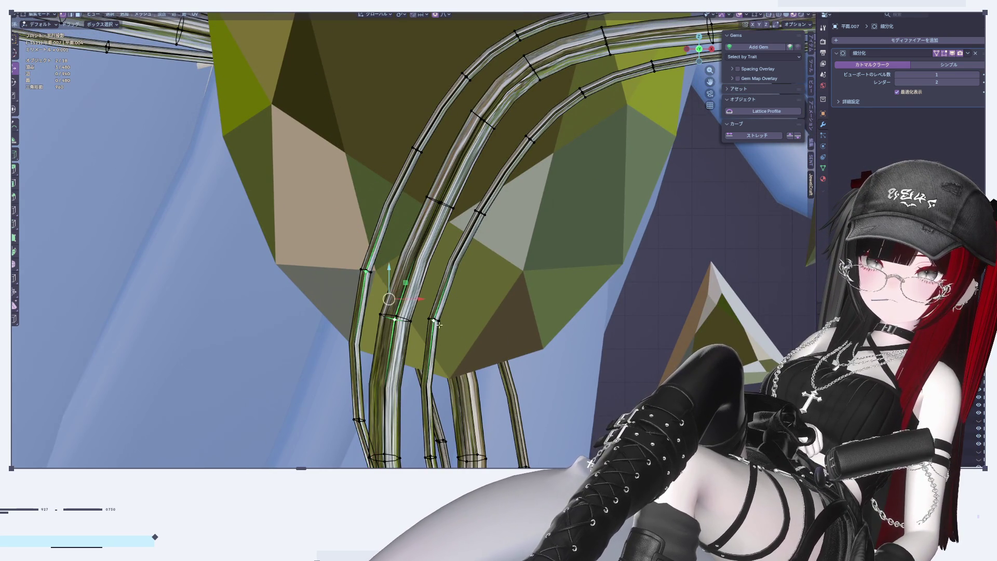
scroll(438, 325, "down", 4)
scroll(439, 325, "up", 1)
key("g")
key("x")
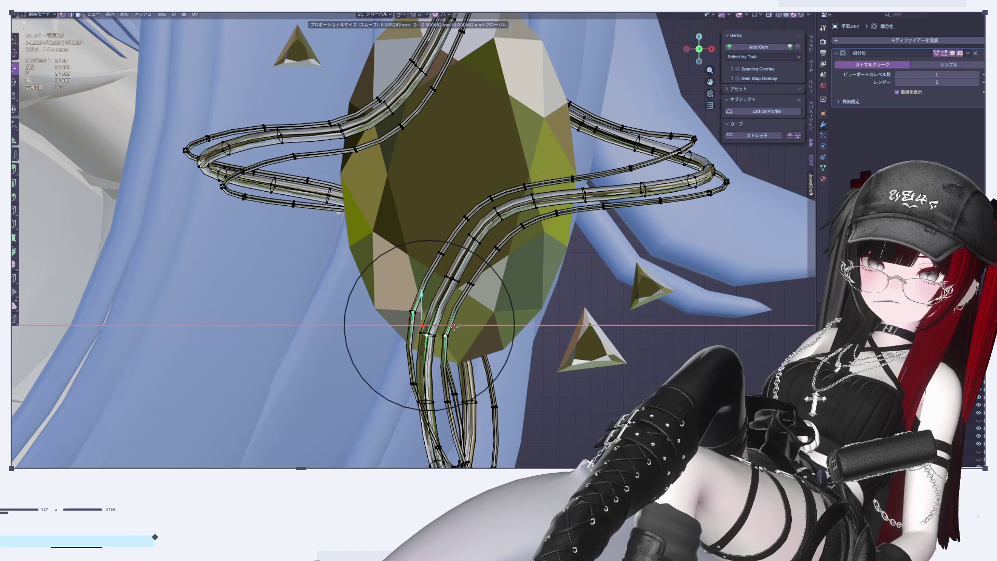
left_click(455, 327)
key("Tab")
key("alt+a")
scroll(454, 327, "down", 5)
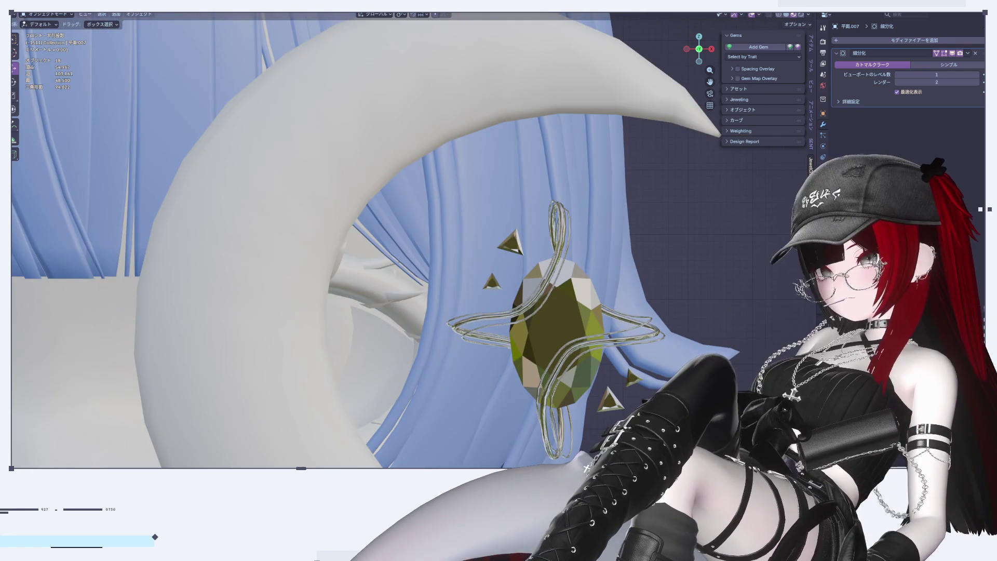
Nudge the wire-ring edge crossing the gem's upper left, then return to Object Mode
scroll(548, 361, "up", 4)
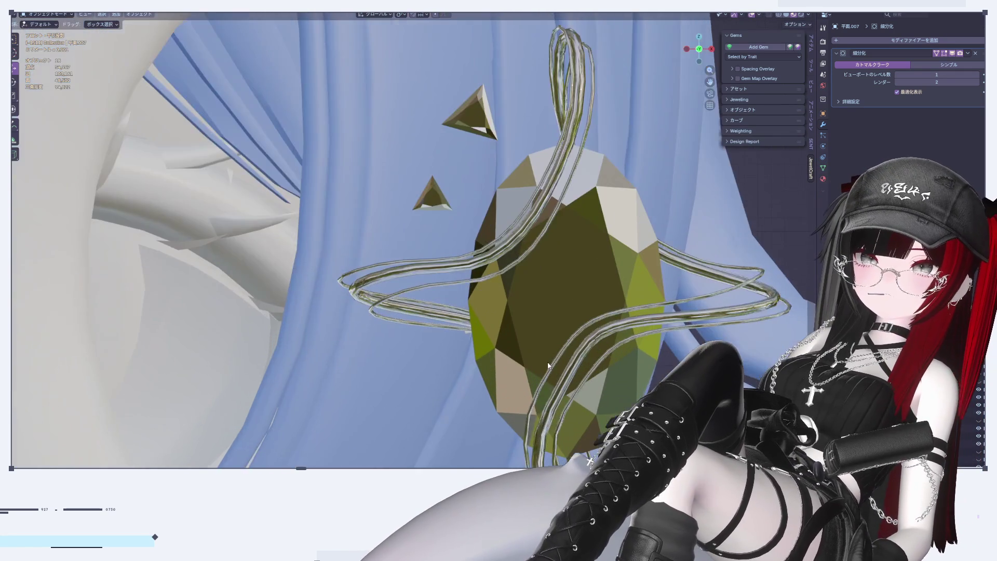
scroll(509, 311, "up", 3)
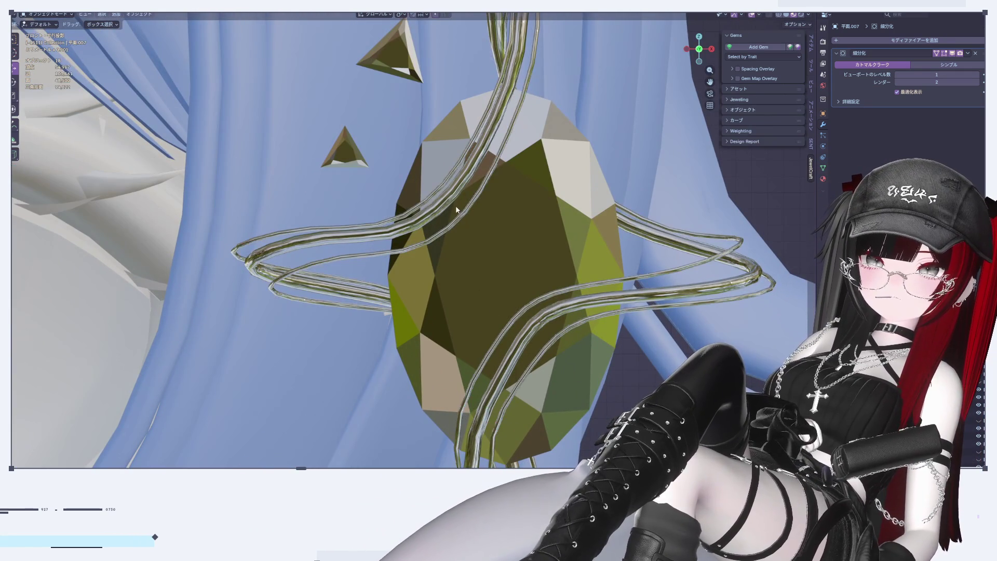
left_click(453, 198, "shift")
key("Tab")
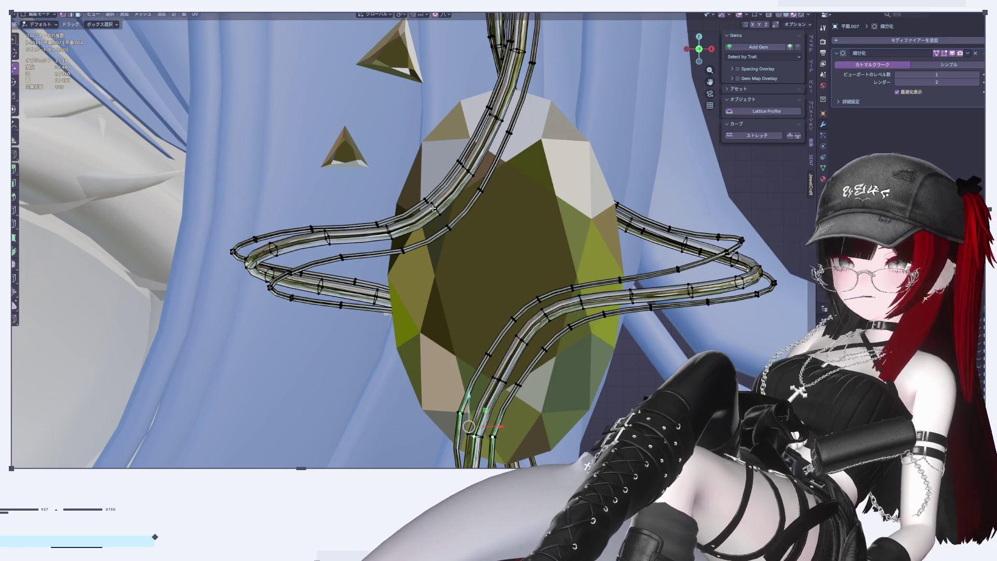
left_click(434, 209)
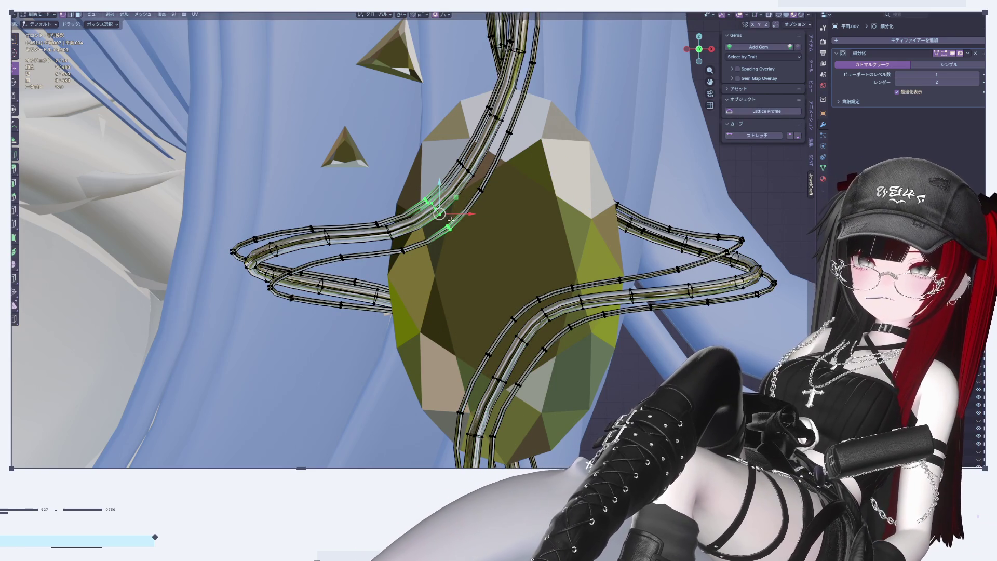
key("g")
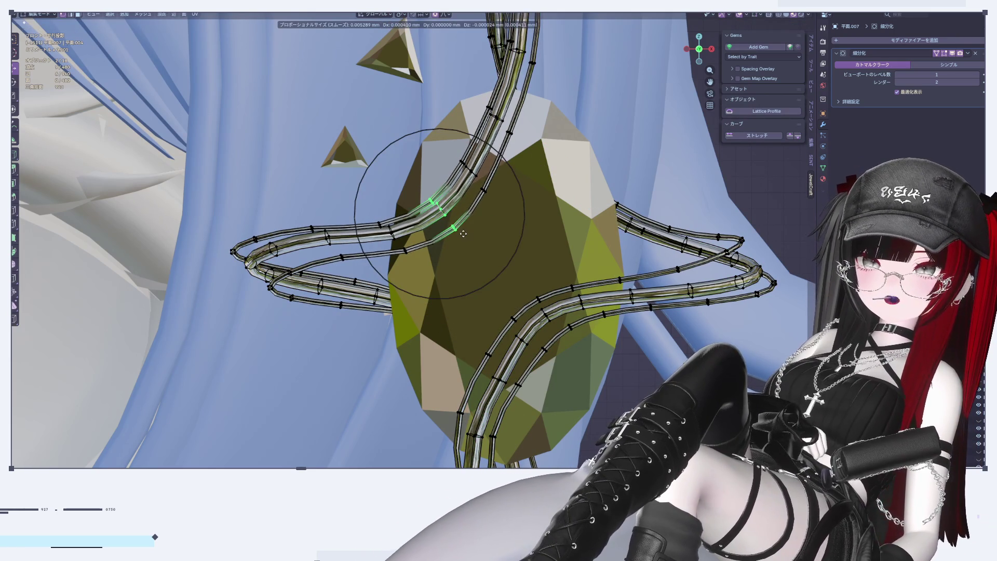
left_click(463, 233)
key("Tab")
scroll(479, 269, "down", 2)
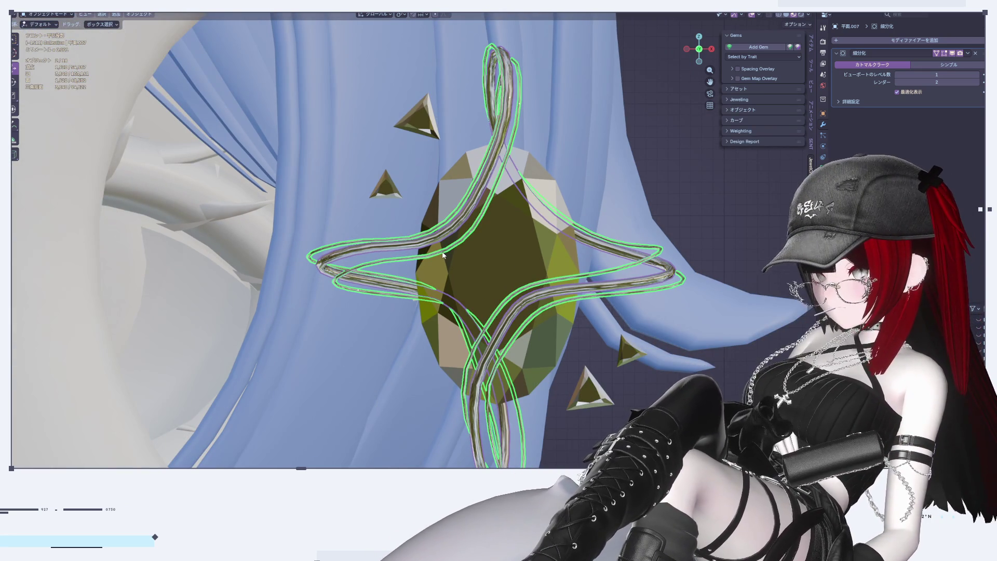
scroll(599, 334, "up", 2)
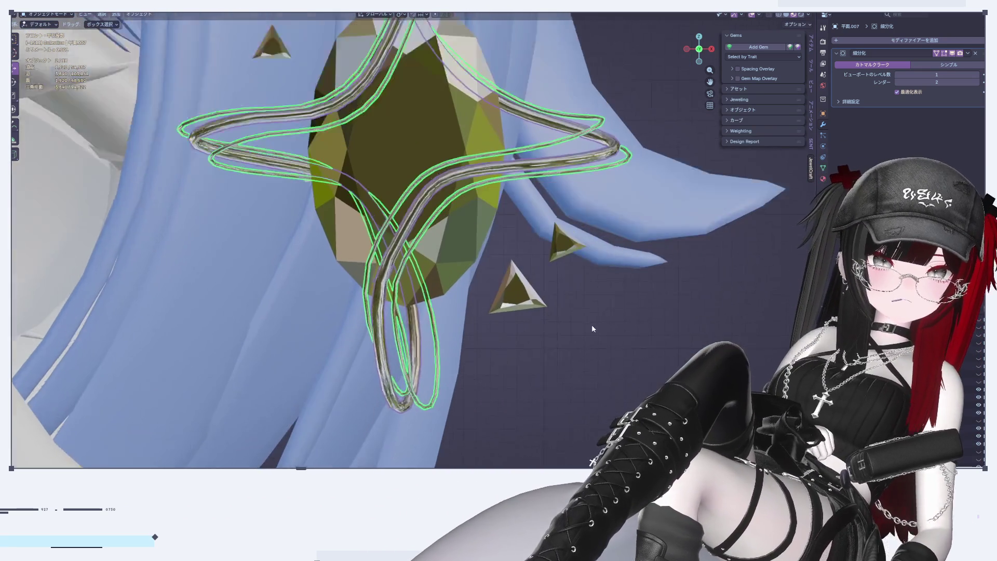
scroll(600, 333, "up", 1)
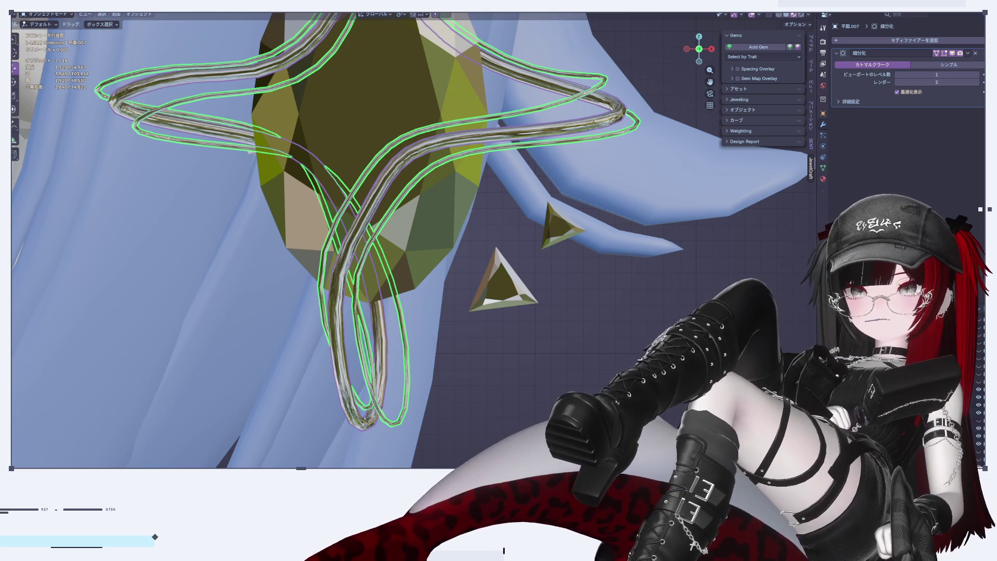
Deselect the silver wire curves and switch to the Annotate tool
left_click(521, 414)
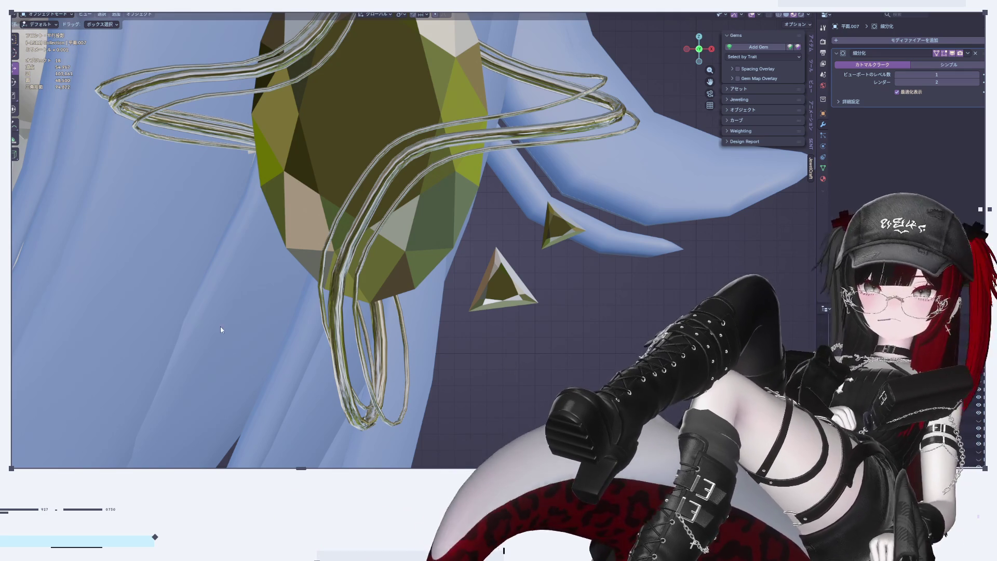
scroll(475, 341, "down", 3)
scroll(474, 340, "down", 8)
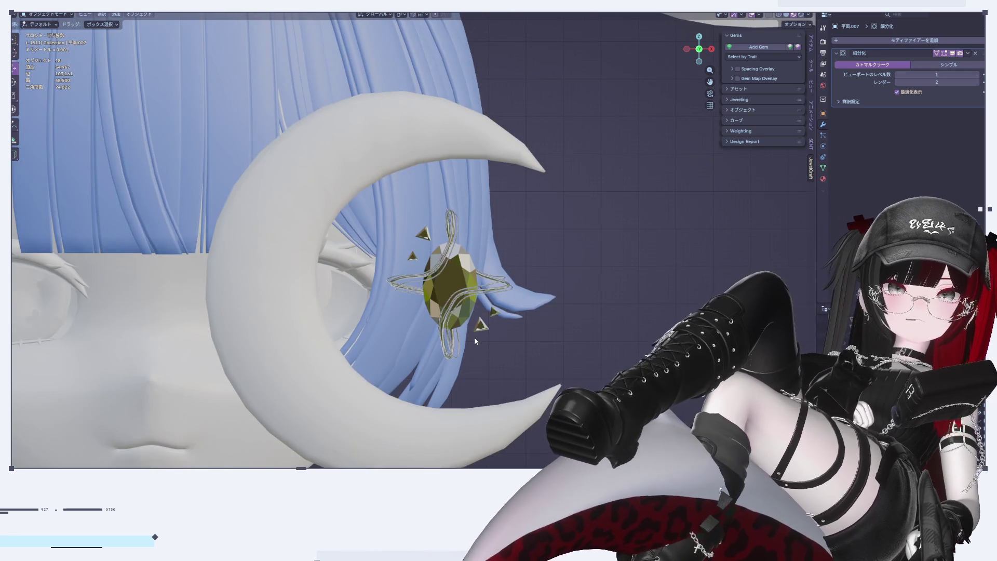
scroll(474, 341, "up", 8)
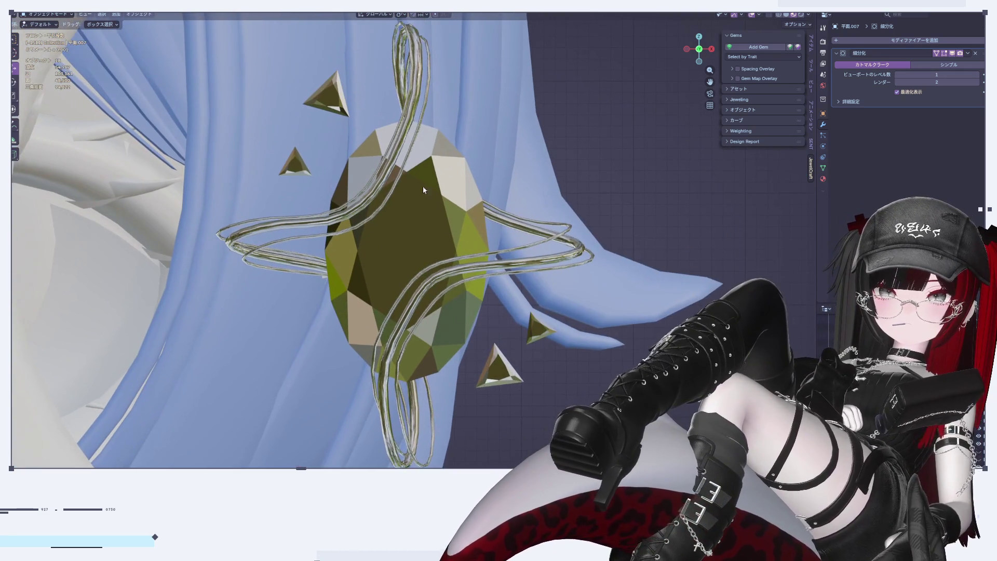
scroll(332, 218, "down", 4)
scroll(301, 205, "up", 5)
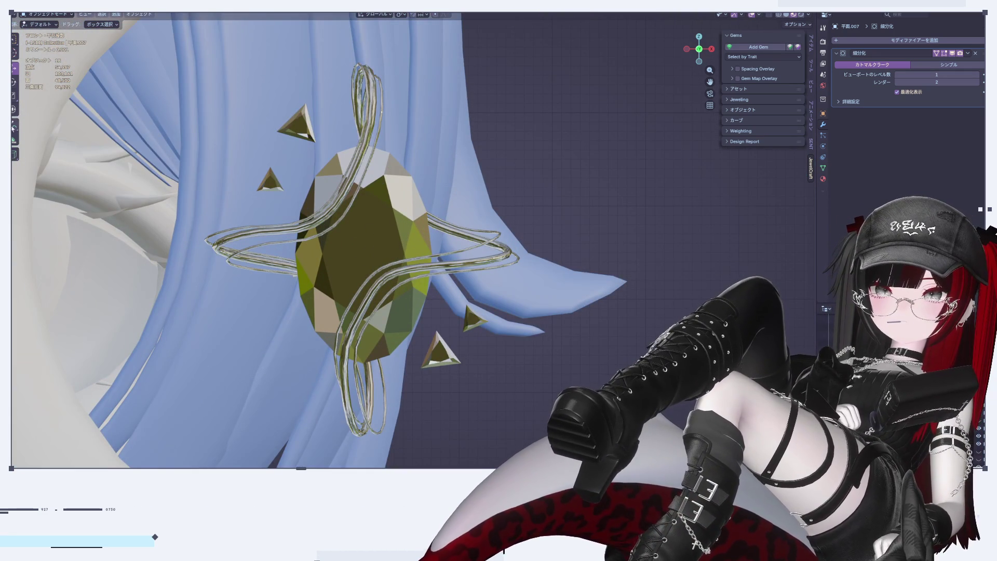
key("shift+space")
key("d")
Show the sidebar's View settings, frame the pendant, and return to the Move tool
left_click(811, 85)
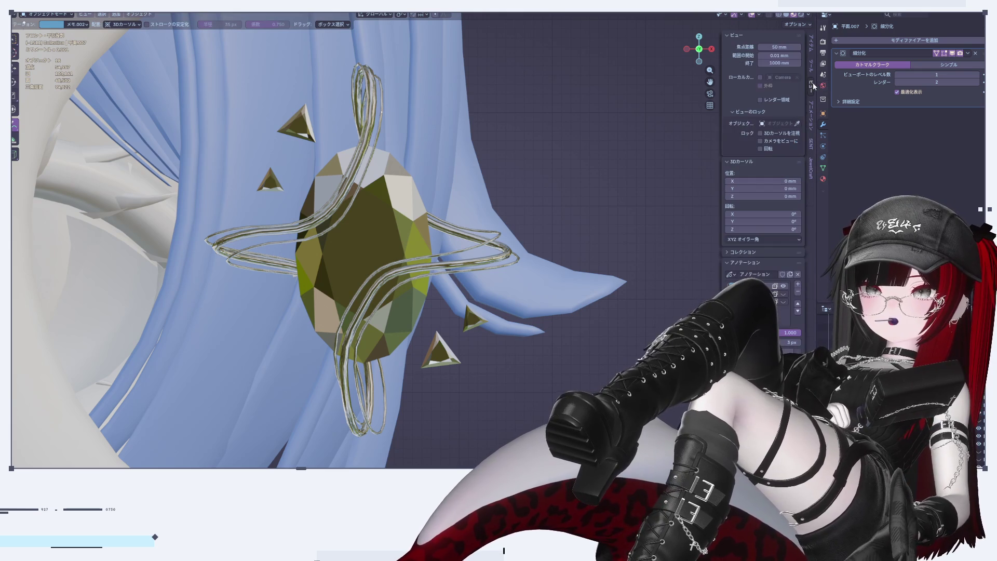
scroll(614, 294, "down", 3)
scroll(615, 294, "up", 2)
scroll(615, 294, "up", 1)
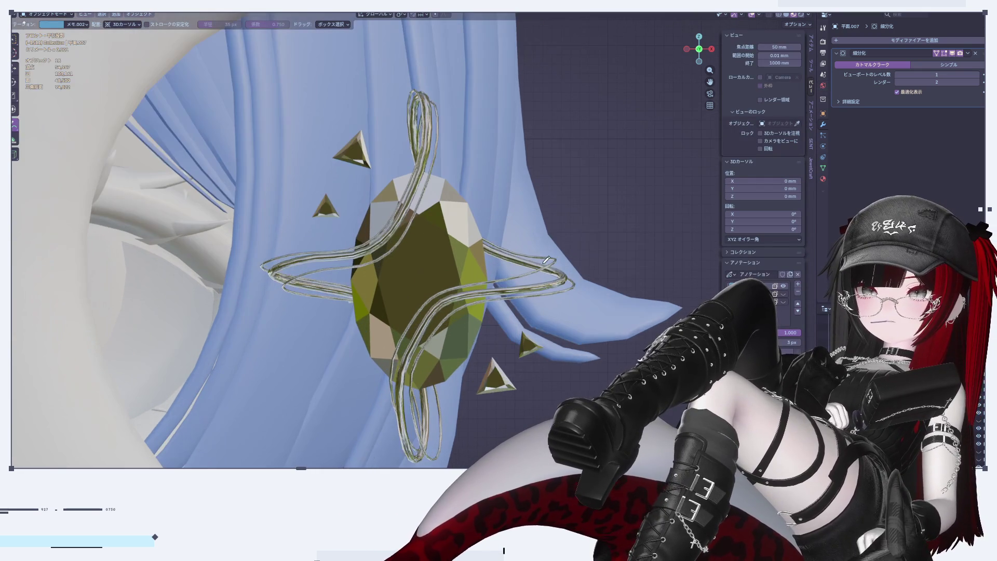
scroll(497, 185, "down", 4)
scroll(497, 186, "down", 2)
scroll(511, 166, "up", 6)
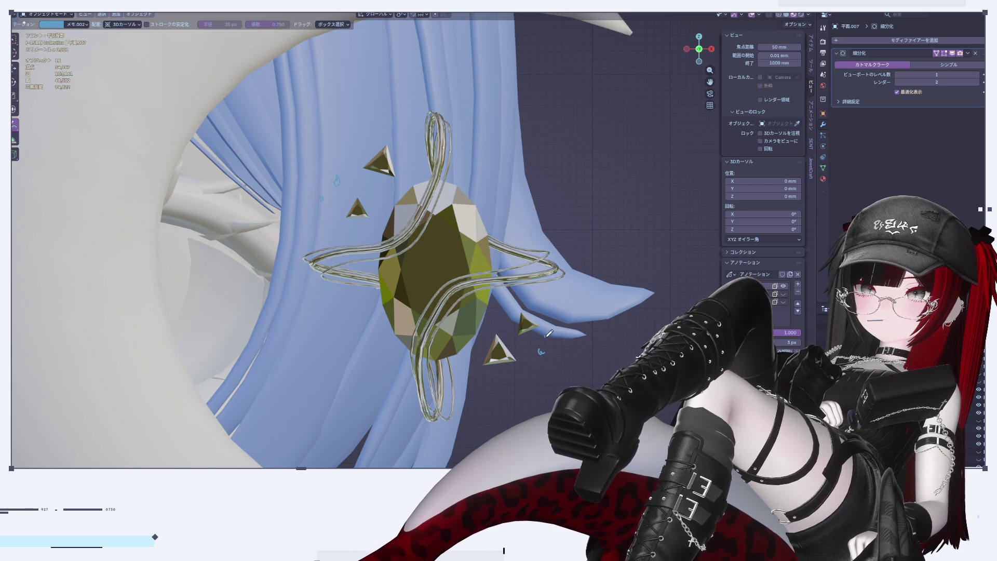
scroll(632, 387, "down", 4)
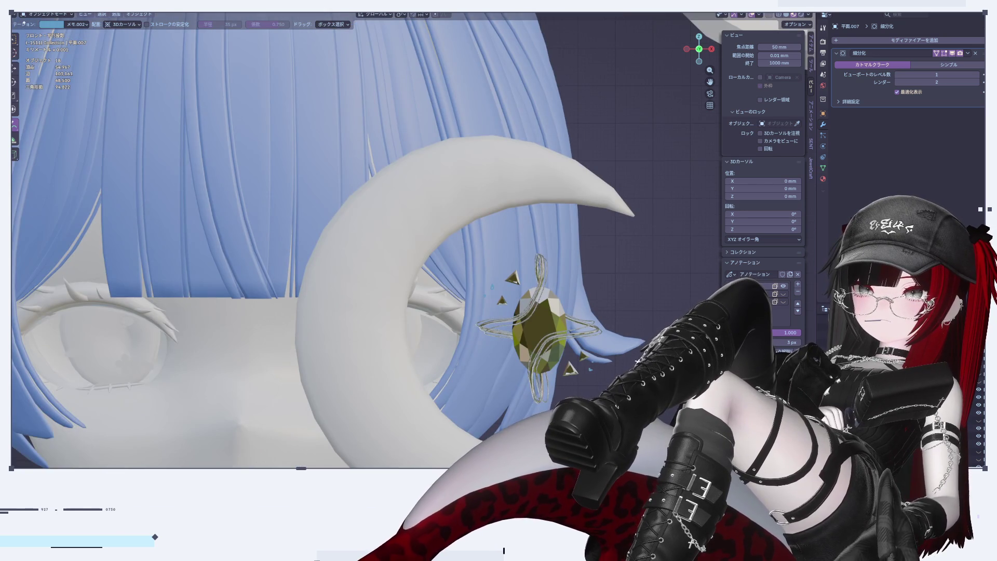
scroll(632, 387, "down", 5)
key("KP_Decimal")
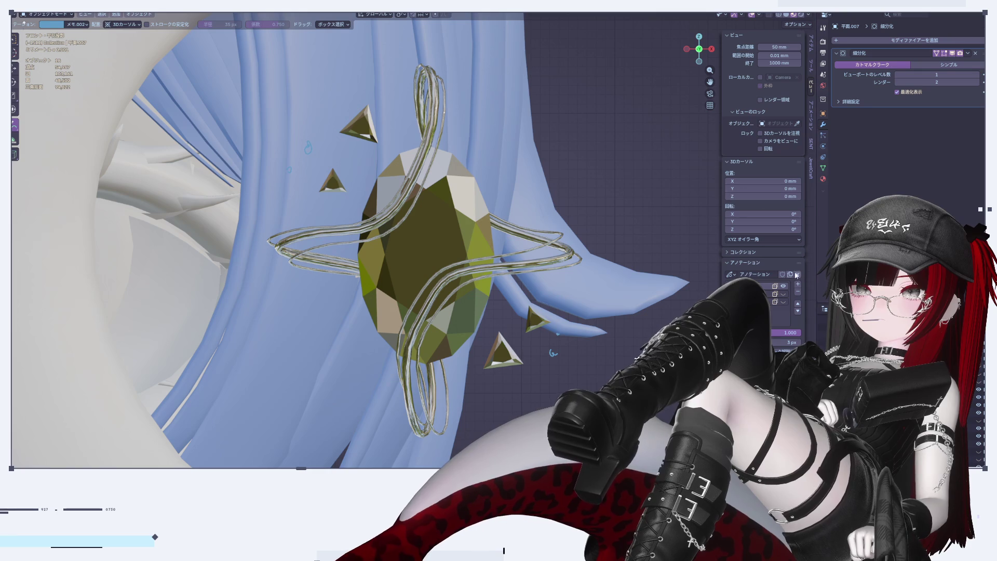
key("shift+space")
Join the selected triangle accent gems into a single object
key("g")
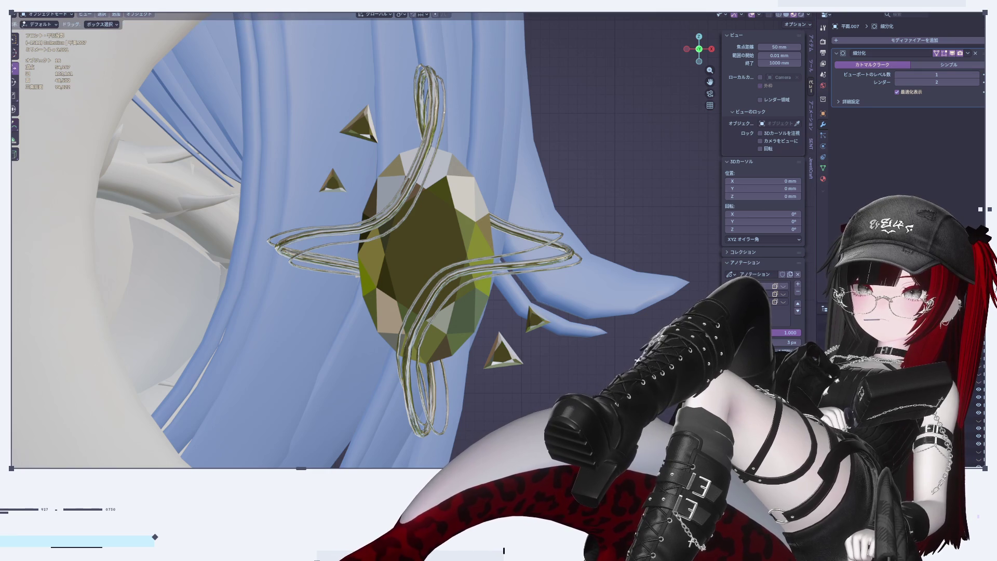
left_click(385, 152)
left_click(365, 134, "shift")
right_click(480, 118)
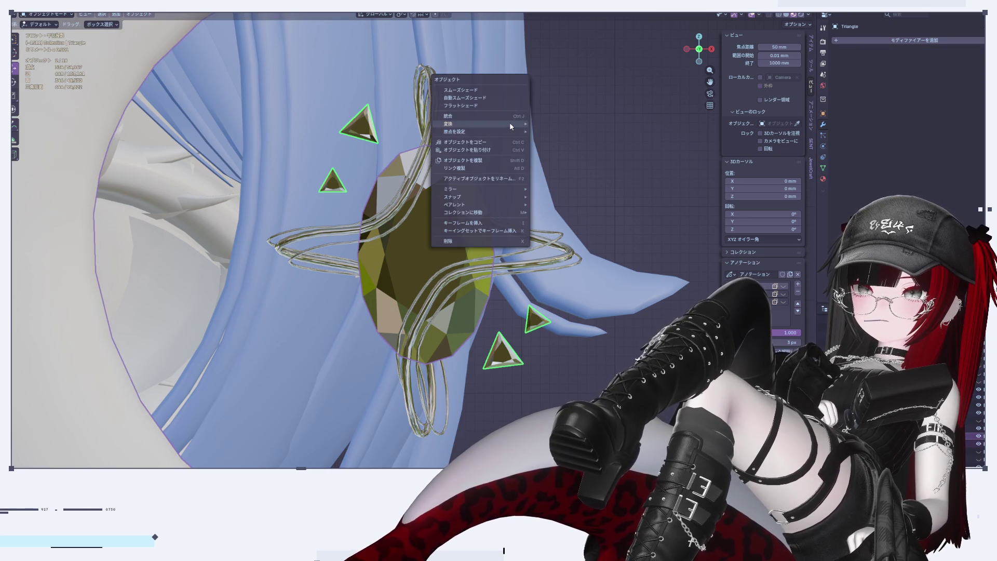
left_click(481, 119)
Apply the Subdivision modifier on both silver wire objects
left_click(542, 256)
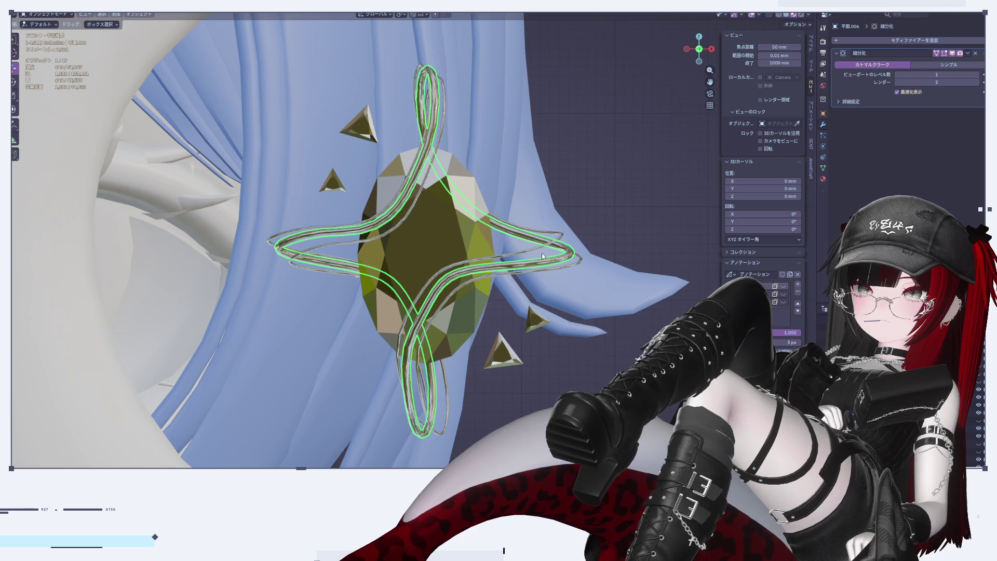
left_click(967, 53)
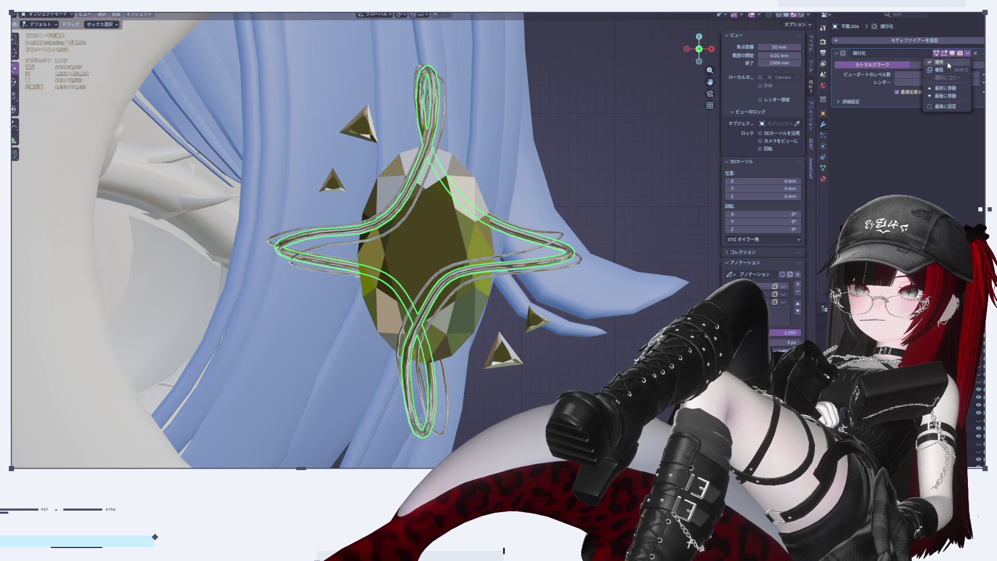
left_click(945, 61)
left_click(564, 237)
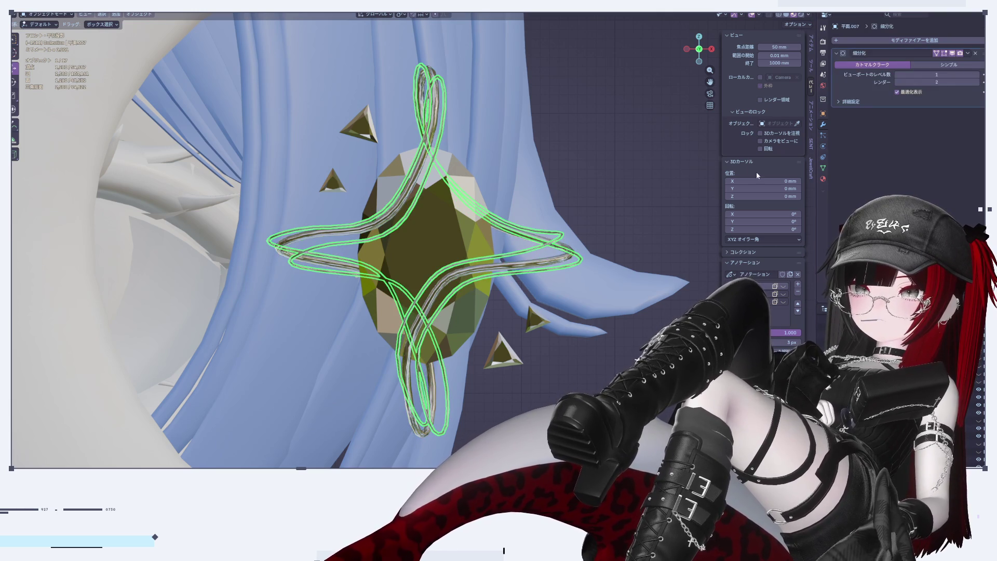
left_click(967, 53)
left_click(959, 61)
scroll(598, 303, "up", 5)
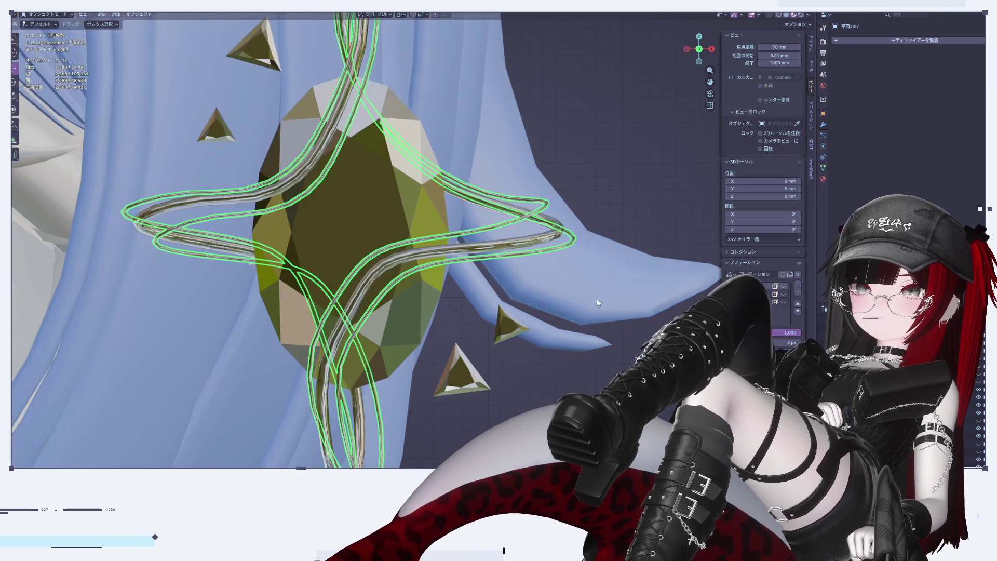
key("Tab")
Select three adjacent lengthwise edge loops on one wire tube and dissolve them
scroll(509, 244, "up", 5)
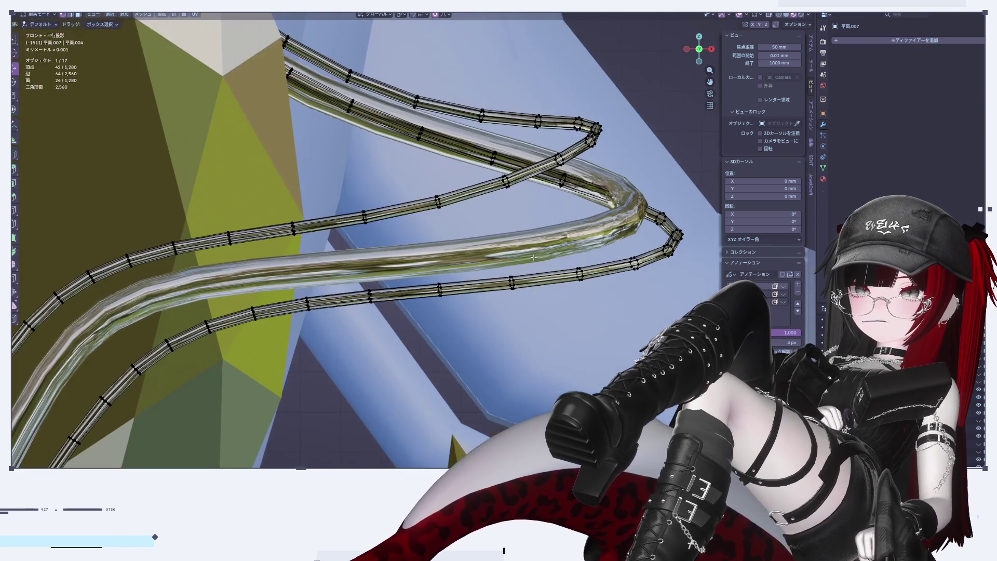
scroll(512, 316, "up", 1)
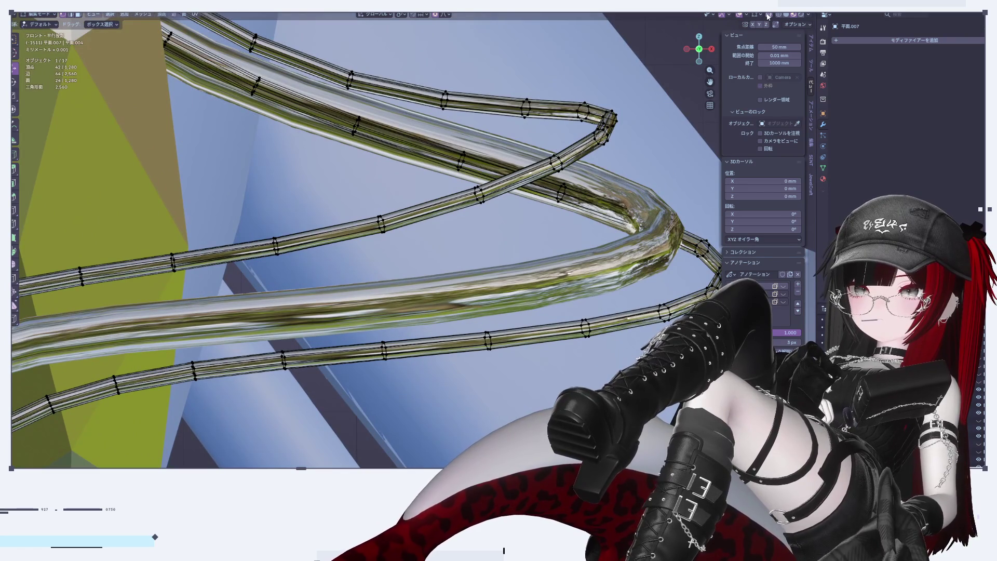
left_click(547, 166, "alt")
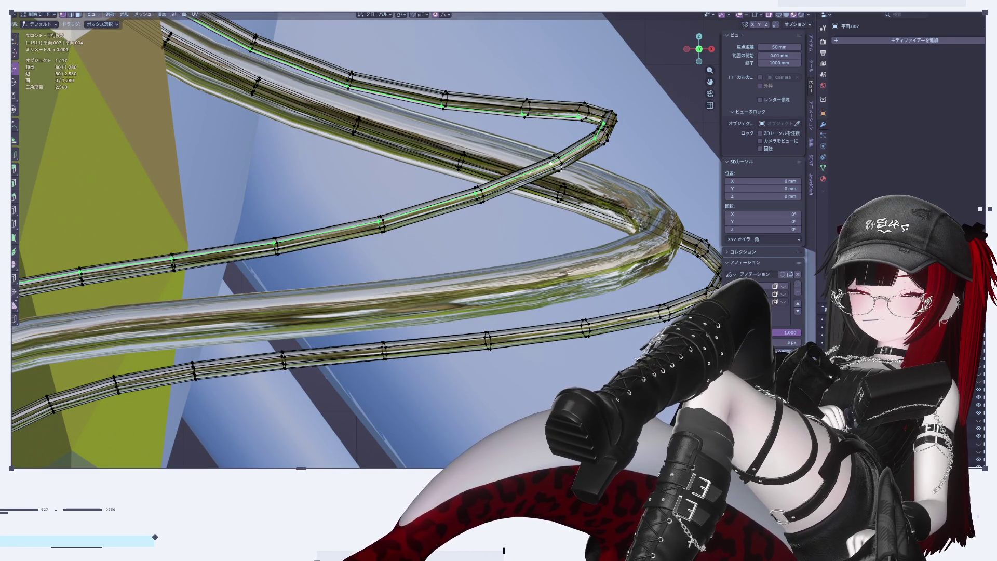
mouse_move(540, 175)
middle_mouse_down()
mouse_move(603, 283)
mouse_move(433, 193)
mouse_move(597, 147)
mouse_move(565, 150)
middle_mouse_up()
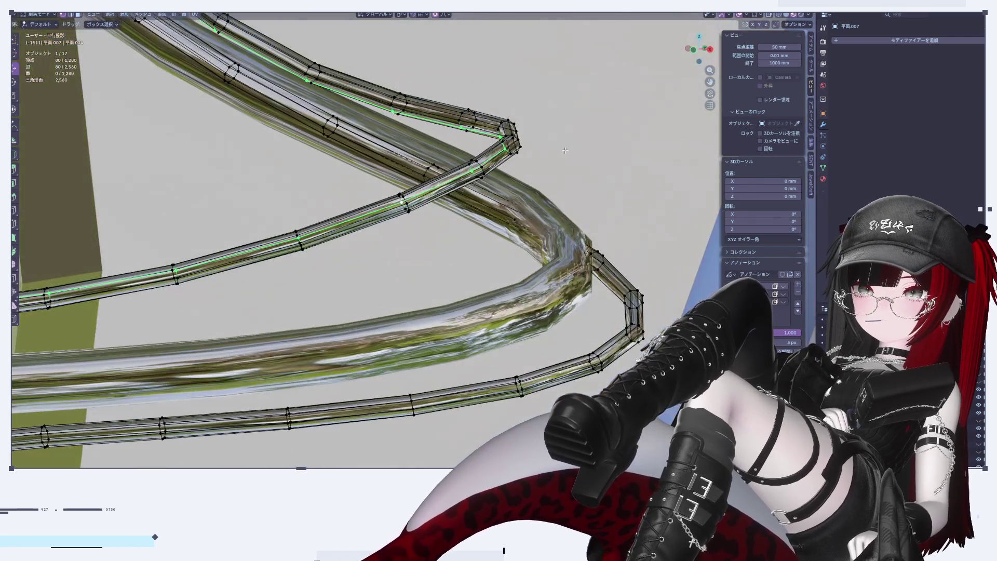
left_click(486, 128, "alt")
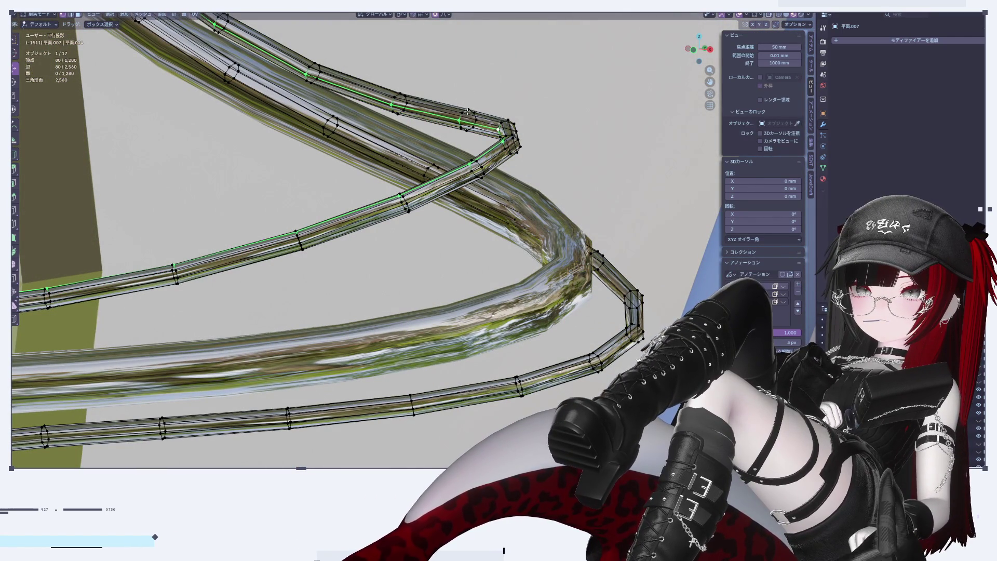
left_click(480, 114, "alt+shift")
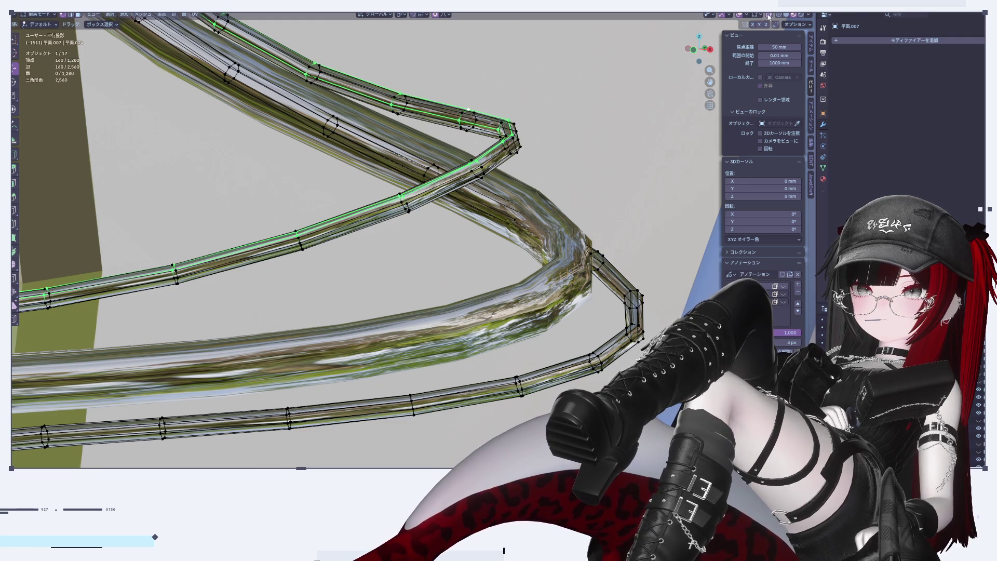
left_click(482, 122, "alt+shift")
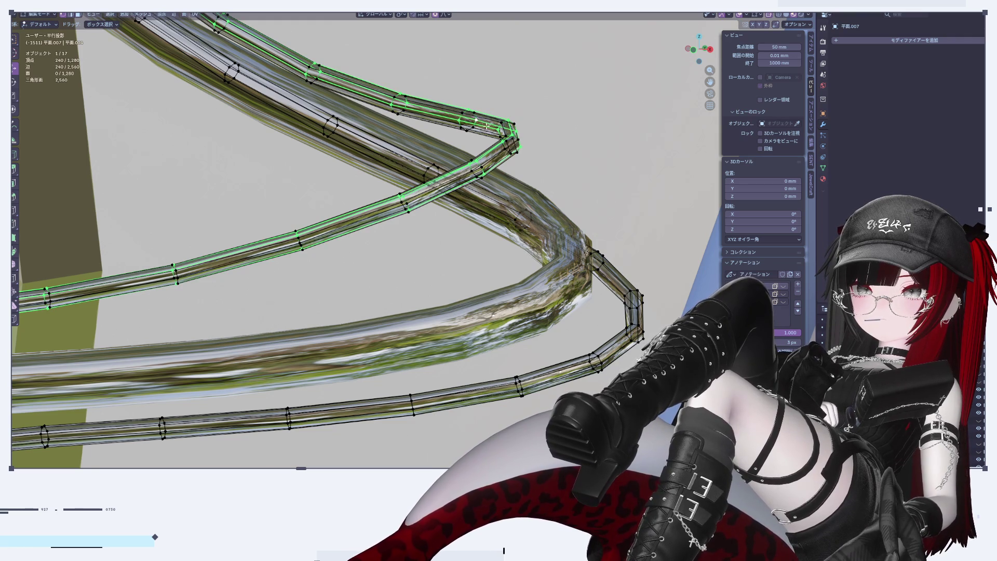
key("x")
left_click(478, 132)
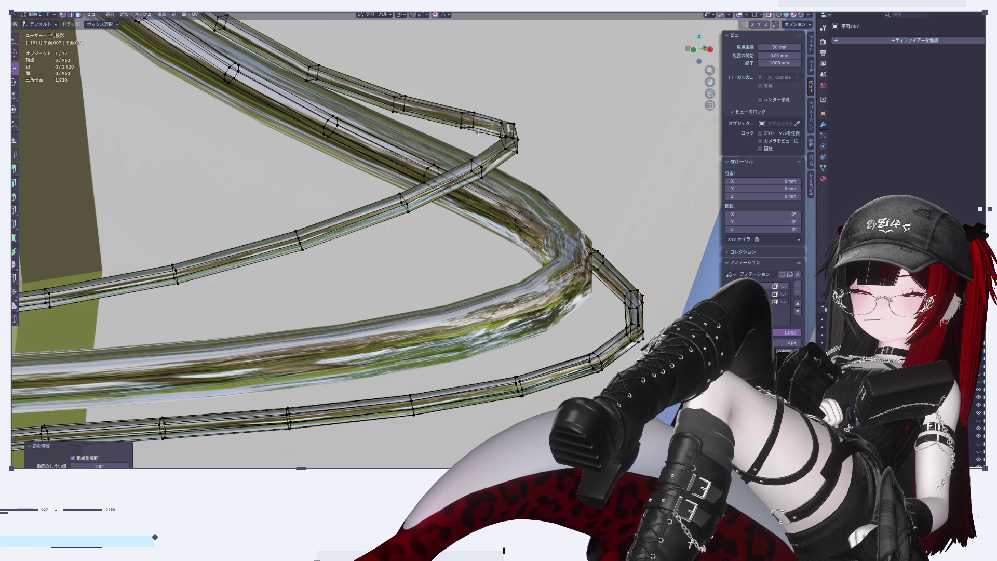
Select several lengthwise edge loops on the lower part of the tube ring
middle_click_drag(604, 276, 580, 234, "shift")
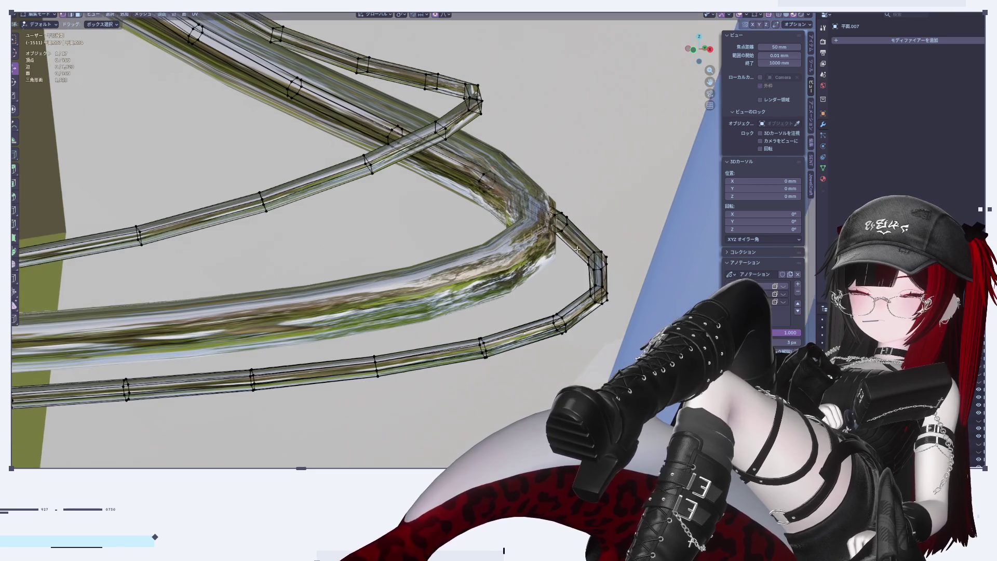
left_click(571, 237, "alt")
left_click(579, 230, "alt+shift")
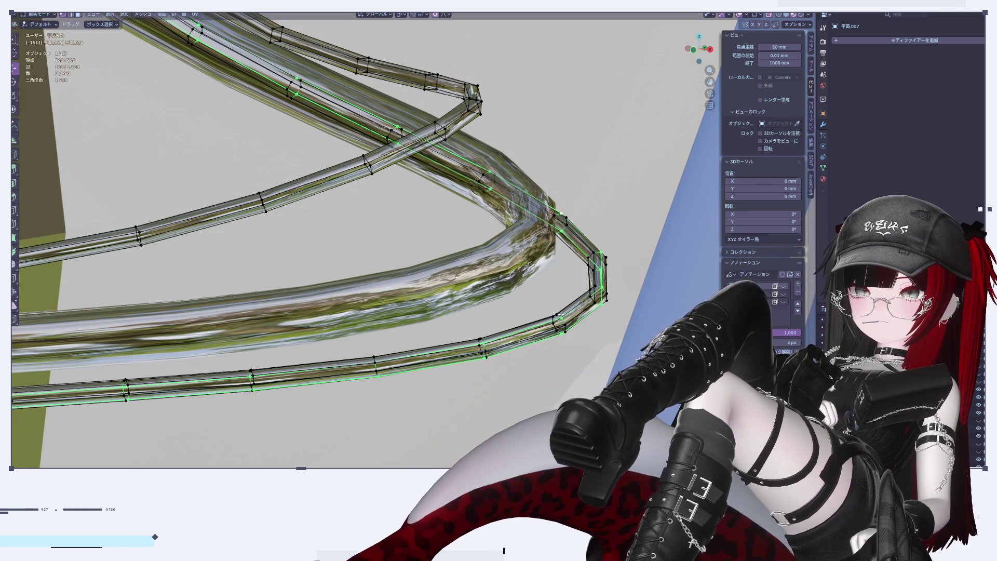
left_click(577, 308, "alt")
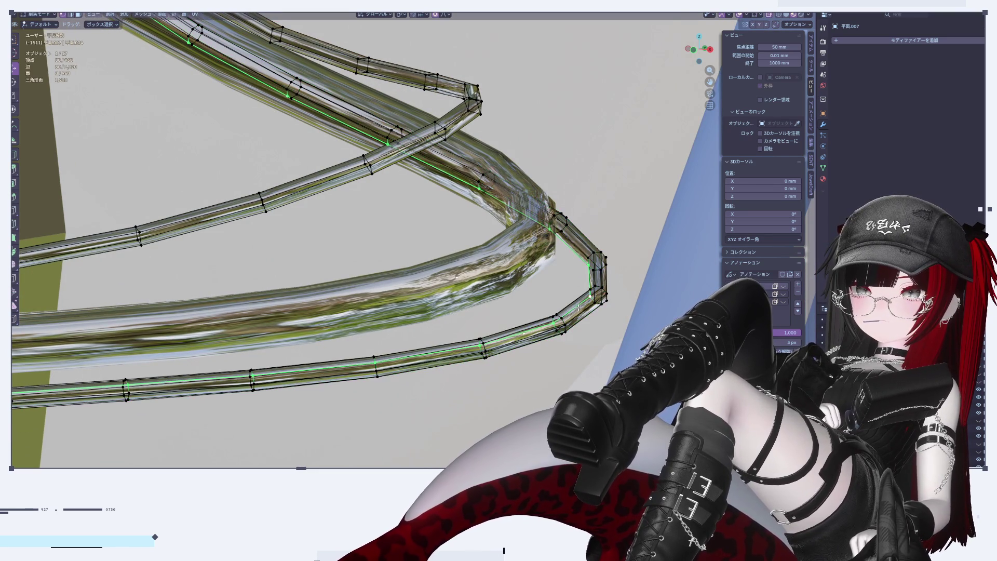
left_click(546, 318, "alt+shift")
left_click(555, 336, "alt+shift")
left_click(577, 315, "alt+shift")
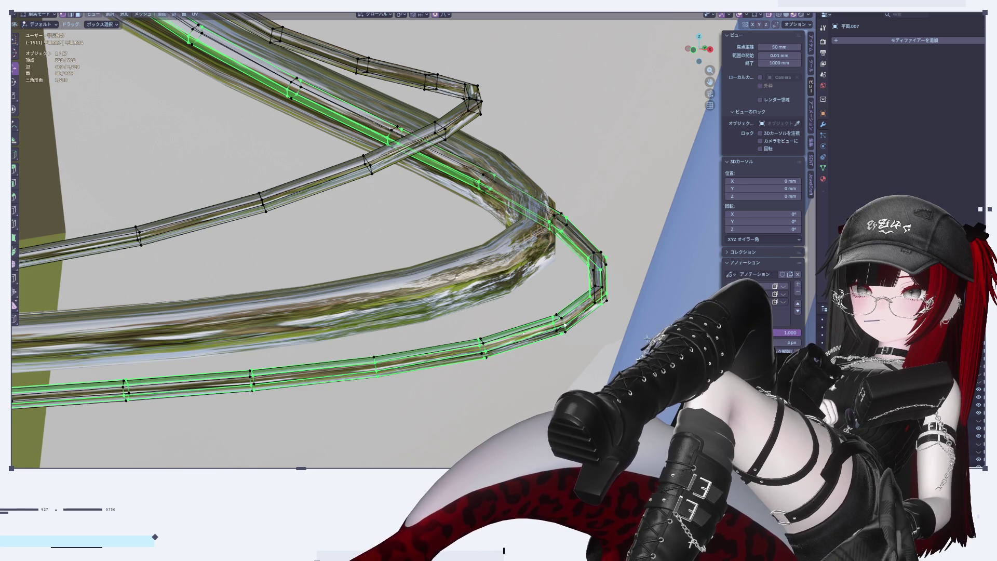
Reselect a strip of adjacent lengthwise edge loops and dissolve them
left_click(602, 317, "alt")
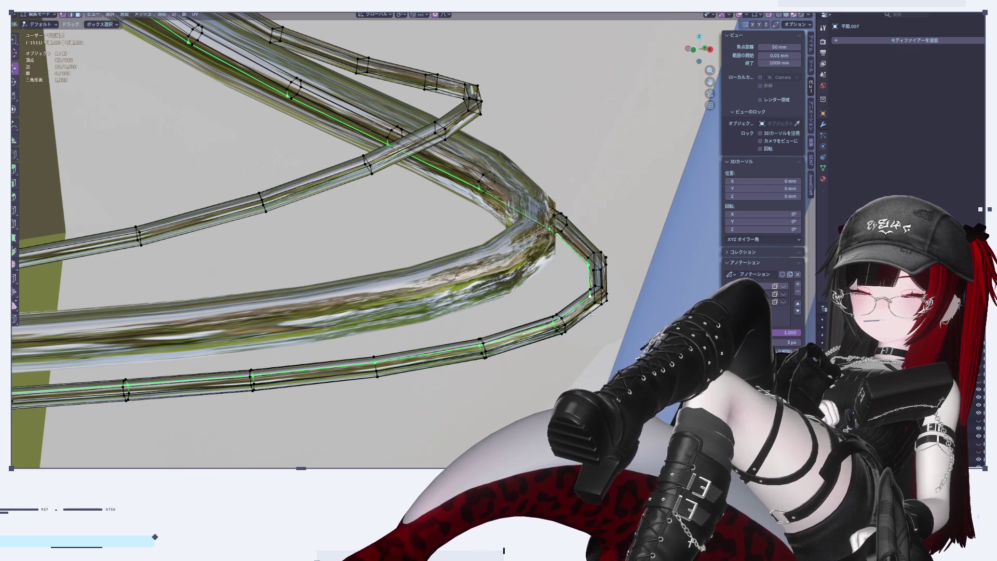
left_click(565, 305, "alt+shift")
left_click(568, 304, "alt+shift")
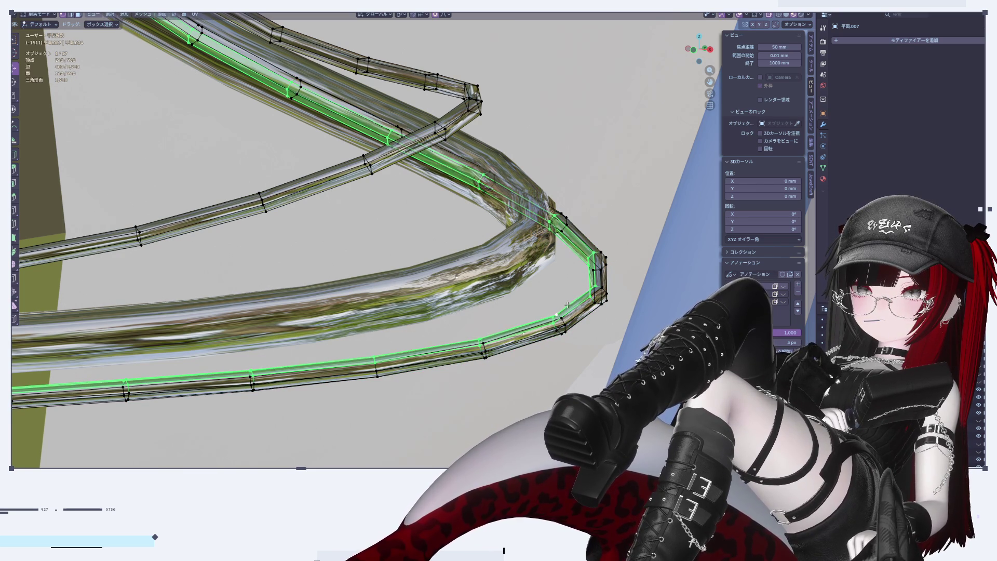
left_click(549, 318, "alt+shift")
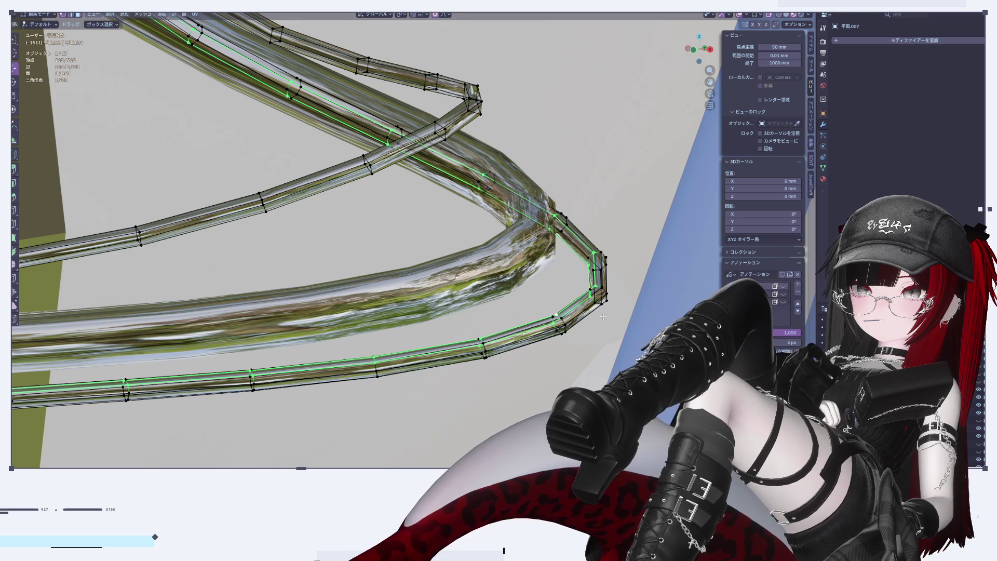
left_click(574, 322, "alt+shift")
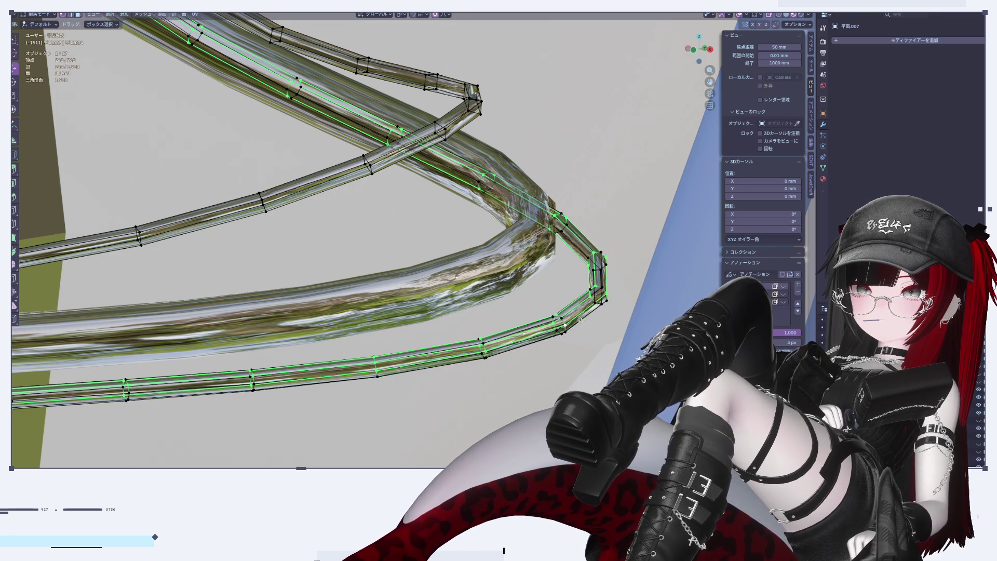
key("x")
left_click(650, 289)
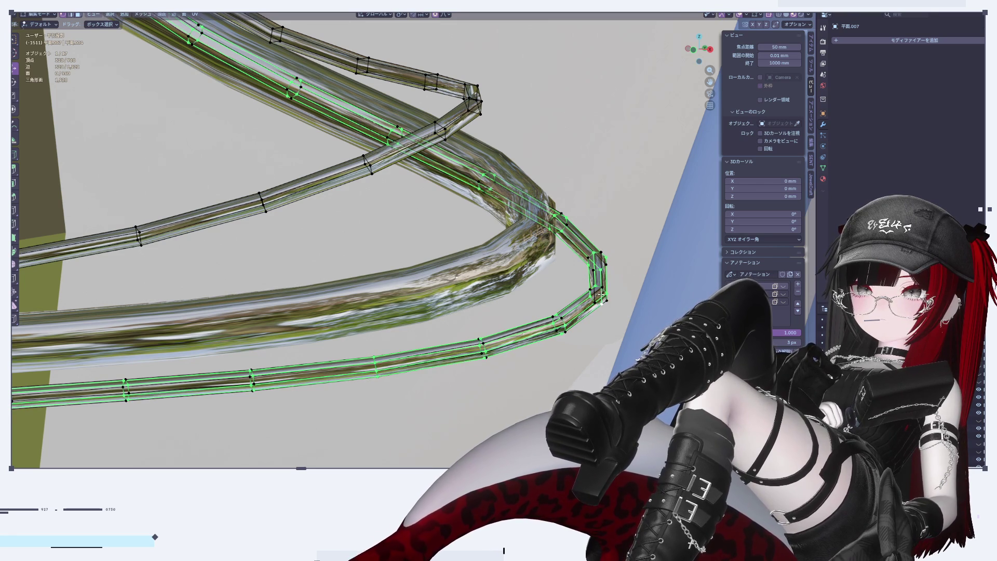
Clear the ring's selection and re-enter Edit Mode with the gem centred in front view
scroll(637, 290, "down", 8)
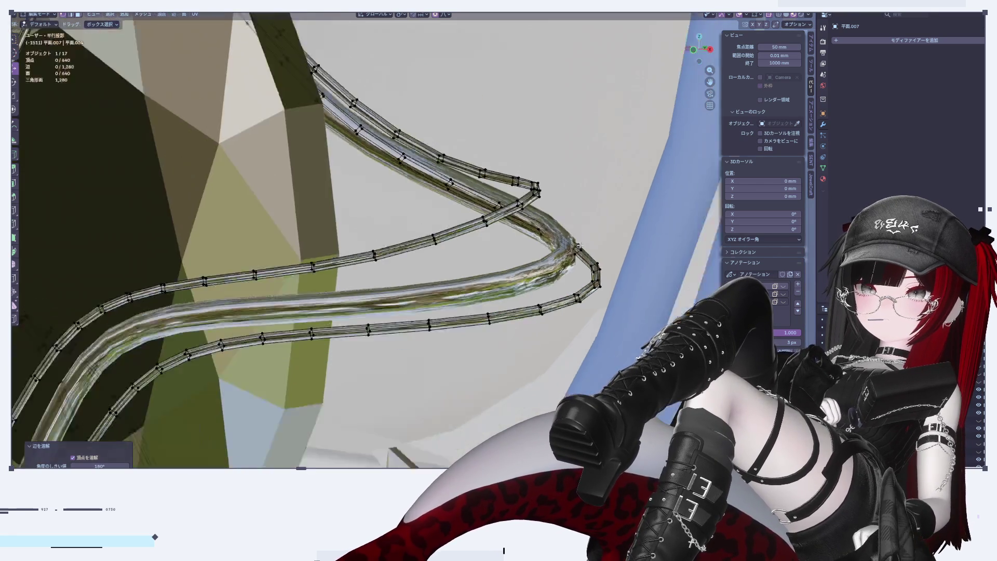
key("a")
key("alt+a")
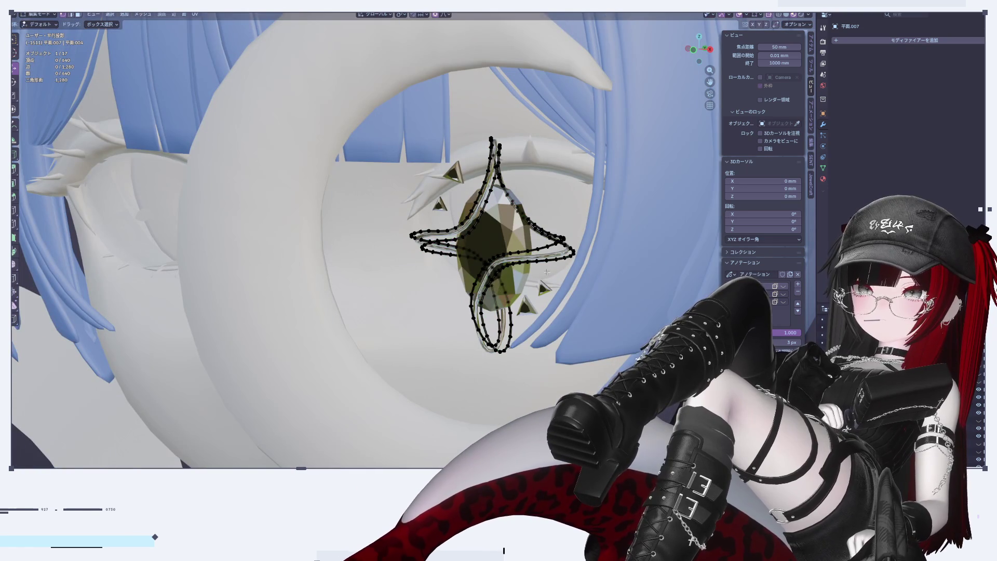
key("Tab")
scroll(572, 256, "up", 5)
key("Tab")
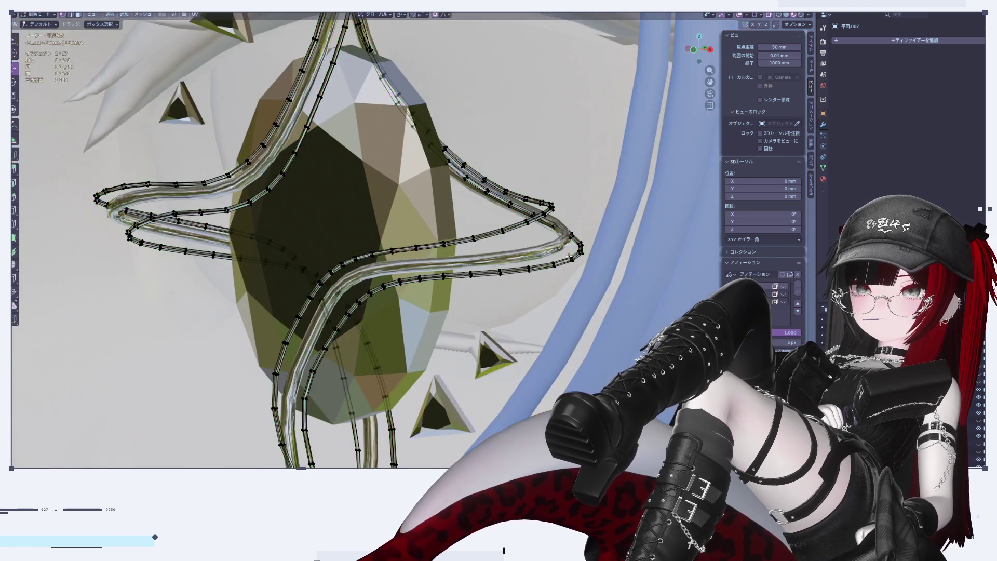
left_click(694, 50)
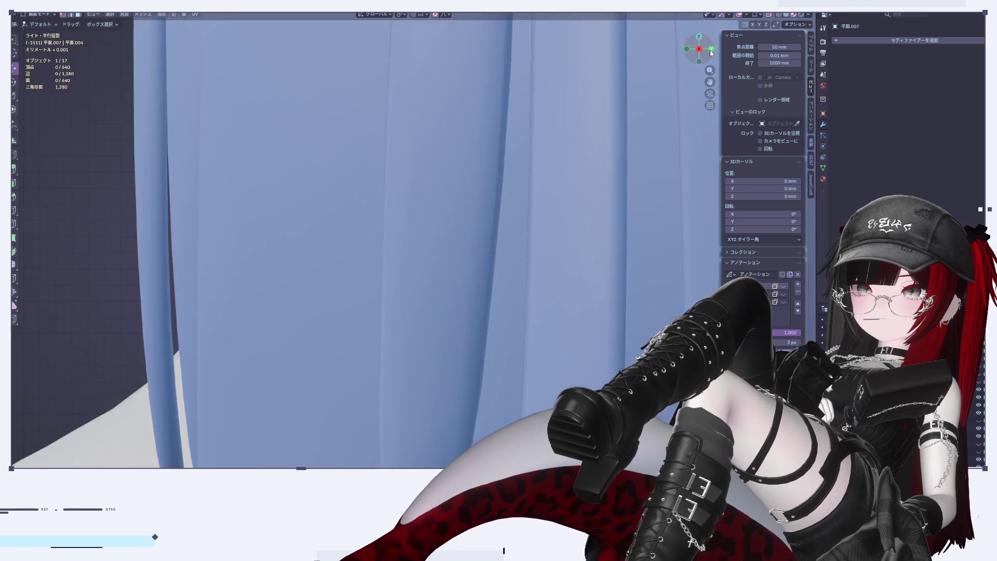
scroll(563, 323, "down", 5)
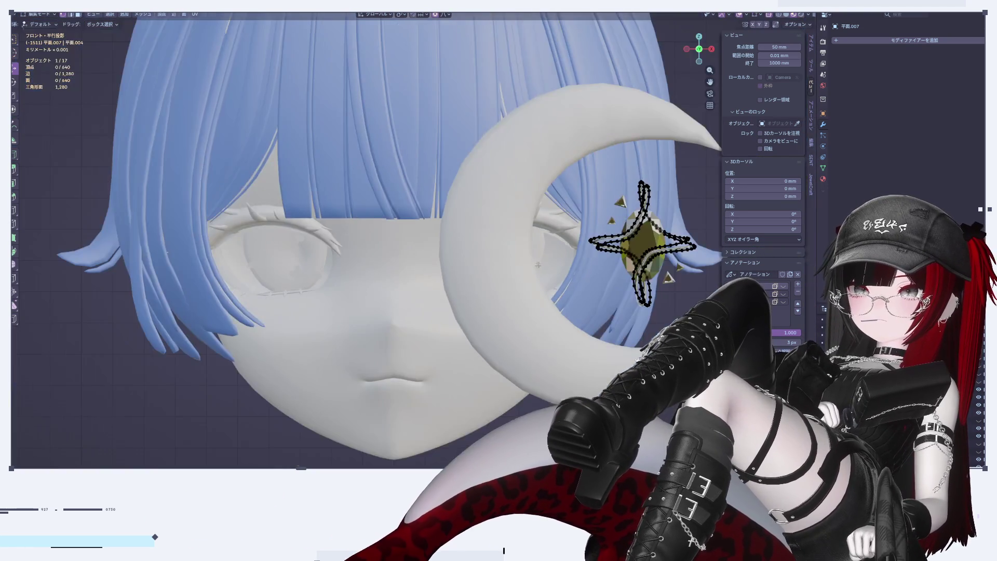
scroll(564, 324, "up", 4)
scroll(563, 323, "up", 2)
mouse_move(564, 323)
middle_mouse_down("shift")
mouse_move(353, 290)
mouse_move(372, 334)
middle_mouse_up("shift")
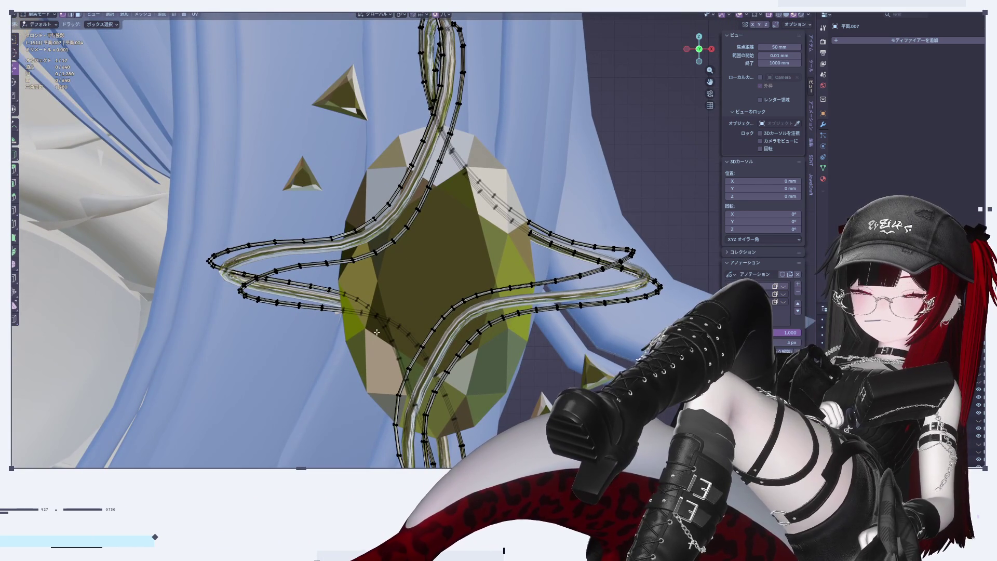
scroll(592, 250, "up", 5)
Select one more lengthwise edge loop, then return to Object Mode and select the gem
left_click(587, 190, "alt")
right_click(647, 264)
key("Tab")
scroll(580, 258, "down", 5)
left_click(429, 342)
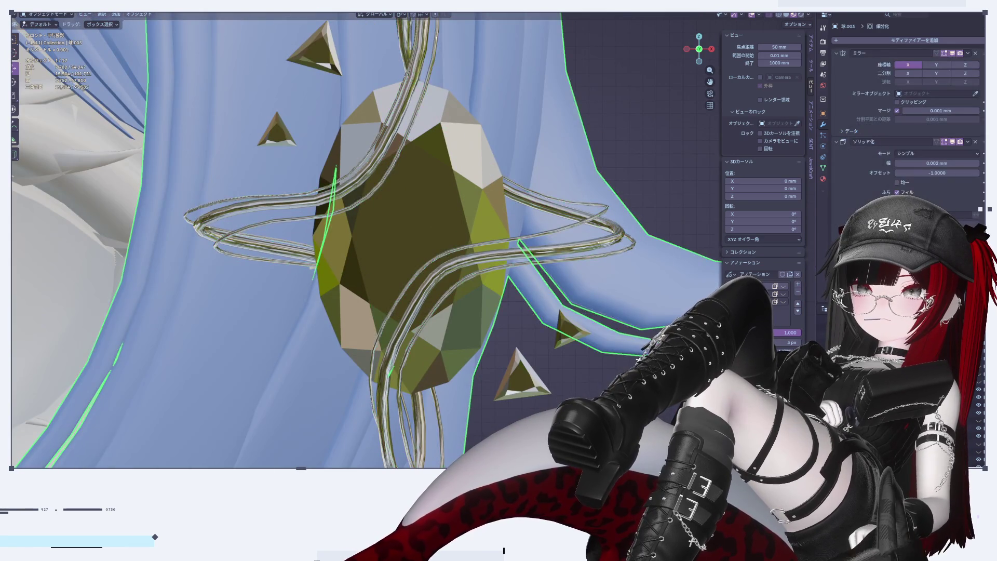
Select the second set of wire tubes (平面.006) and enter Edit Mode on them
scroll(429, 342, "up", 3)
scroll(429, 342, "down", 4)
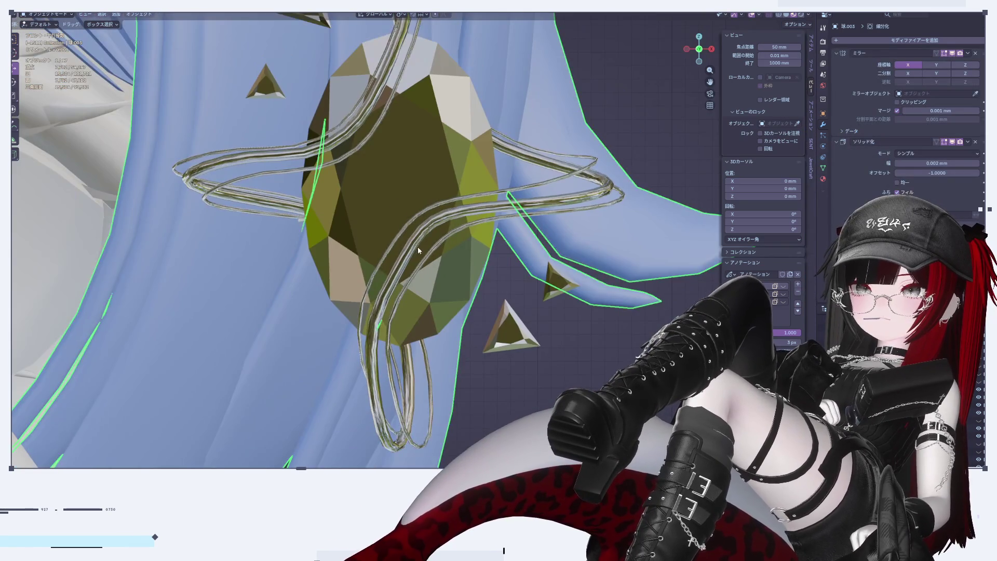
left_click(429, 246)
key("Tab")
key("Tab")
scroll(438, 270, "up", 3)
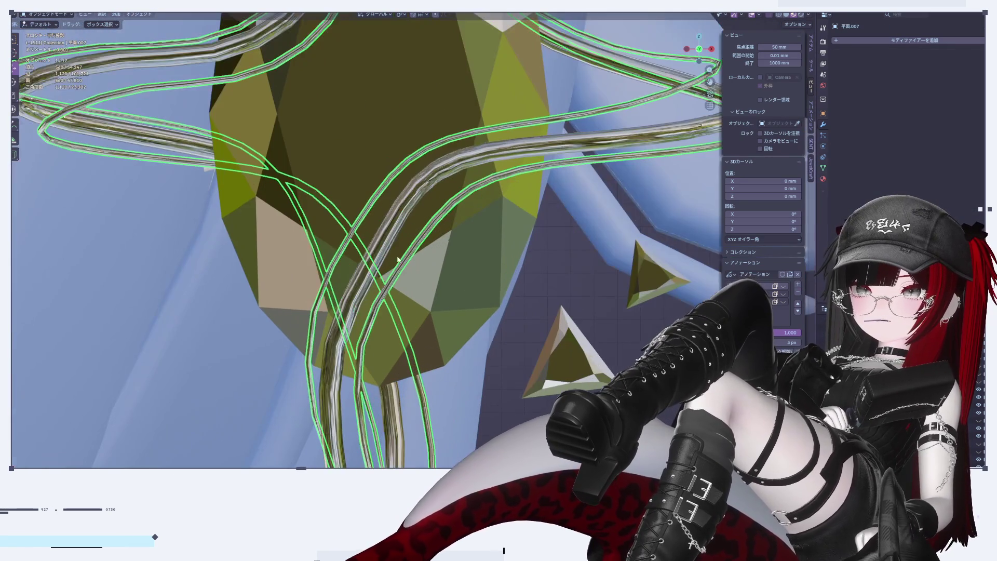
key("Tab")
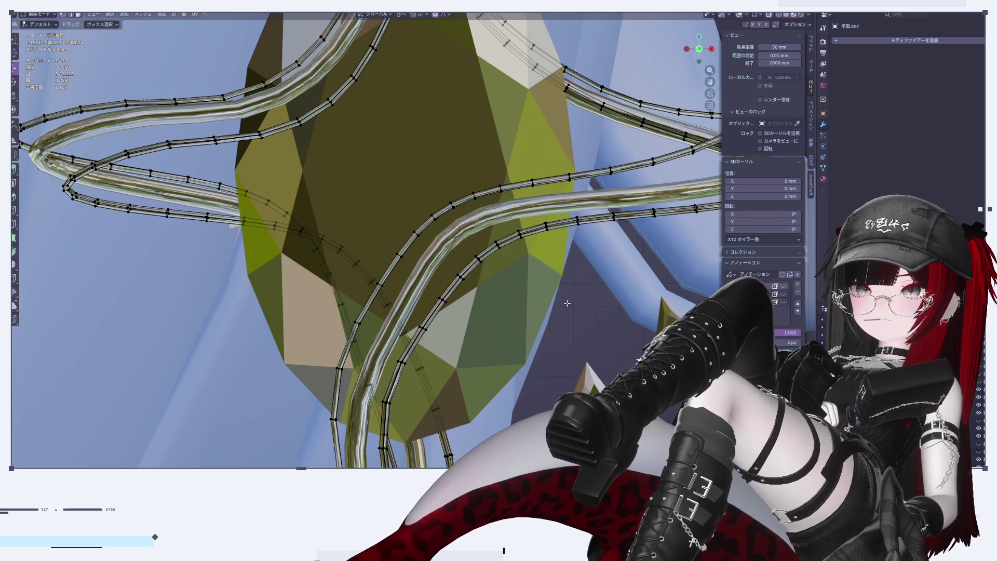
key("Tab")
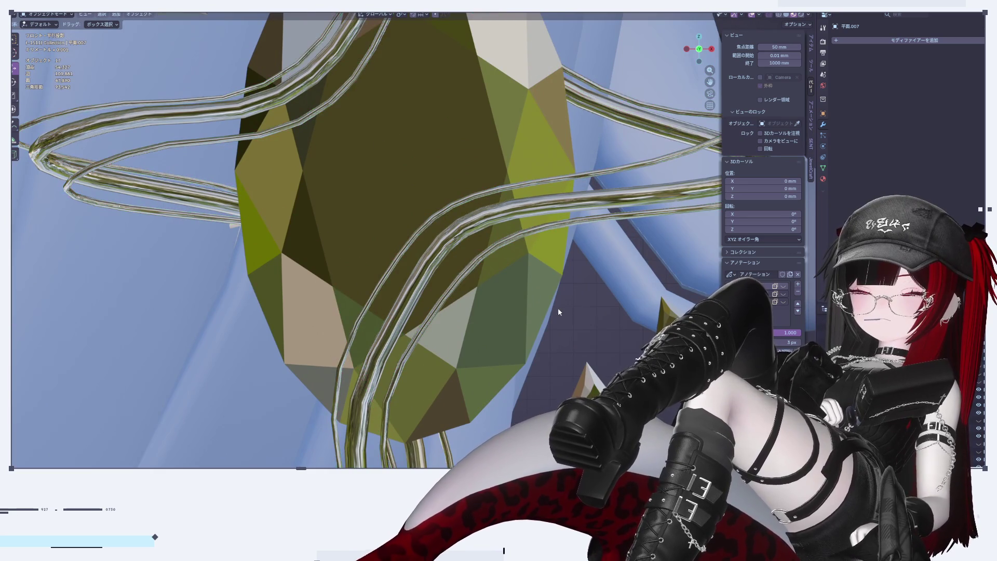
scroll(553, 299, "down", 5)
scroll(549, 278, "up", 6)
left_click(549, 278)
key("Tab")
scroll(402, 301, "up", 3)
scroll(617, 255, "up", 1)
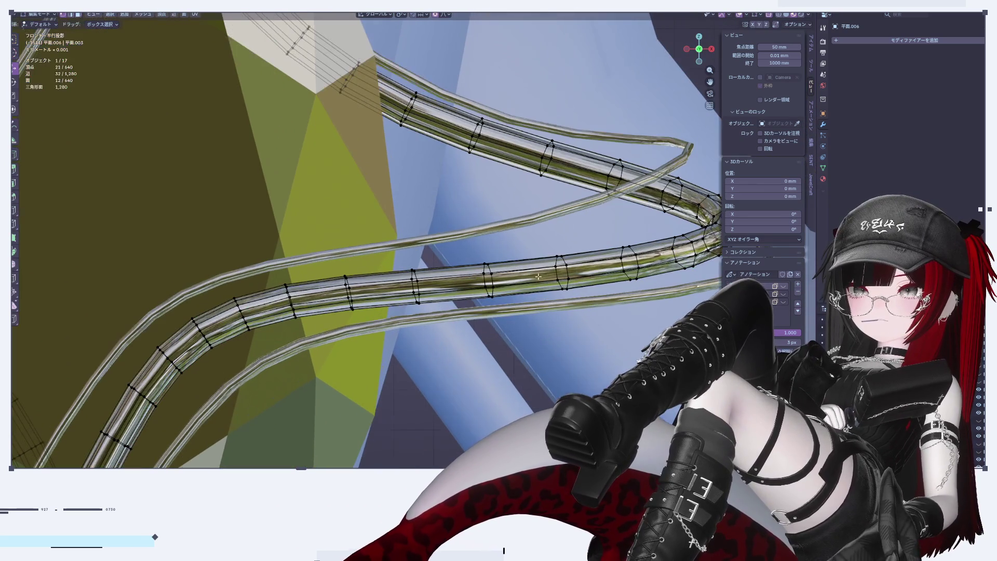
Dissolve three extra edge loops along the tube, including the one near the bend
left_click(617, 256, "alt")
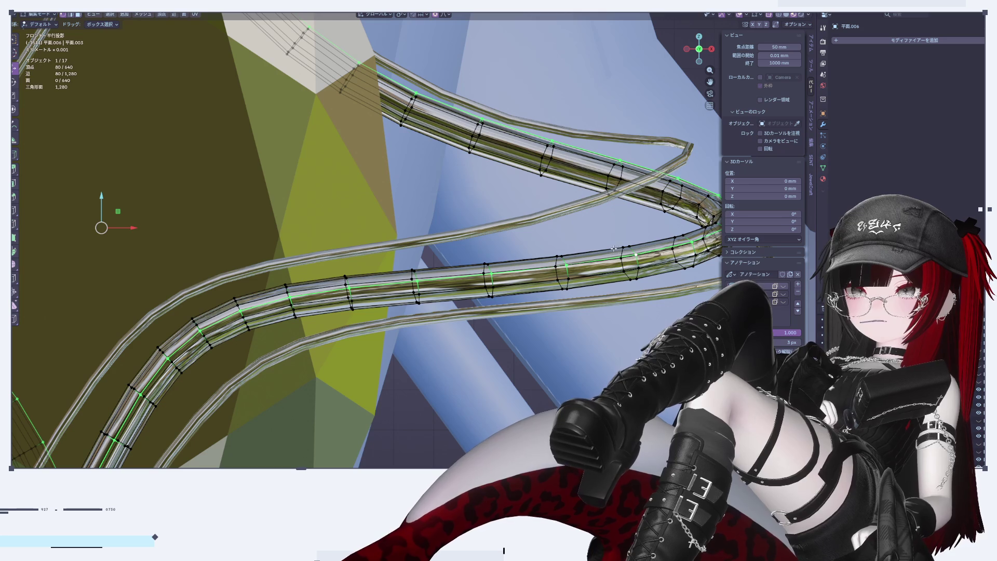
left_click(617, 274, "alt+shift")
left_click(626, 277, "alt+shift")
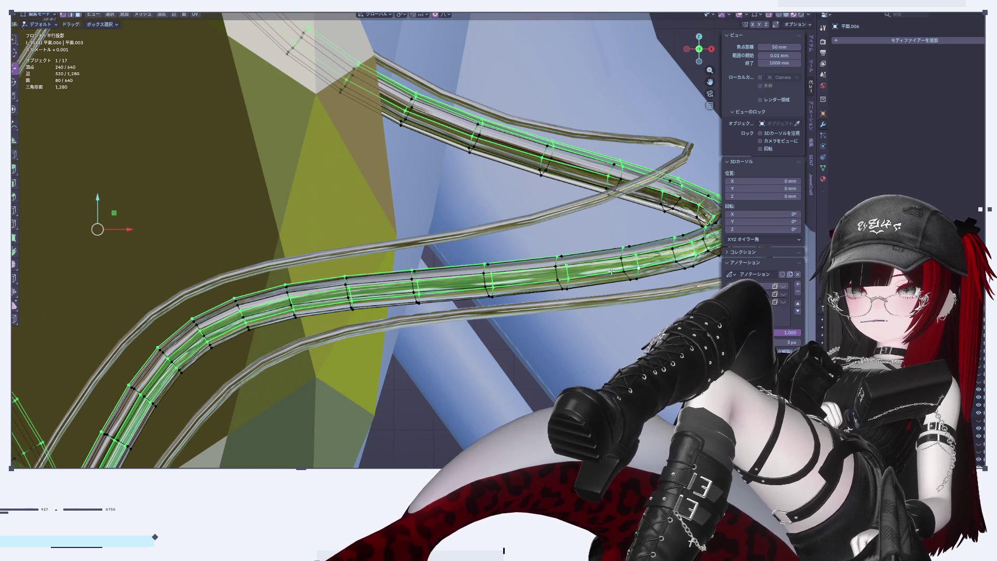
scroll(682, 285, "up", 1)
key("ctrl+z")
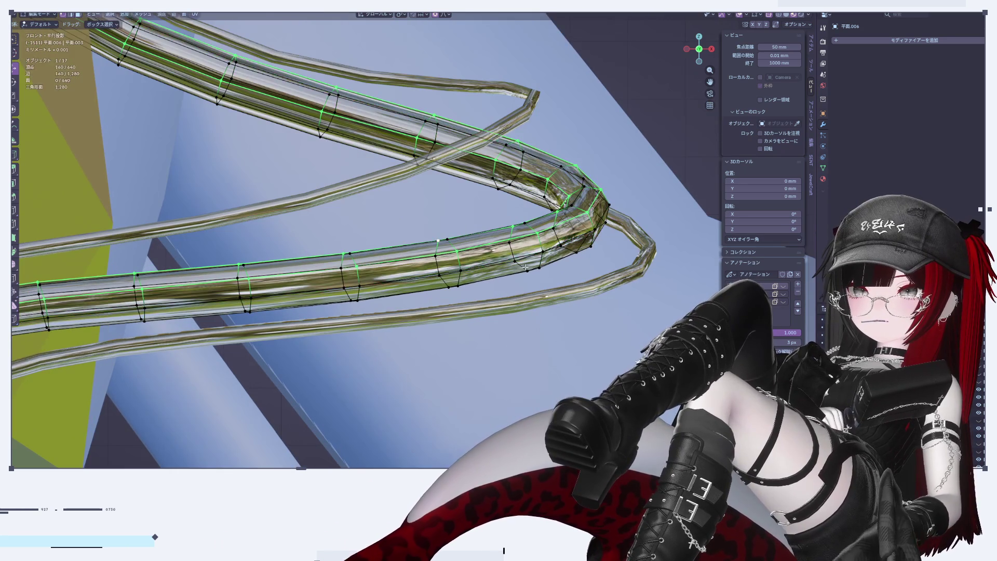
scroll(525, 257, "up", 2)
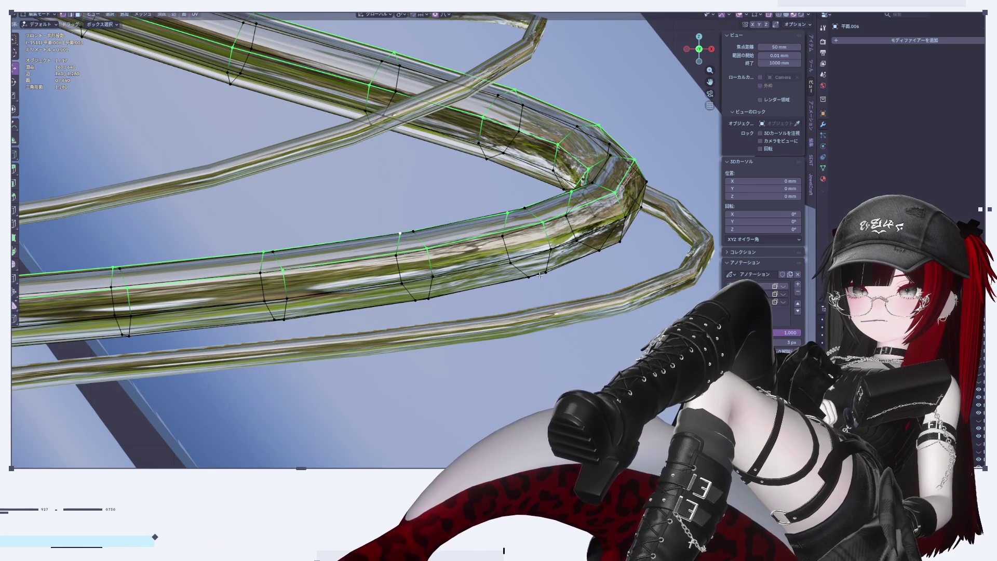
left_click(564, 268, "alt+shift")
key("x")
left_click(550, 224)
key("Tab")
Delete the leftover duplicate tube object
scroll(569, 270, "down", 10)
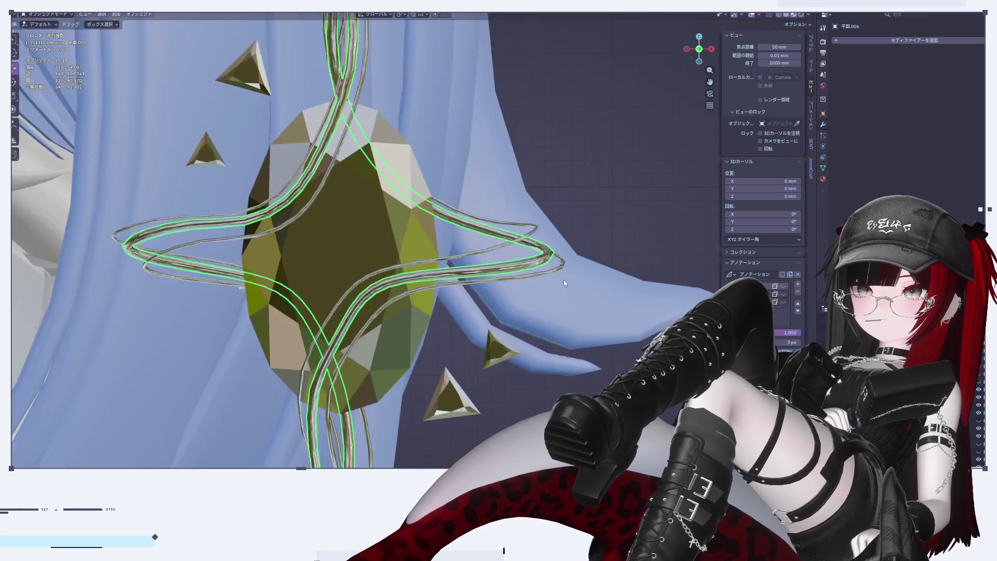
scroll(564, 283, "up", 4)
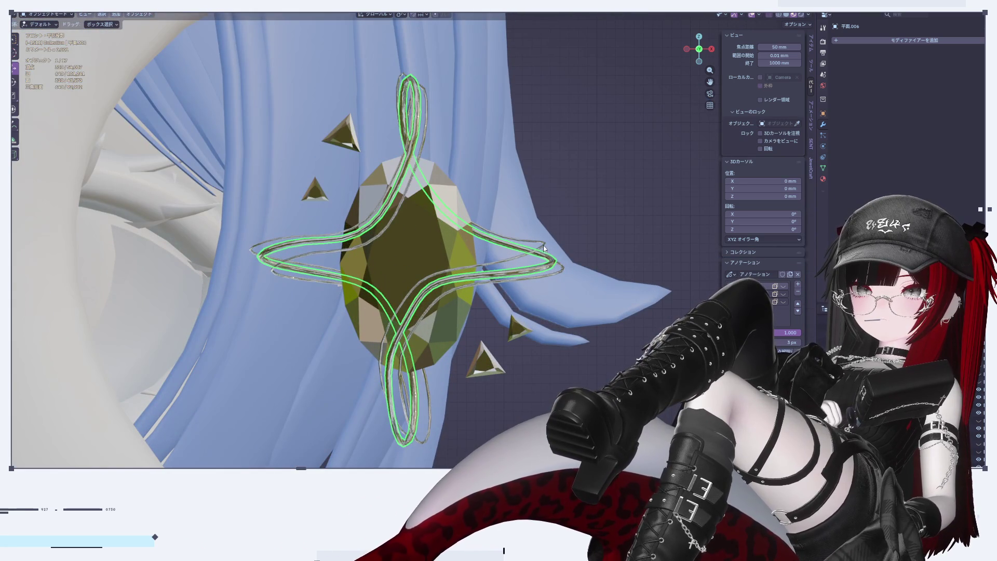
right_click(575, 232)
key("Delete")
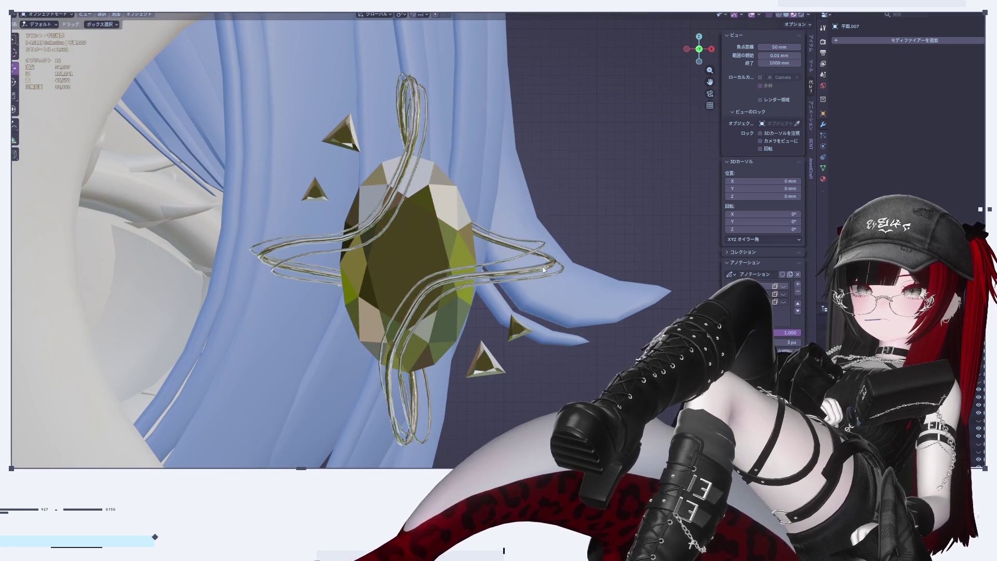
Select the silver wire curve and pick a small group of its control points
left_click(544, 270)
scroll(464, 258, "up", 1)
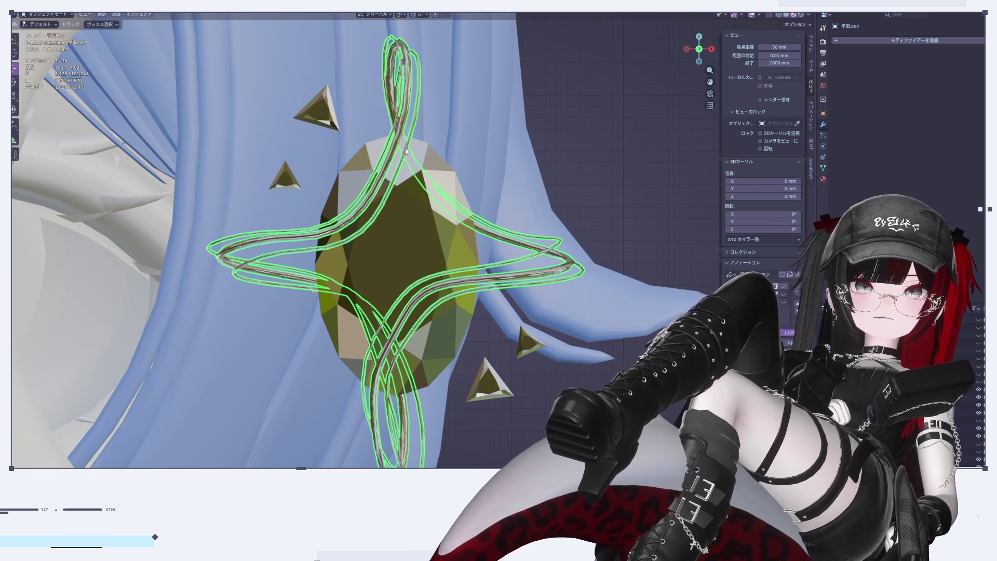
key("Tab")
scroll(373, 194, "up", 2)
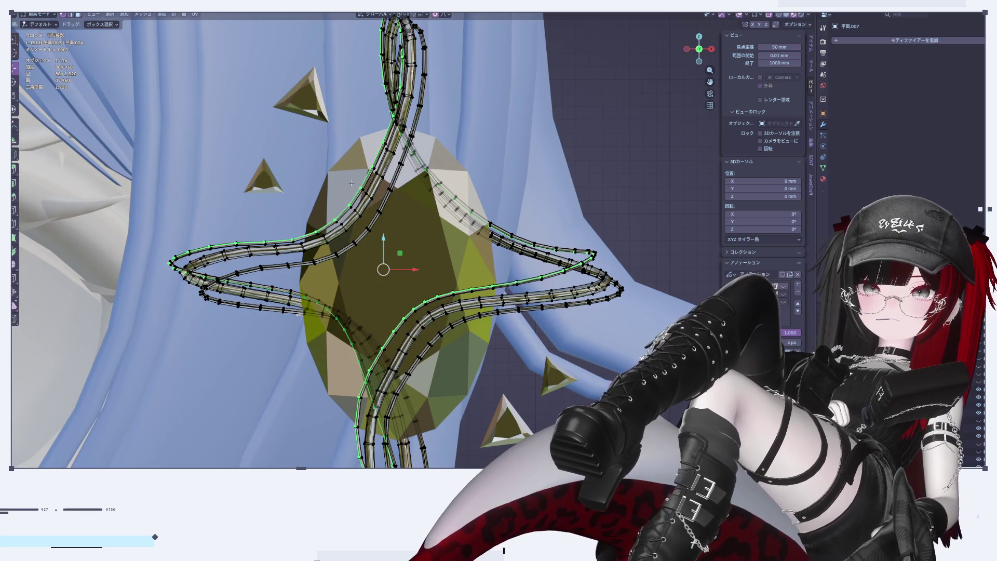
left_click_drag(397, 201, 403, 195)
key("Tab")
left_click(594, 171)
scroll(594, 175, "down", 2)
scroll(464, 107, "up", 4)
Nudge the wire's top loop points sideways and tilt the loop by −2°
key("Tab")
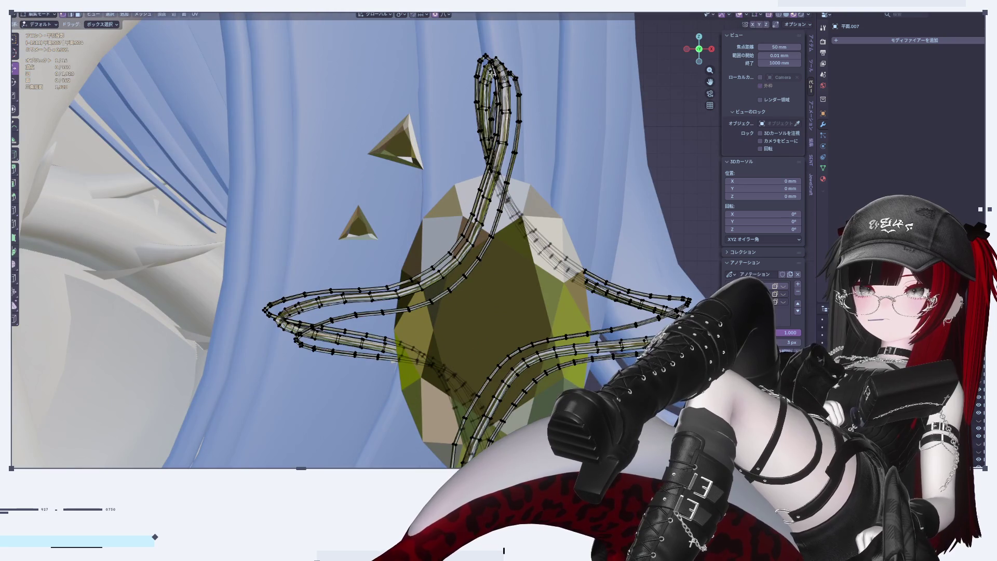
left_click_drag(543, 170, 543, 170)
key("g")
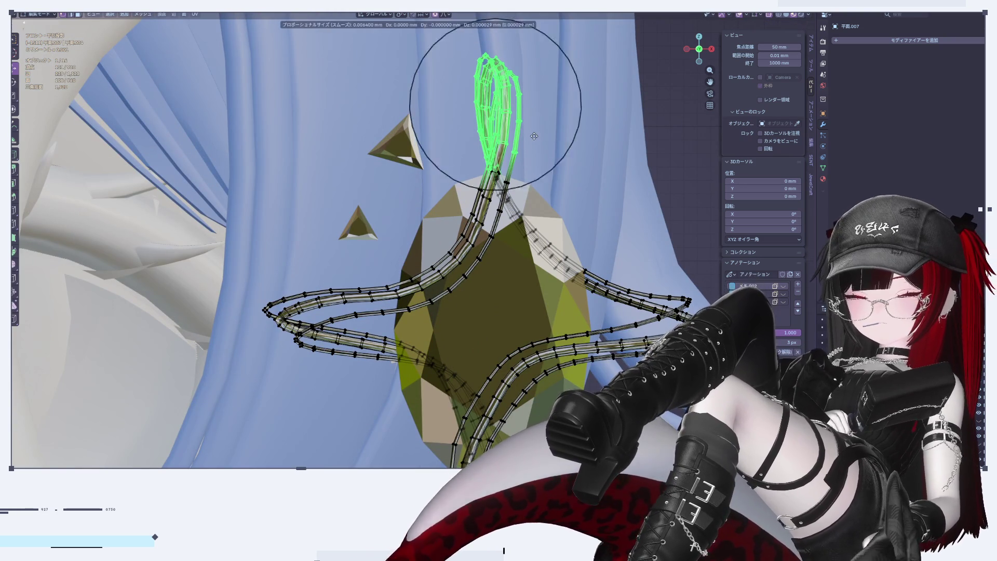
left_click(534, 136)
key("g")
key("Escape")
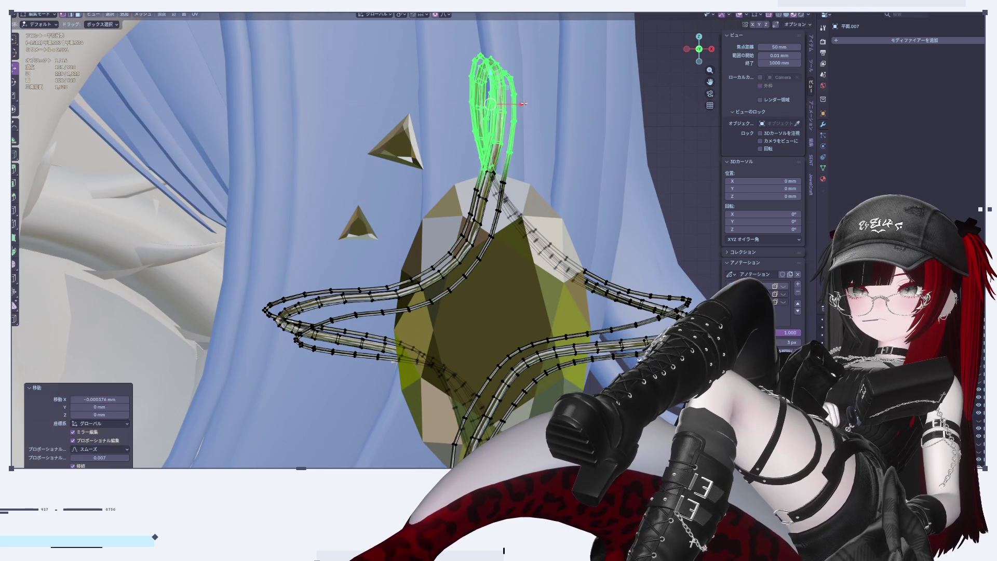
left_click(586, 126)
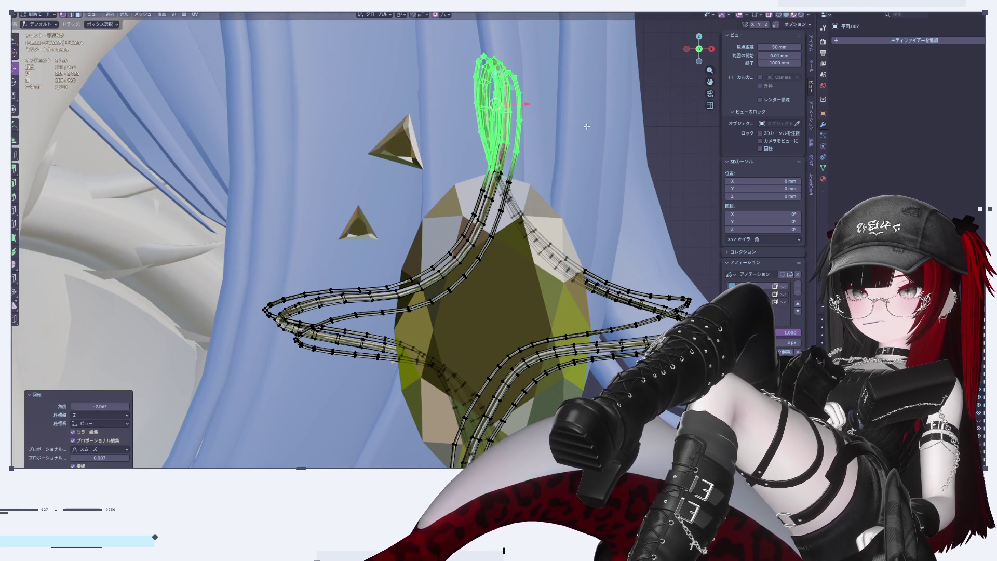
key("Tab")
scroll(557, 263, "down", 3)
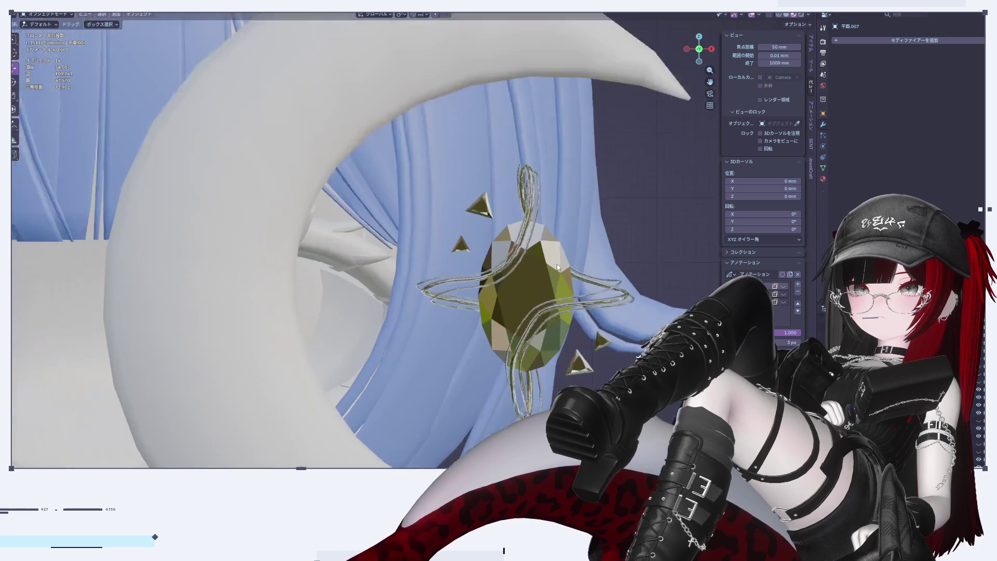
Rotate the wire curve's points twice so the loops twist around the gem
scroll(535, 296, "up", 3)
left_click(535, 296)
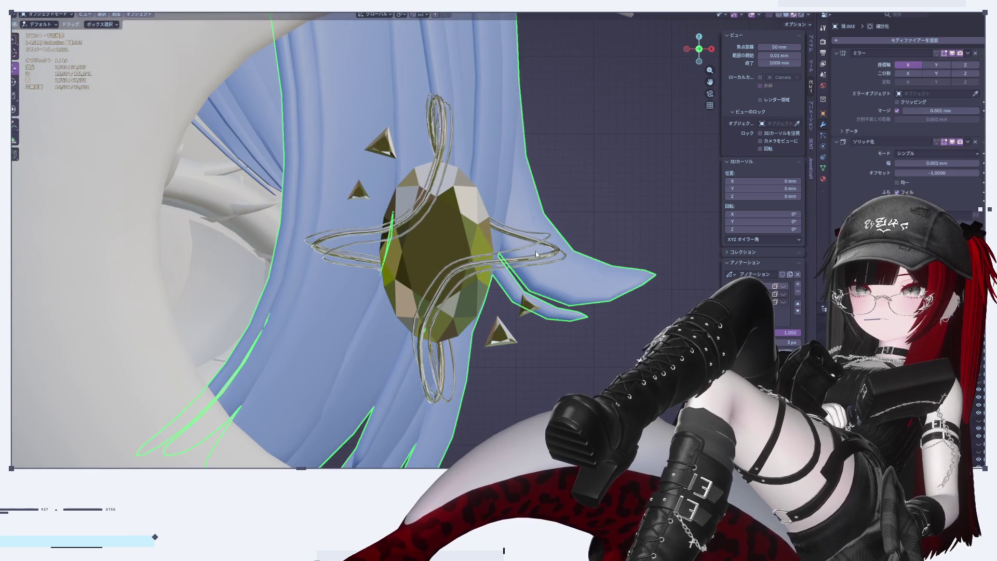
left_click(556, 253)
key("Tab")
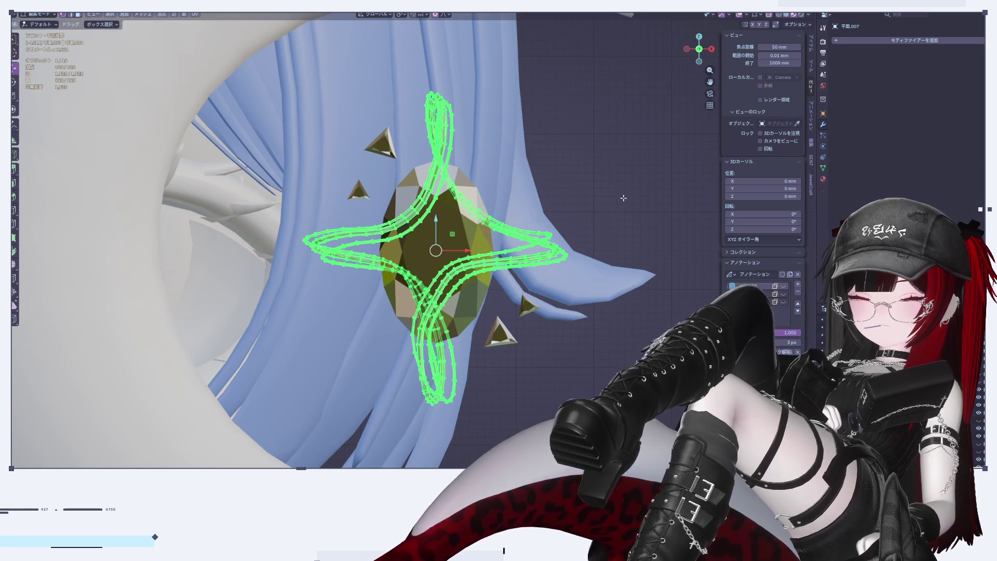
key("r")
left_click(624, 198)
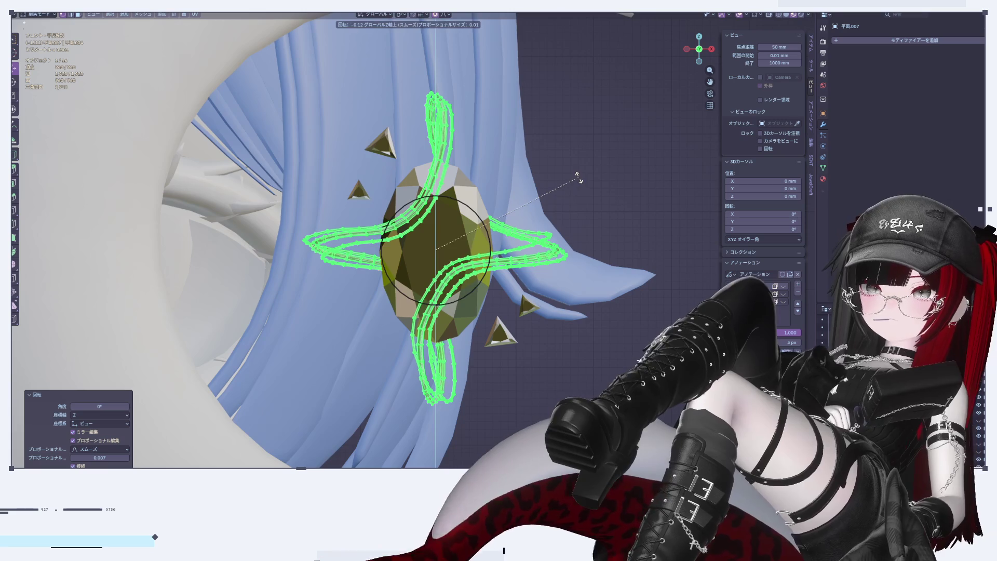
left_click(607, 113)
key("Tab")
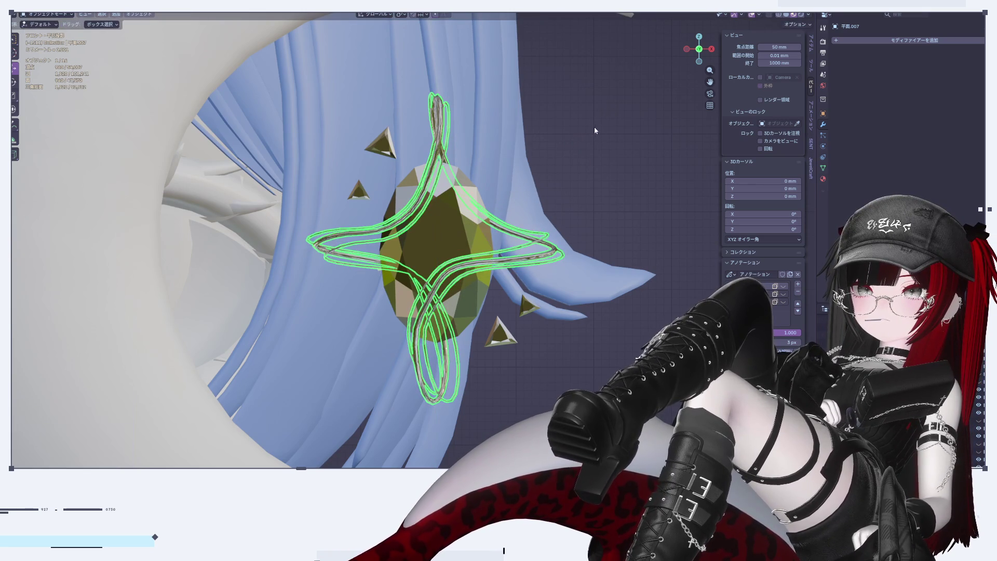
key("Tab")
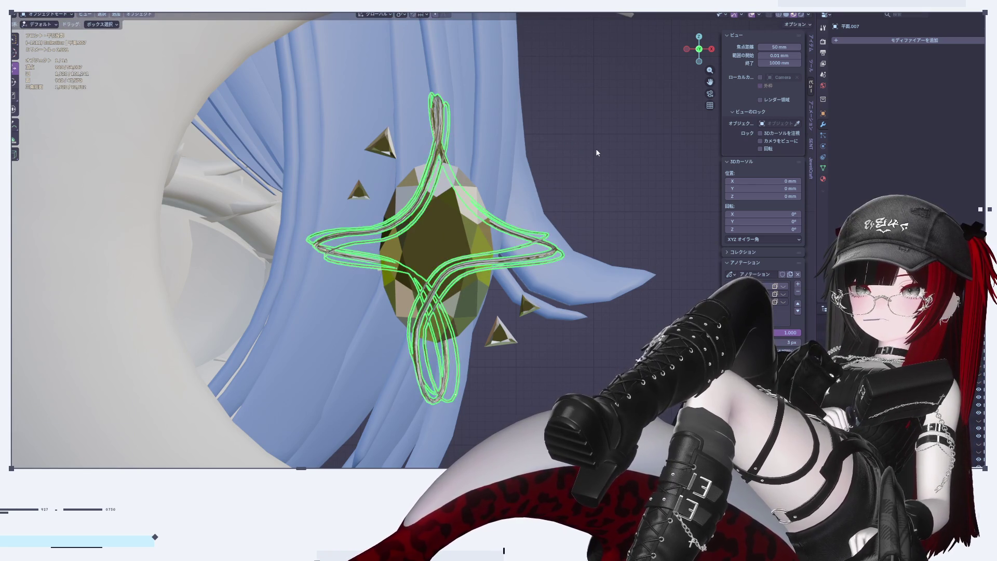
key("r")
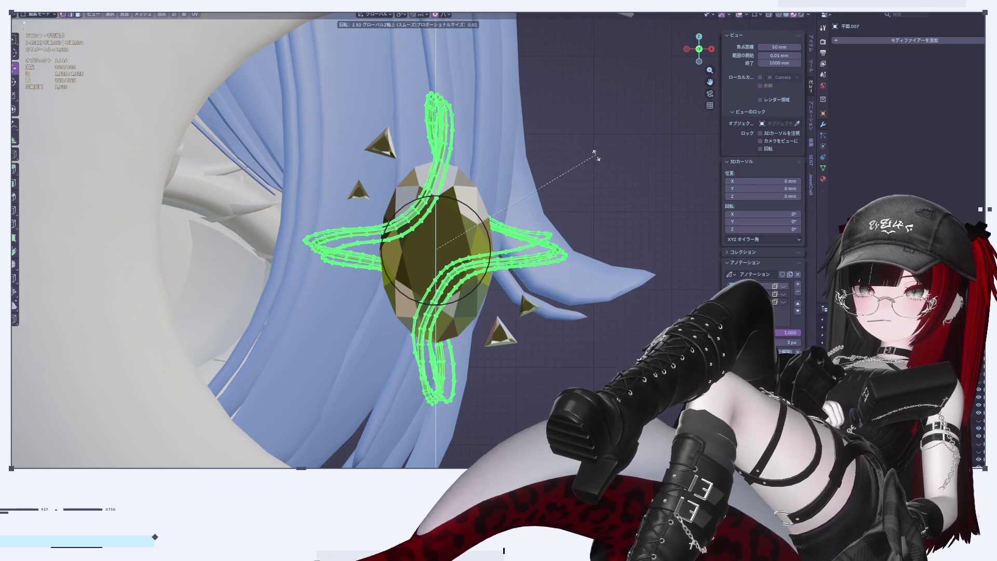
left_click(597, 190)
key("Tab")
scroll(597, 212, "down", 4)
scroll(571, 275, "up", 5)
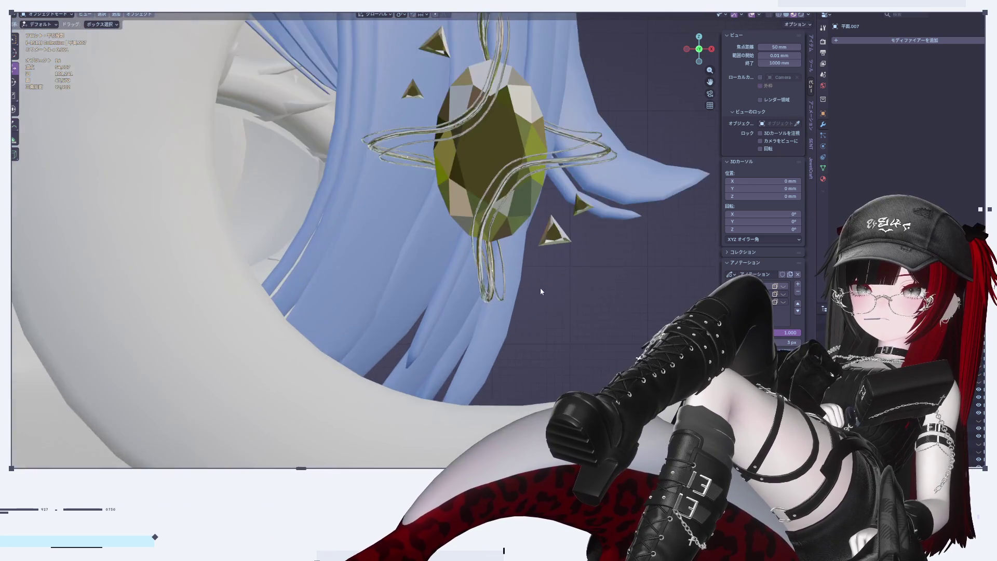
Move the wire points across the gem's lower half along X with soft falloff
key("Tab")
middle_click_drag(501, 308, 483, 393, "shift")
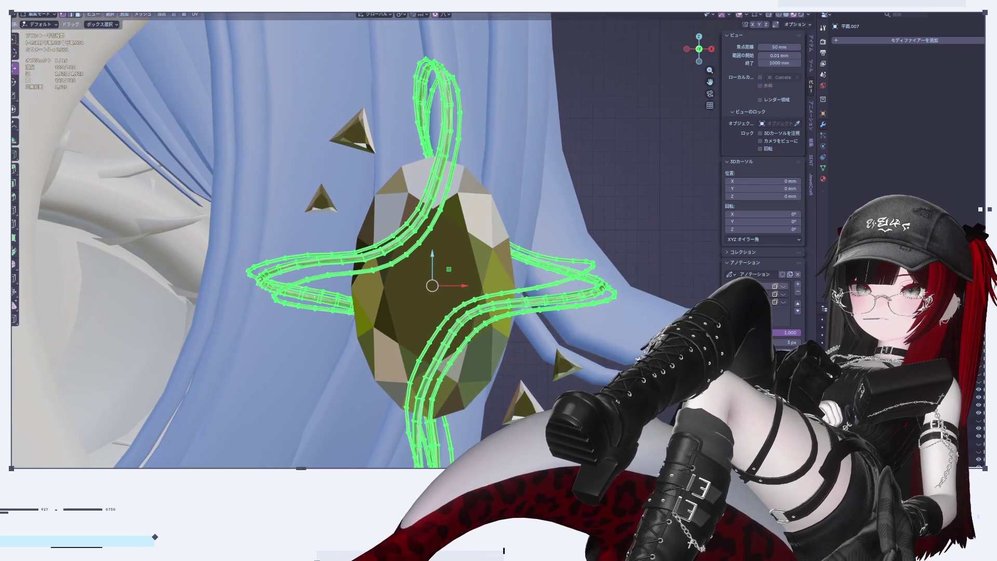
key("alt+a")
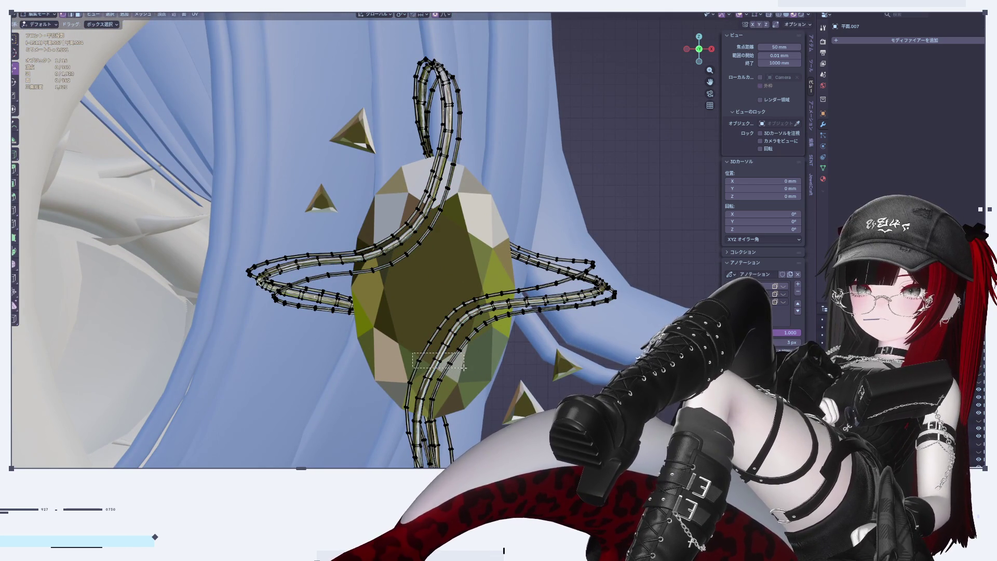
key("g")
key("x")
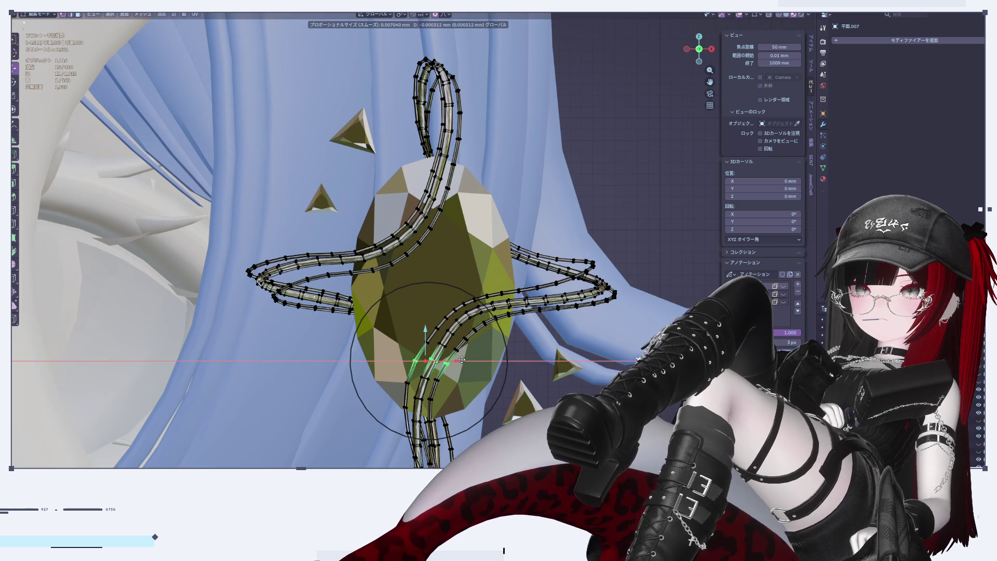
left_click(462, 359)
key("Tab")
scroll(506, 309, "down", 5)
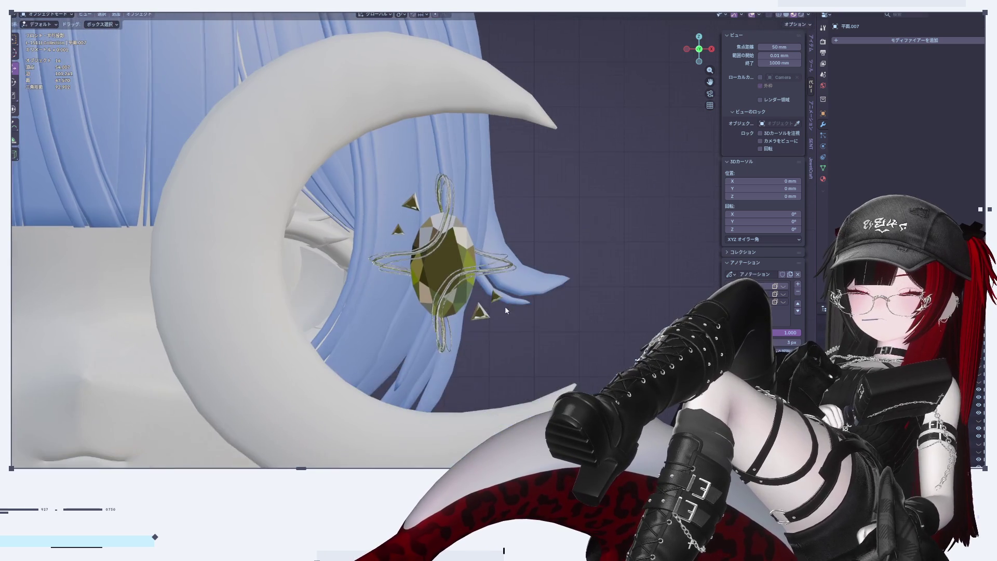
Select the moon and enter Edit Mode with all of its geometry deselected
mouse_move(710, 50)
left_mouse_down()
mouse_move(476, 260)
mouse_move(337, 296)
left_mouse_up()
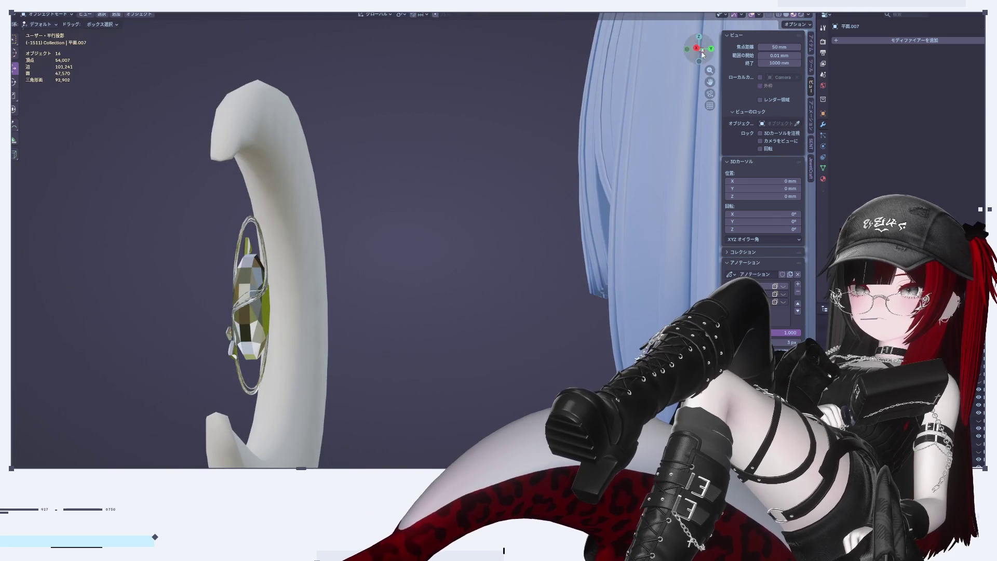
mouse_move(694, 52)
left_mouse_down()
mouse_move(490, 260)
mouse_move(528, 274)
left_mouse_up()
scroll(527, 274, "up", 4)
scroll(541, 301, "down", 5)
left_click(540, 338)
scroll(541, 338, "up", 1)
key("Tab")
key("alt+a")
Add a UV sphere to the moon mesh with fewer segments and 5 rings
key("shift+a")
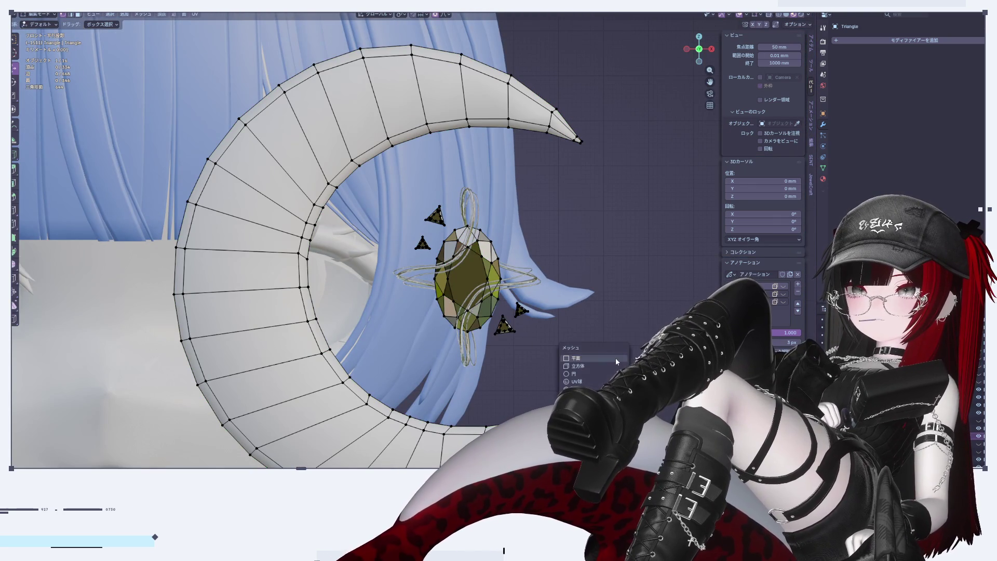
left_click(584, 381)
scroll(530, 384, "down", 10)
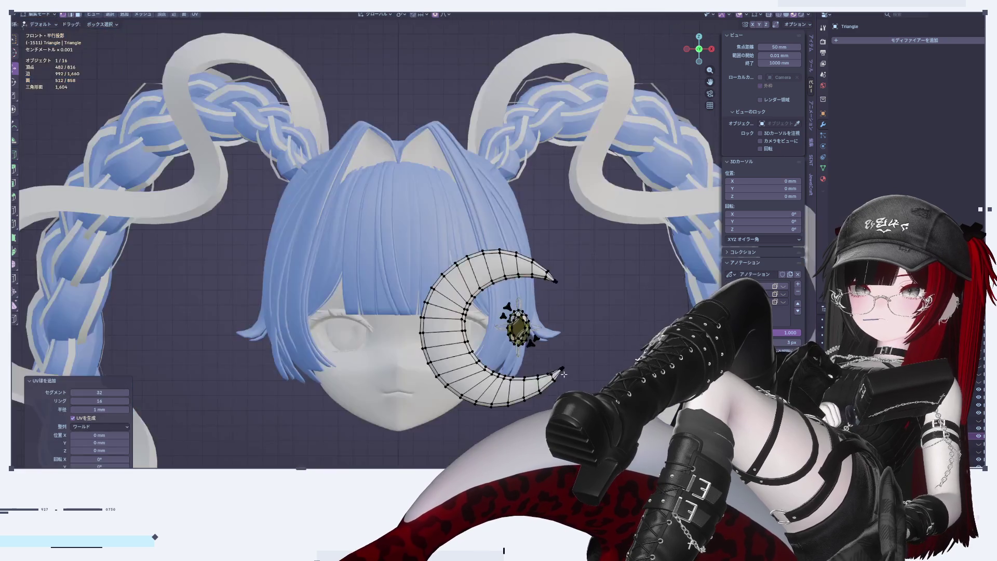
key("KP_Decimal")
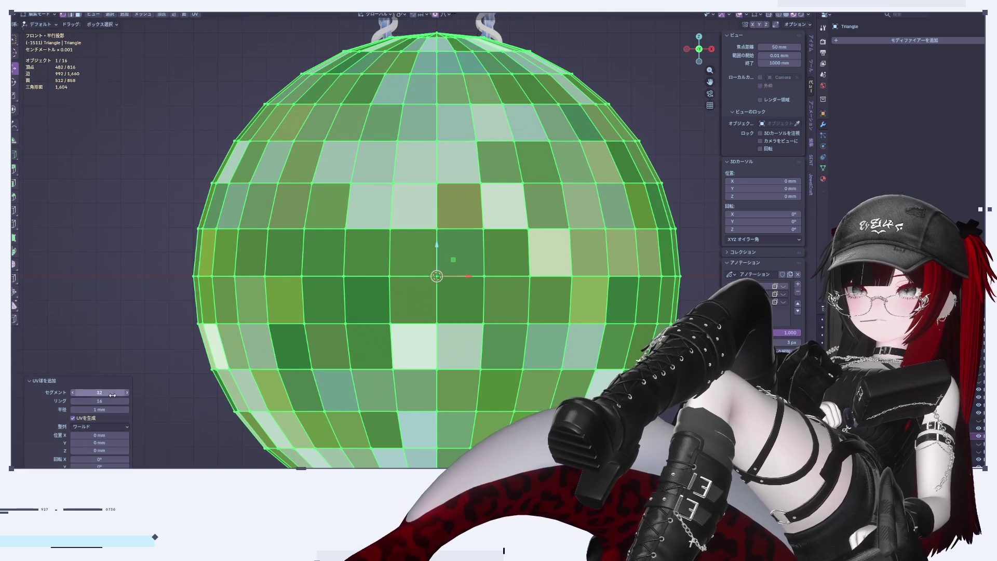
mouse_move(99, 392)
left_mouse_down()
mouse_move(39, 392)
mouse_move(79, 396)
mouse_move(59, 401)
mouse_move(73, 405)
left_mouse_up()
left_click(73, 403)
left_click(74, 403)
left_click(73, 403)
type("5")
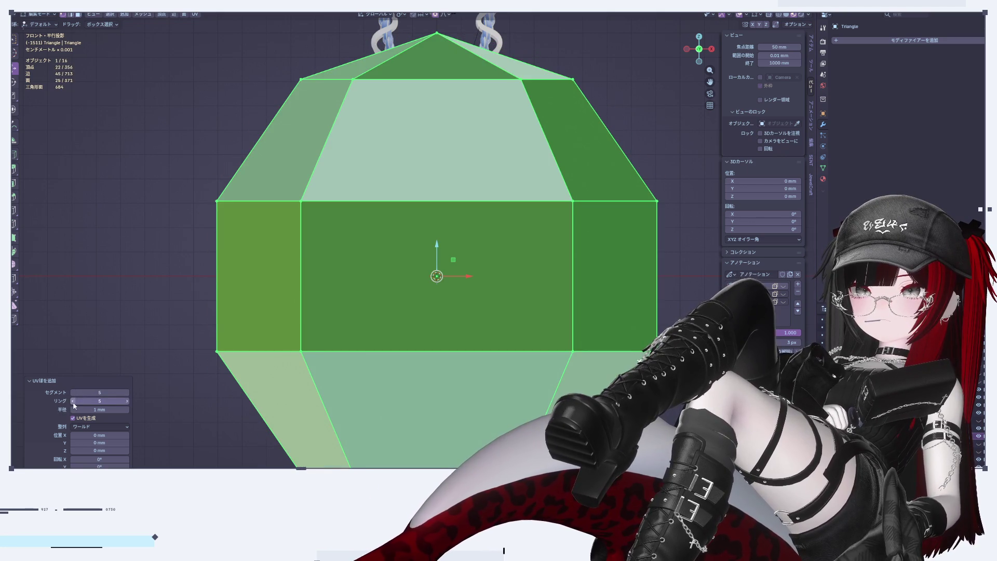
scroll(511, 324, "down", 3)
scroll(512, 327, "up", 1)
Shade the object smooth, then return to Edit Mode with all vertices deselected
key("Tab")
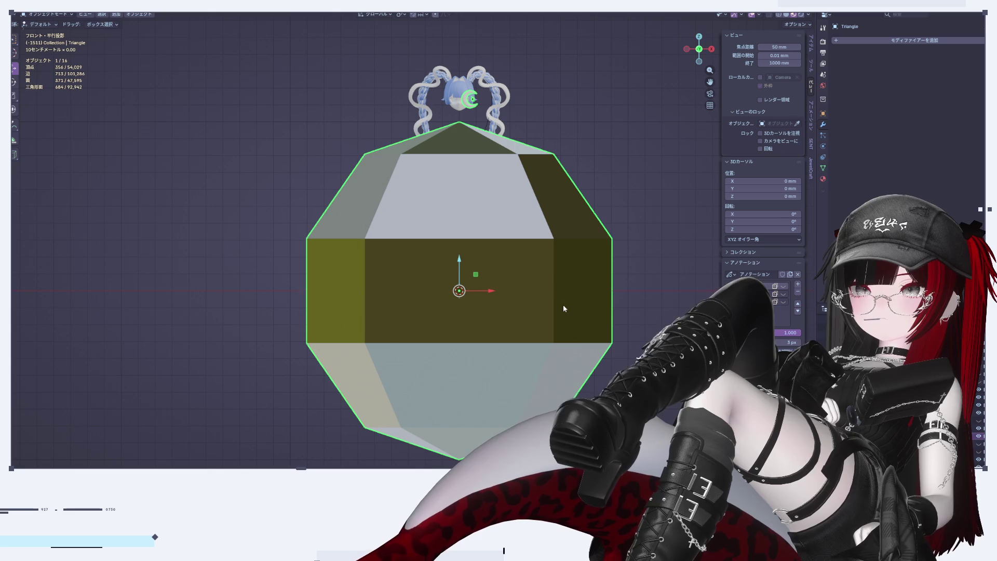
right_click(563, 306)
left_click(554, 300)
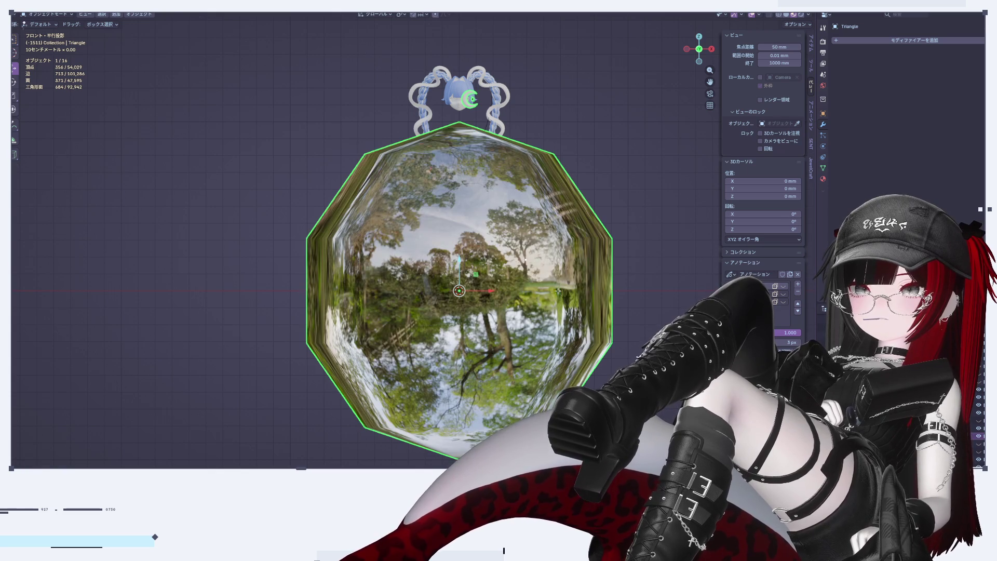
key("Tab")
key("alt+a")
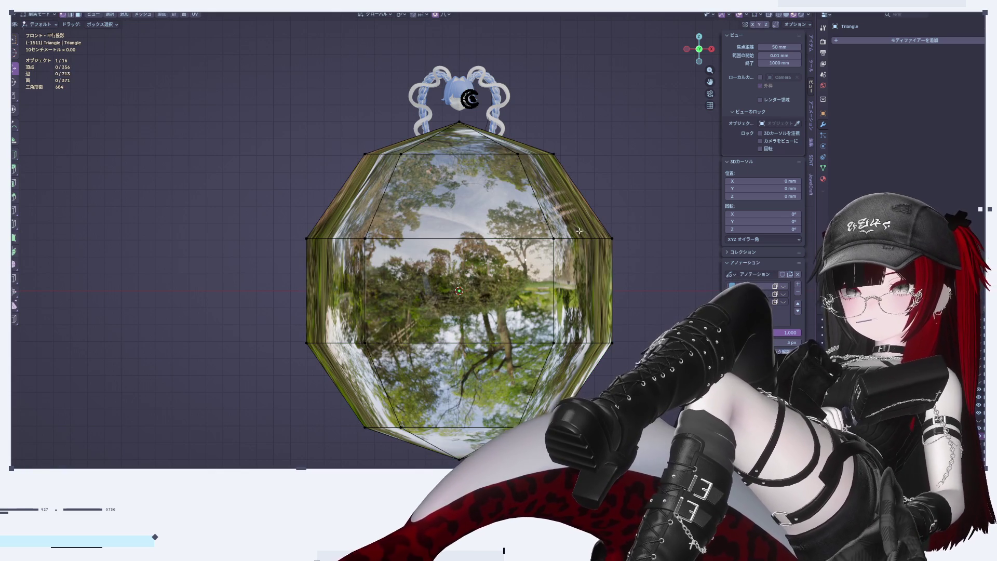
key("Tab")
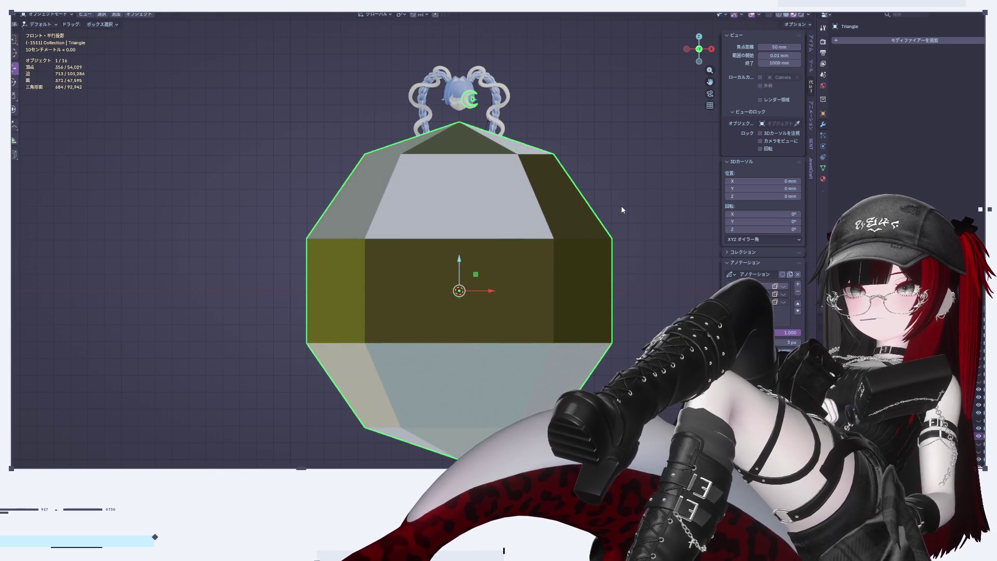
key("Tab")
key("alt+a")
Select the new sphere, shrink it to 0.030 and raise it along Z
key("l")
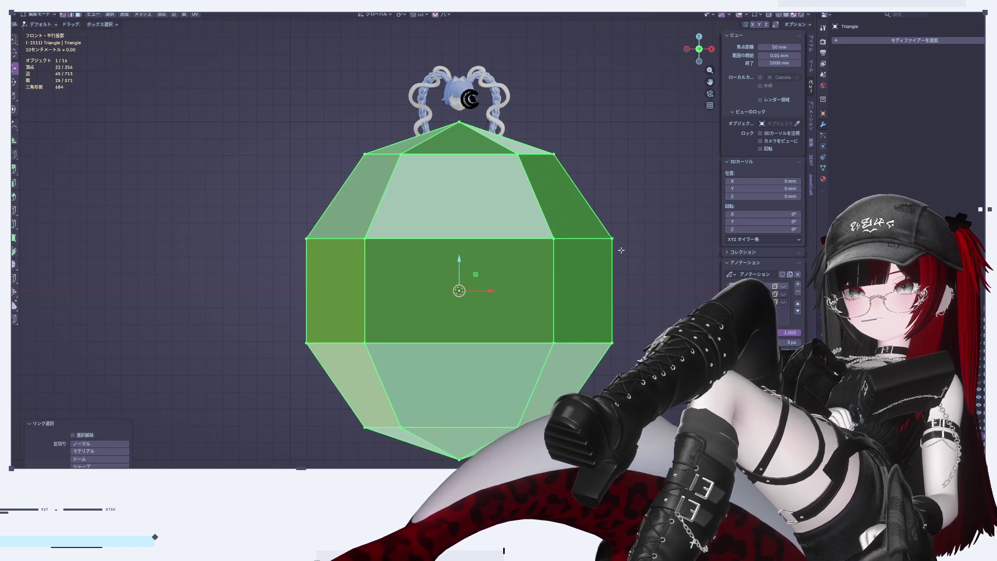
key("s")
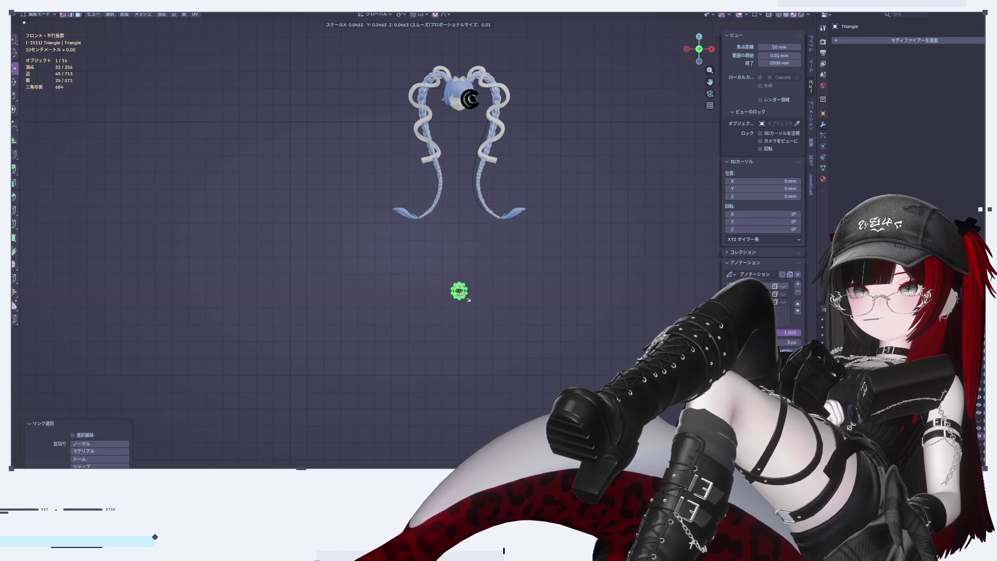
left_click(459, 299)
scroll(458, 300, "up", 3)
scroll(458, 299, "up", 5)
middle_click_drag(531, 231, 437, 397, "shift")
key("g")
key("z")
left_click(430, 47)
Raise the sphere further along Z until it is level with the face
middle_click_drag(430, 47, 495, 230, "shift")
scroll(495, 230, "up", 3)
key("g")
key("z")
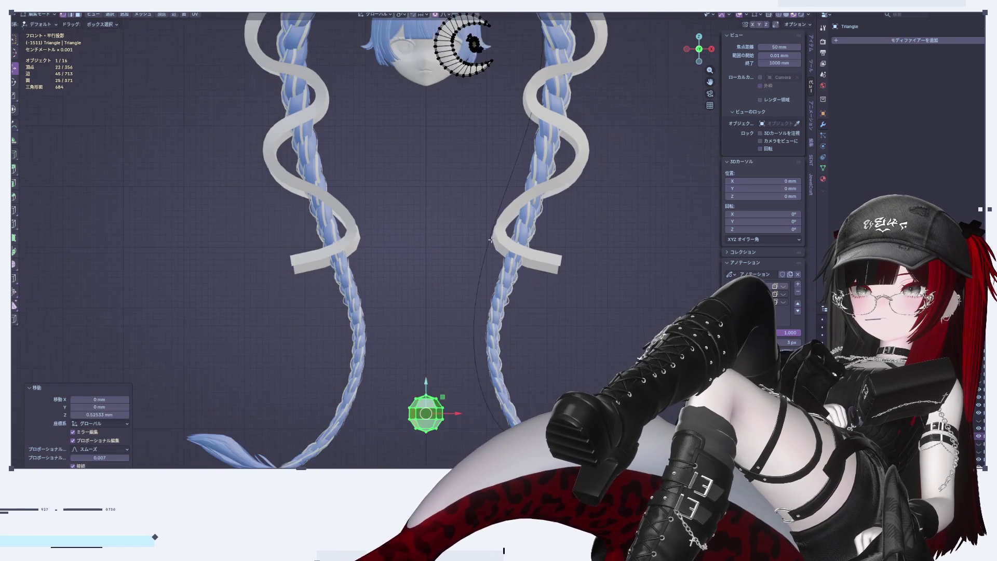
left_click(488, 83)
scroll(473, 255, "down", 4)
scroll(473, 255, "up", 5)
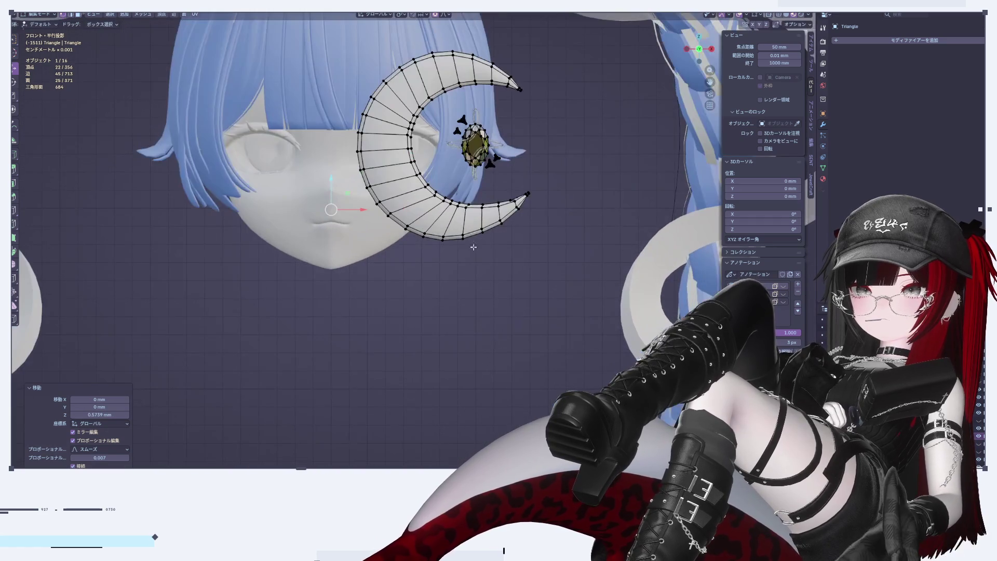
scroll(475, 199, "up", 4)
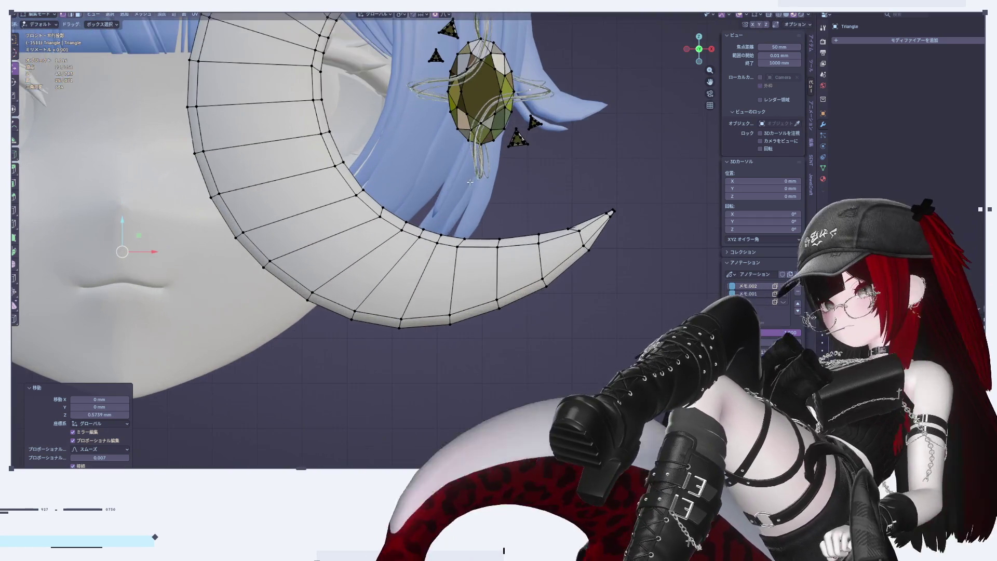
middle_click_drag(468, 194, 515, 344, "shift")
scroll(515, 344, "down", 5)
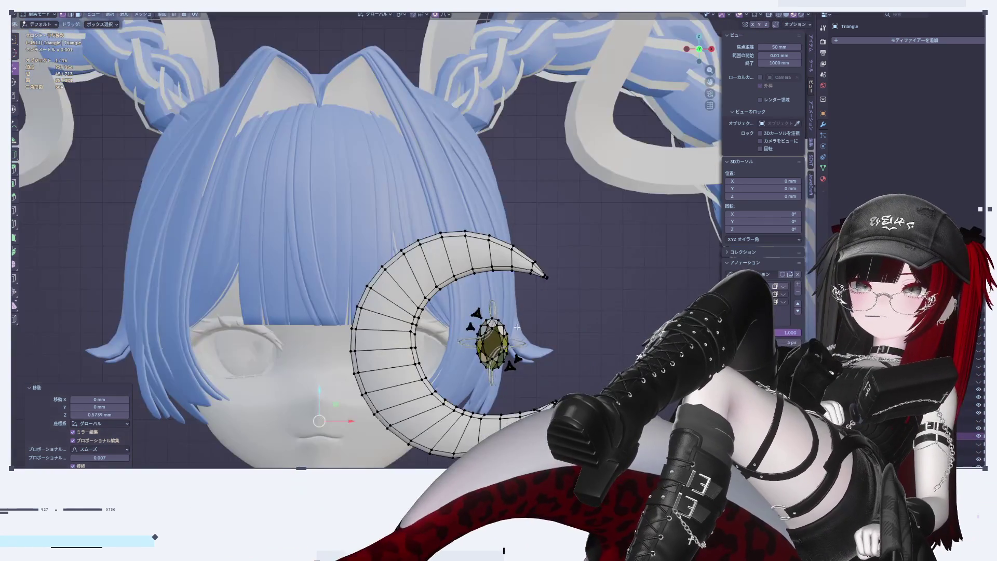
scroll(515, 344, "up", 3)
Move the sphere along X beside the crescent and adjust its height on Z
key("g")
key("x")
left_click(635, 326)
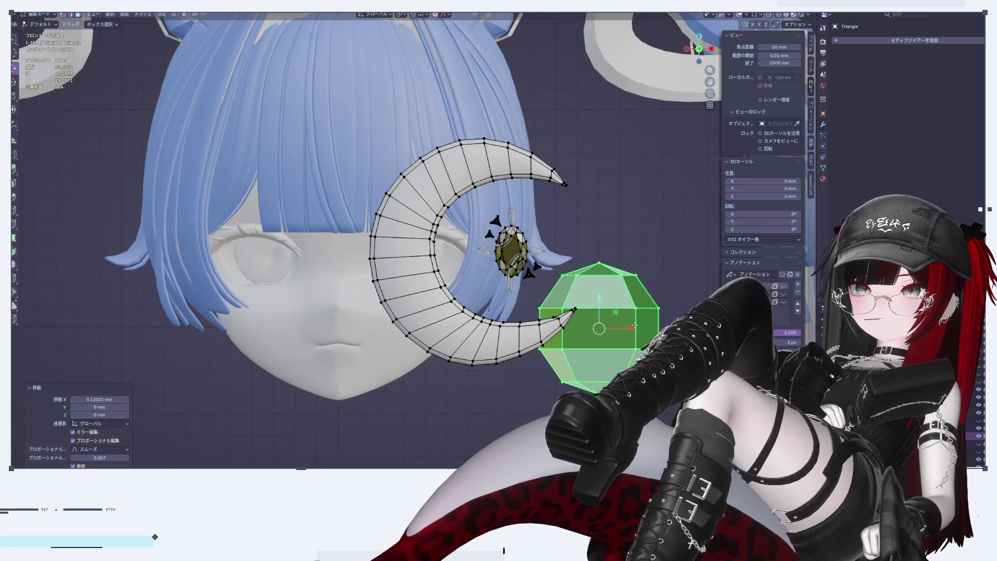
key("g")
key("z")
left_click(598, 296)
scroll(588, 276, "up", 5)
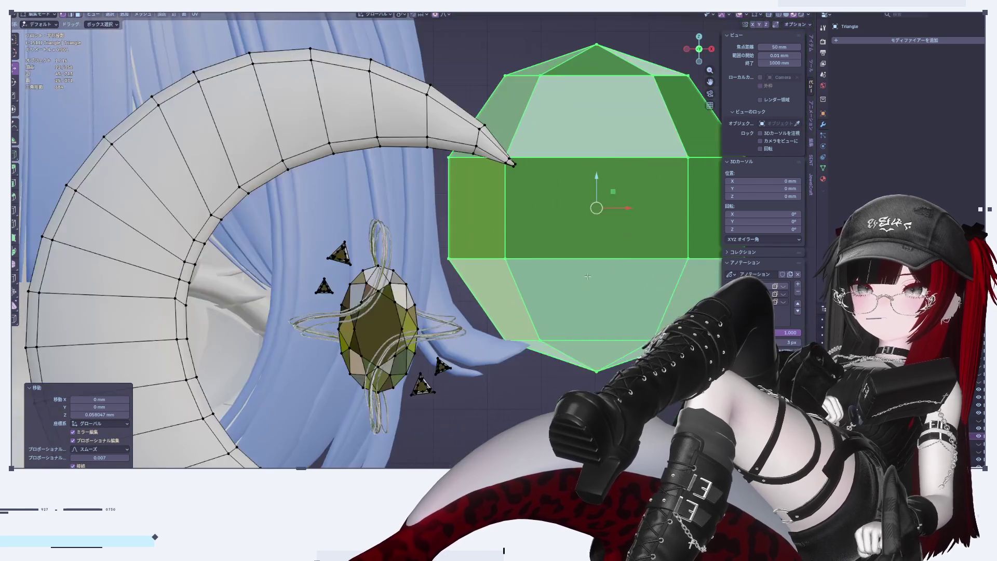
middle_click_drag(587, 276, 542, 270, "shift")
Rescale the sphere to 0.102, undoing a trial vertex smoothing
key("s")
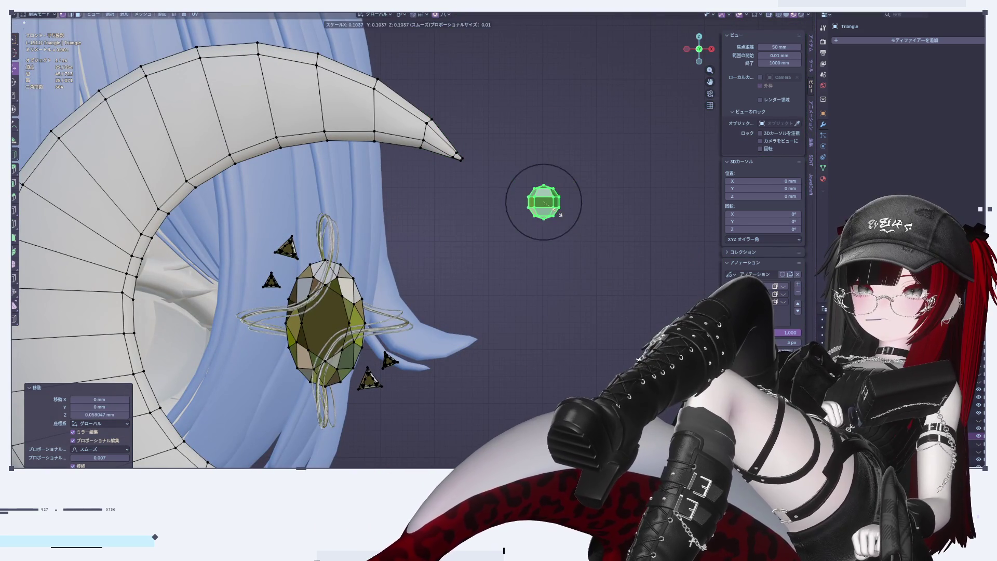
left_click(544, 226)
middle_click_drag(543, 227, 554, 224, "shift")
scroll(554, 223, "up", 1)
right_click(594, 203)
mouse_move(572, 327)
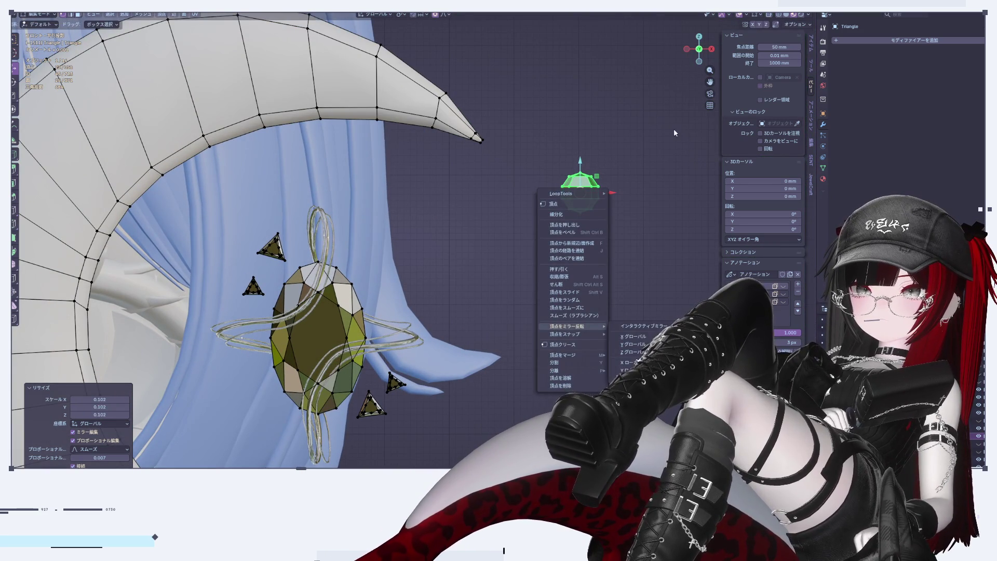
left_click(581, 308)
key("ctrl+z")
Set the sphere's normals to smooth and return to Object Mode
key("Tab")
key("Tab")
key("alt+n")
key("Escape")
key("alt+n")
left_click(596, 295)
key("Tab")
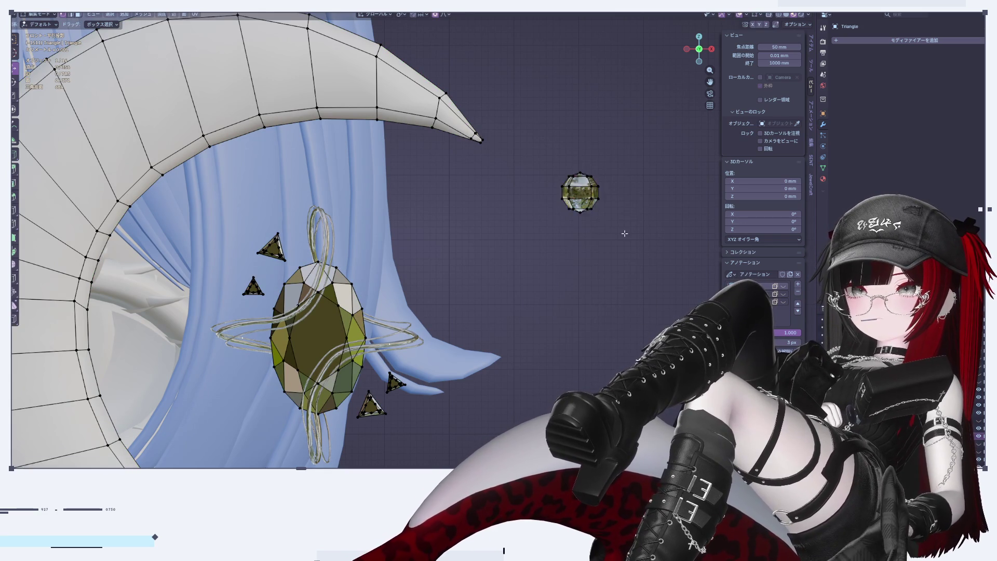
middle_click_drag(582, 274, 674, 266, "shift")
key("Tab")
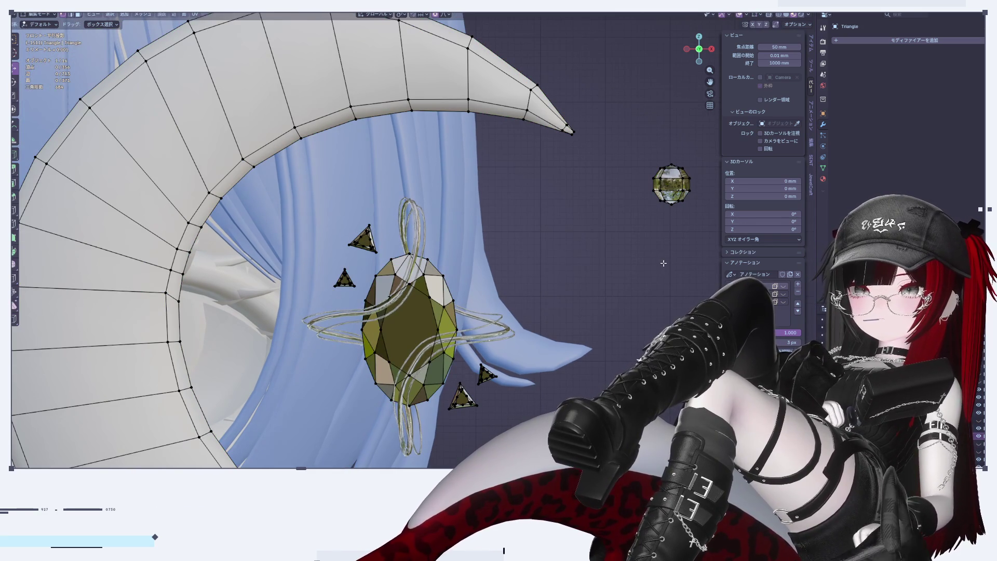
Push the small sphere back along Y, checking its depth in the side ortho view
key("l")
key("g")
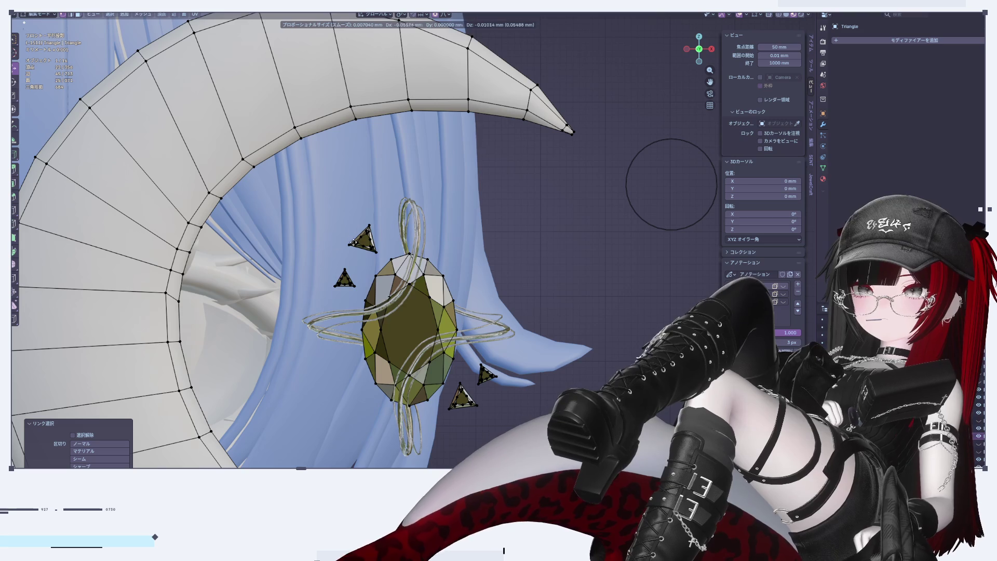
left_click(313, 258)
mouse_move(313, 258)
middle_mouse_down()
mouse_move(274, 278)
mouse_move(602, 260)
middle_mouse_up()
key("g")
key("y")
left_click(444, 146)
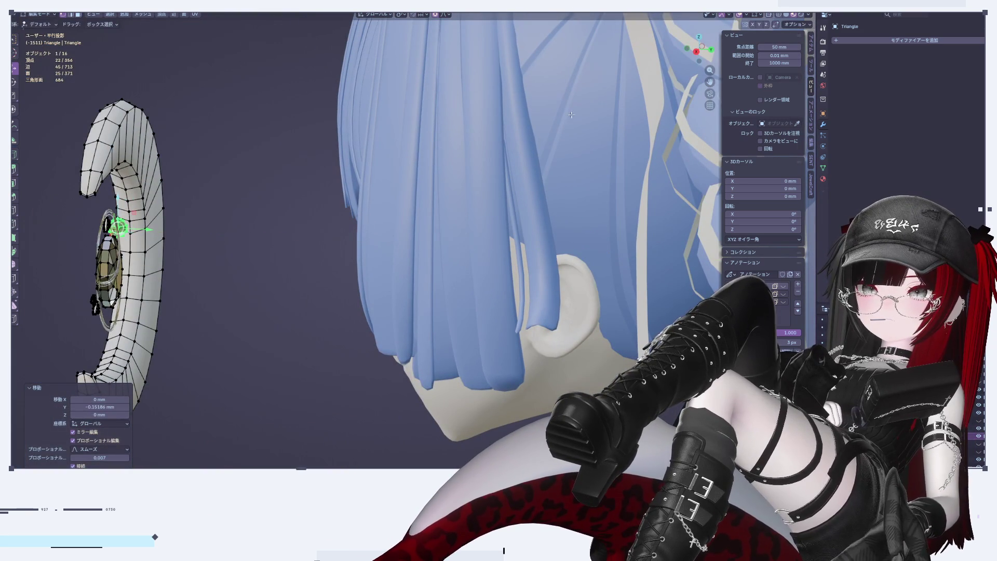
left_click(712, 50)
key("KP_3")
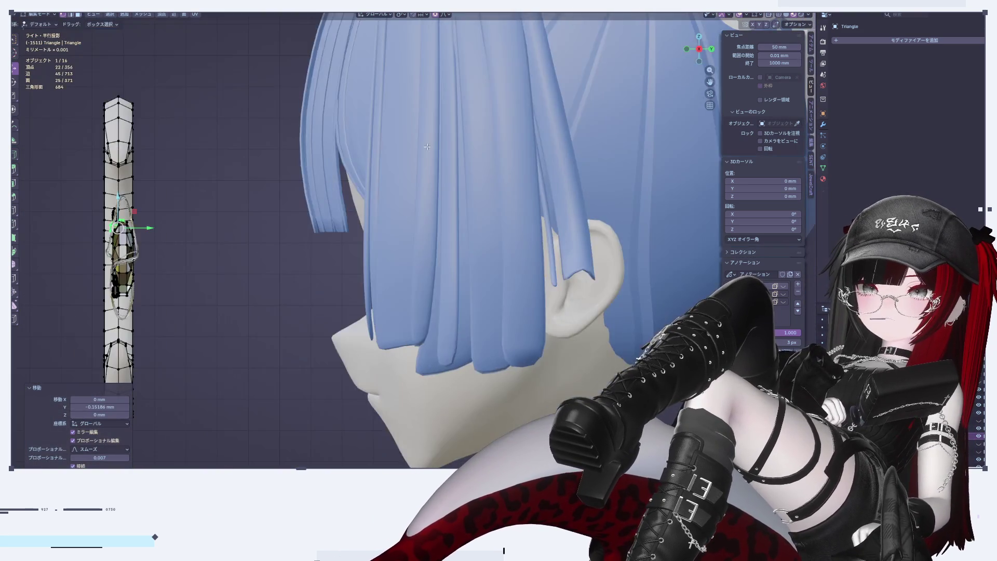
key("KP_Decimal")
key("g")
key("y")
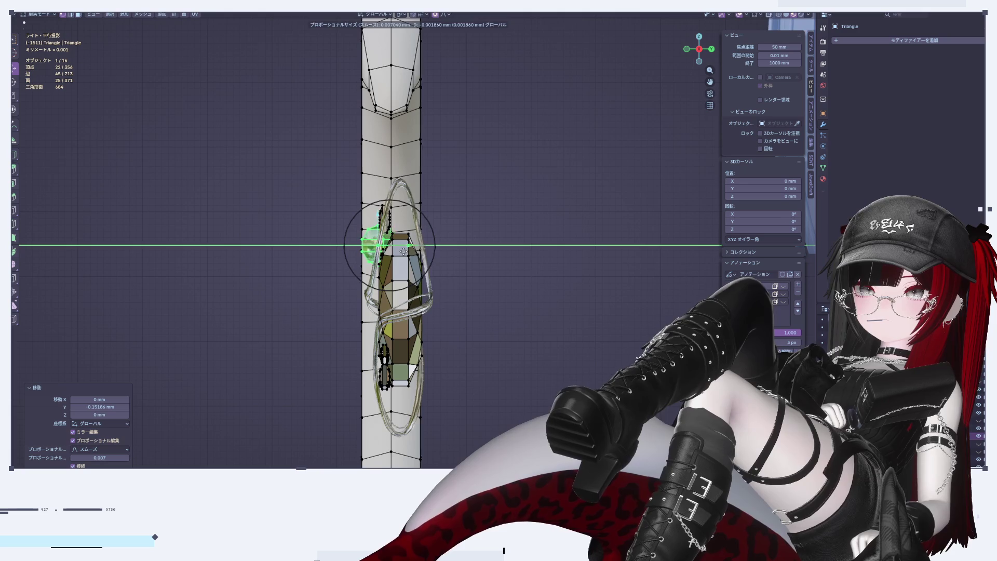
left_click(403, 251)
In front view, scale the sphere to 0.217 and nudge it along X and up beside the upper triangles
left_click(690, 51)
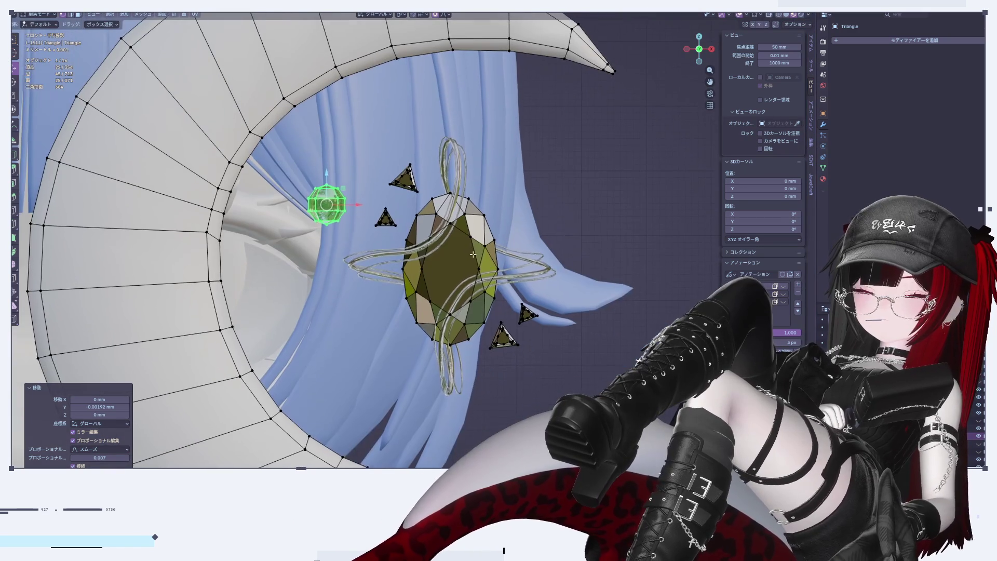
key("s")
left_click(366, 223)
scroll(327, 219, "up", 4)
key("g")
key("x")
left_click(439, 231)
key("g")
left_click(415, 178)
key("Tab")
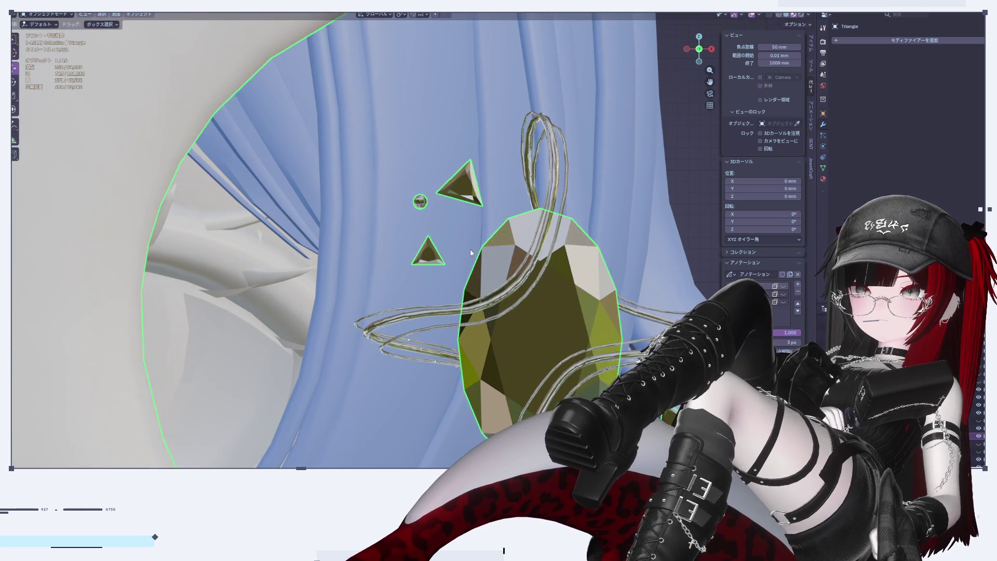
Scale the sphere to 0.626, then place a smaller resized copy just below it
scroll(459, 236, "down", 4)
scroll(414, 222, "up", 5)
key("Tab")
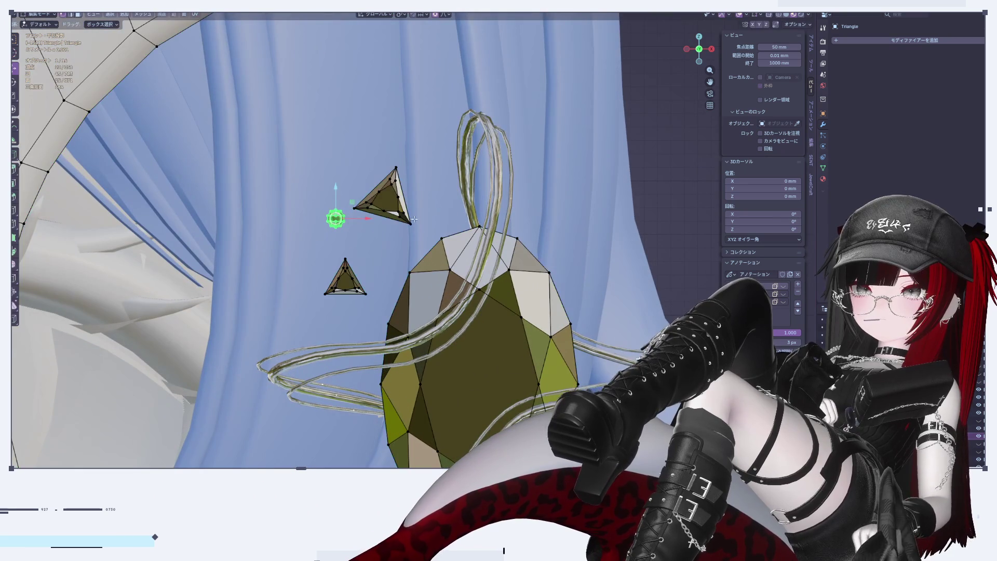
key("s")
left_click(378, 225)
key("g")
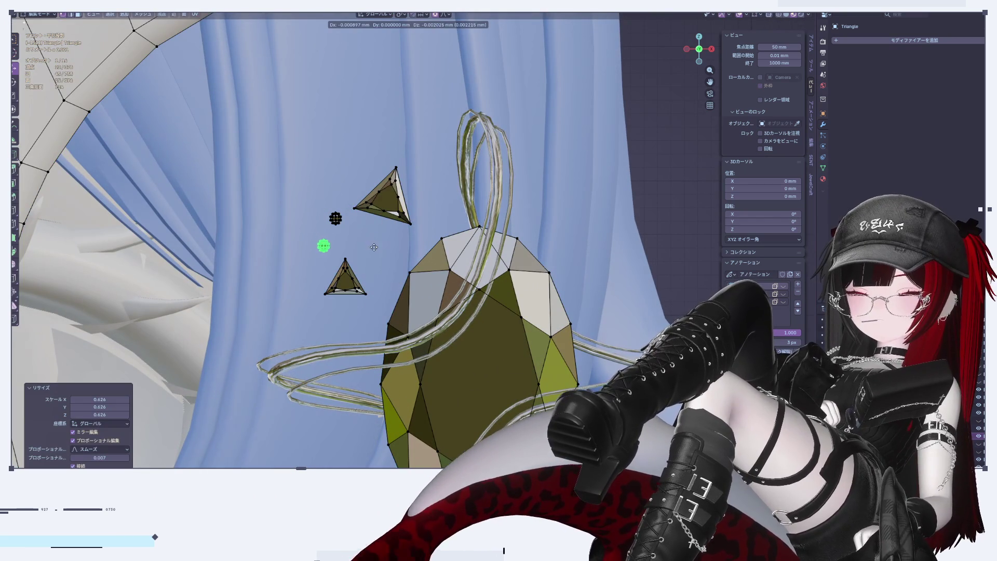
left_click(363, 236)
key("s")
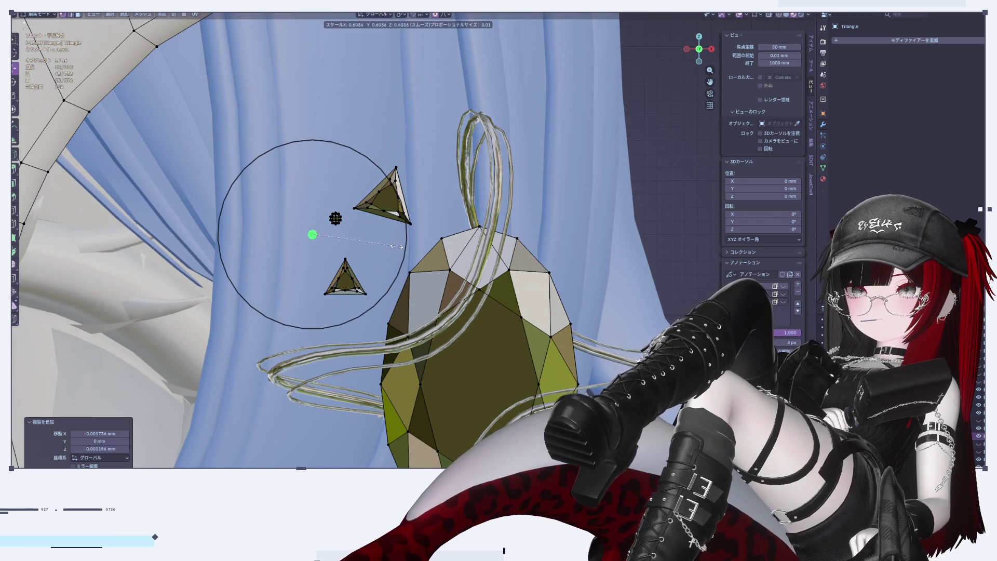
left_click(351, 238)
Fine-tune the sparkle sphere sizes, enlarging one slightly
key("Tab")
scroll(359, 238, "down", 5)
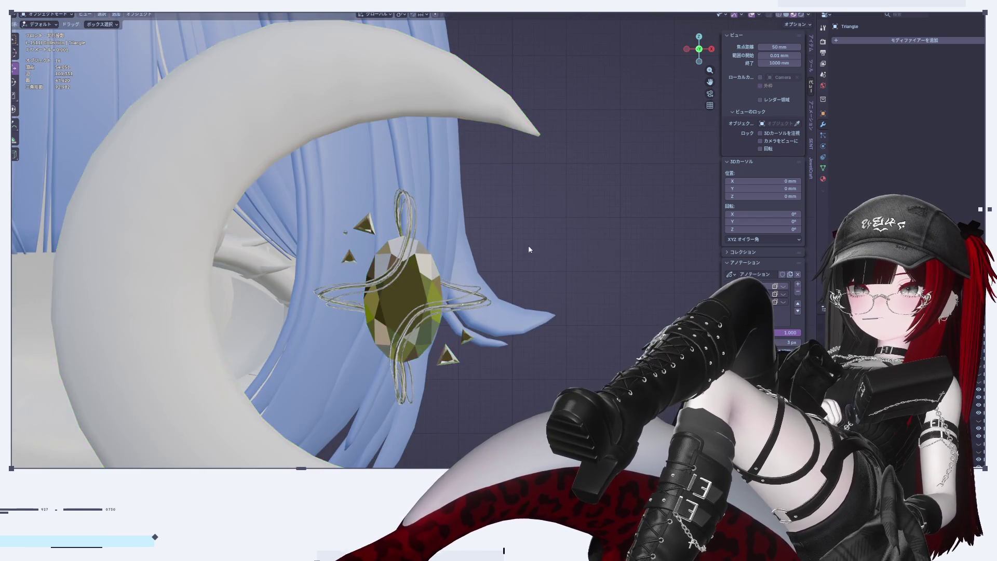
scroll(367, 237, "up", 5)
scroll(367, 236, "up", 2)
key("Tab")
key("s")
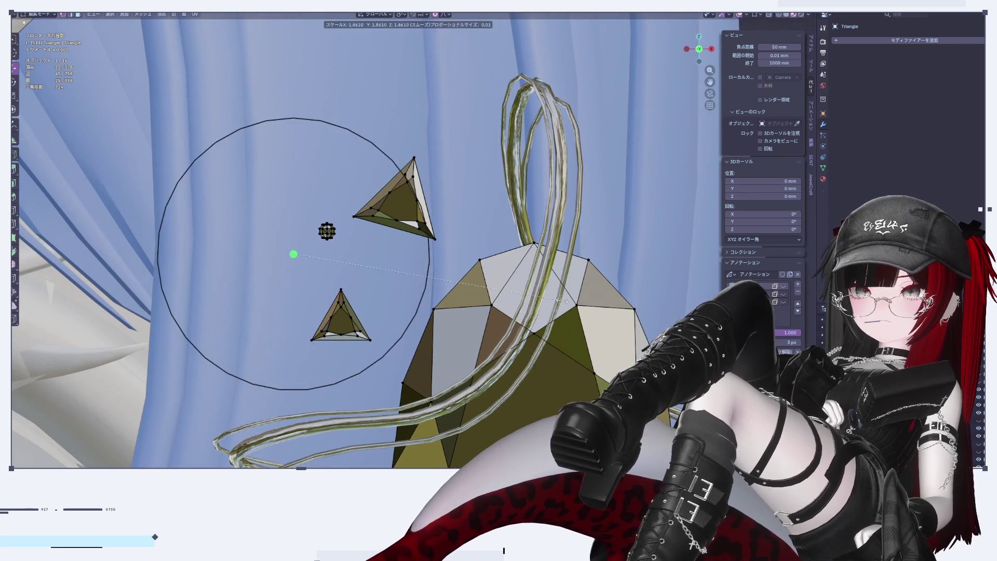
left_click(556, 302)
key("Tab")
key("Tab")
key("s")
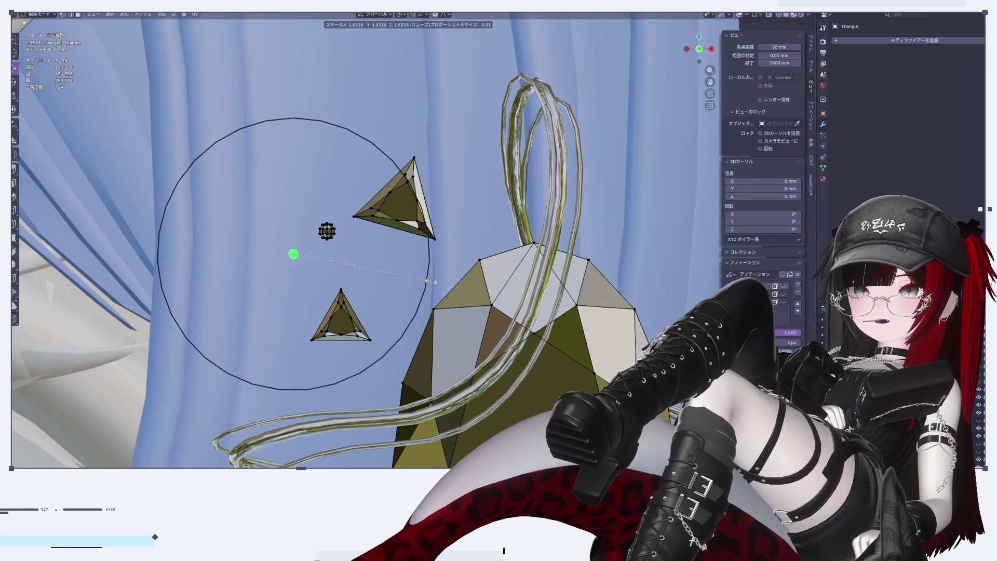
left_click(431, 283)
key("Tab")
Box-select the sparkle spheres beside the upper triangles
scroll(431, 283, "down", 5)
middle_click_drag(431, 282, 278, 207)
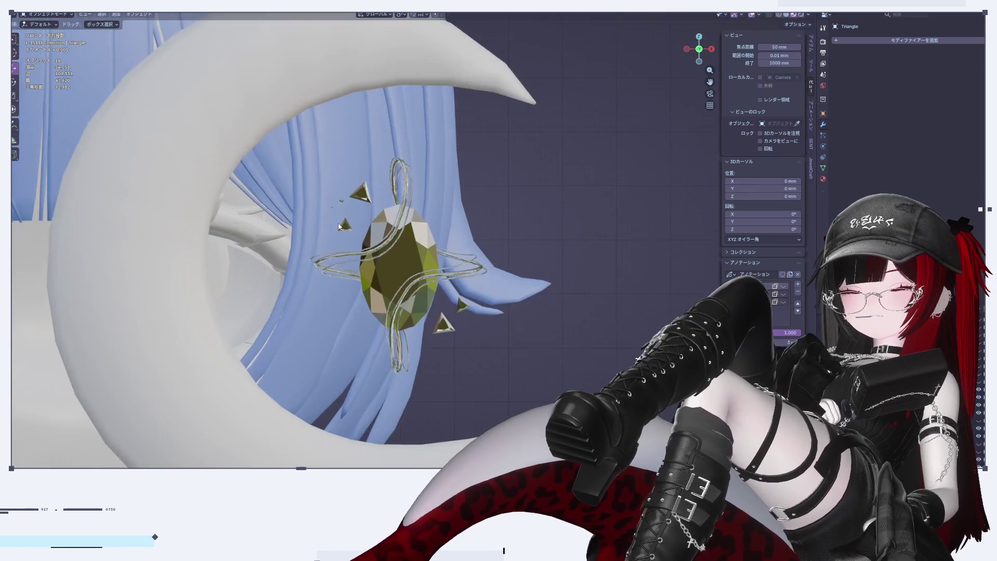
scroll(279, 207, "up", 5)
scroll(279, 207, "up", 3)
key("Tab")
left_click_drag(366, 125, 486, 237)
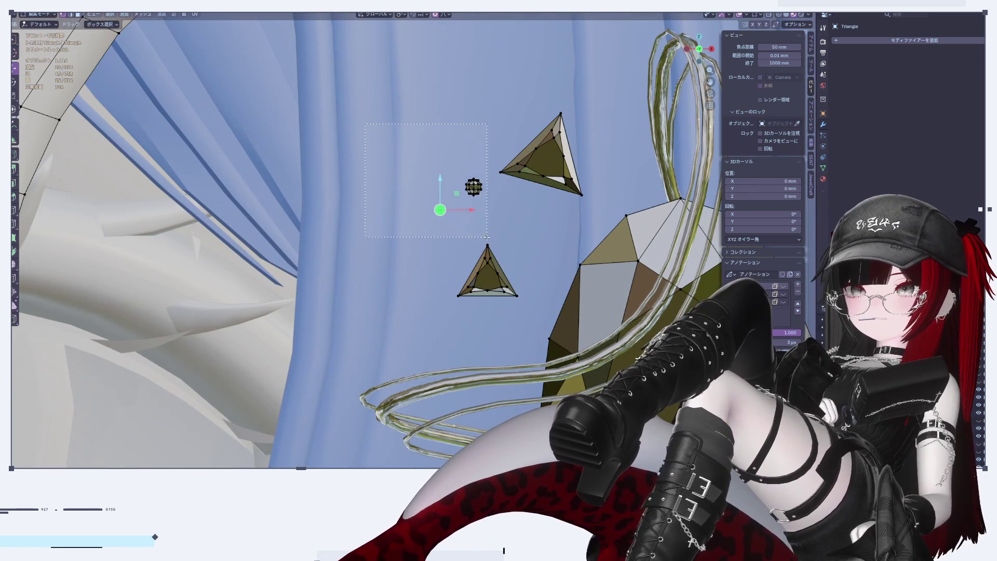
left_click_drag(710, 82, 591, 101)
left_click_drag(244, 153, 328, 231)
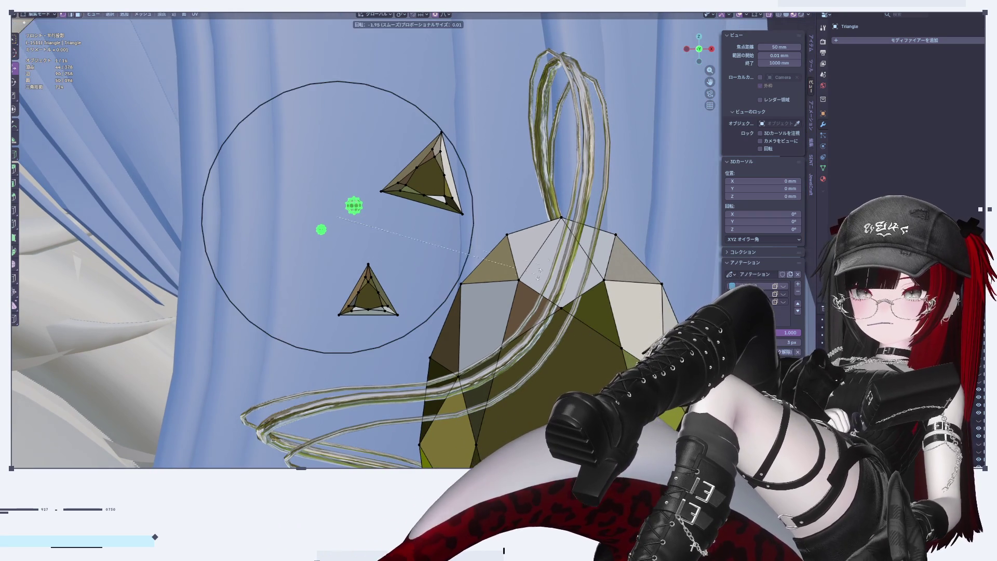
key("Tab")
scroll(549, 259, "down", 5)
scroll(496, 223, "up", 5)
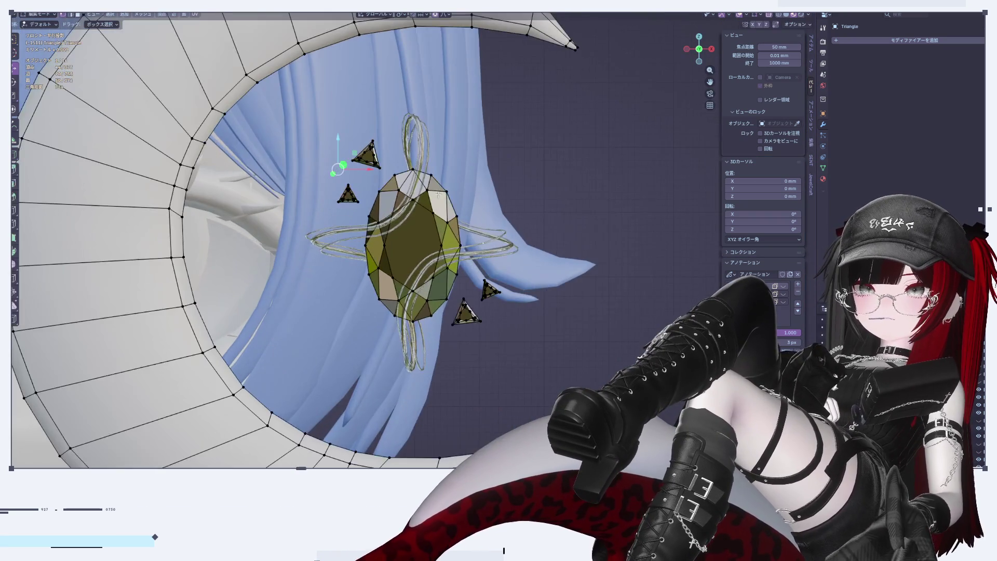
key("Tab")
scroll(464, 204, "up", 2)
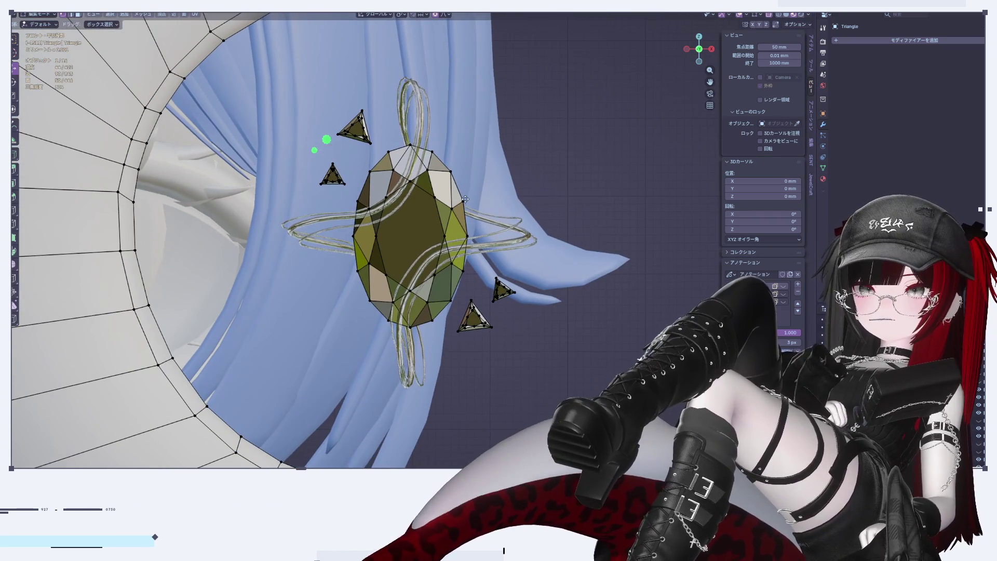
Duplicate the selected sparkles beside the lower triangles and rotate the copies
key("shift+d")
left_click(652, 368)
key("r")
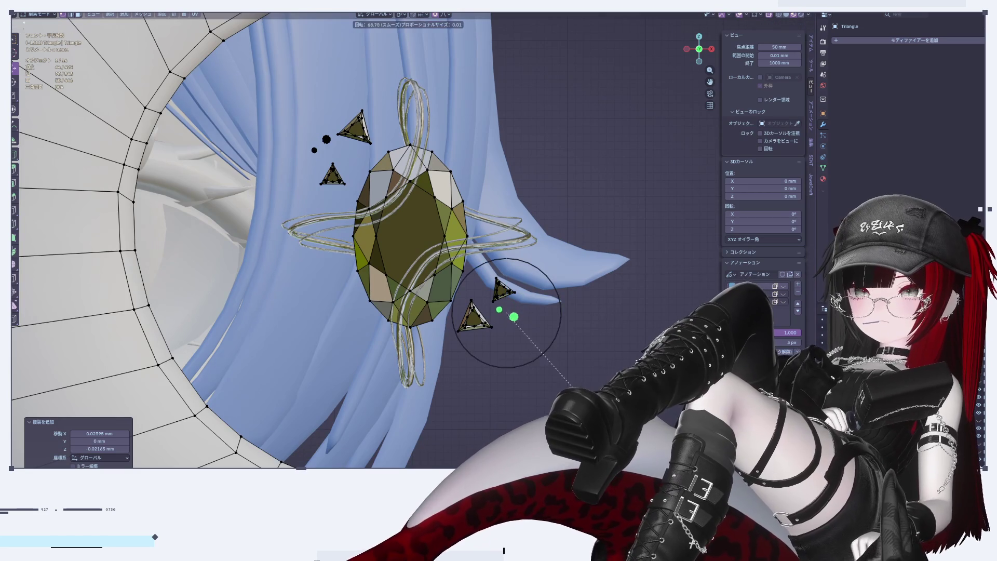
left_click(392, 461)
Move the copied sparkles into place beside the lower triangles, then return to Object Mode
key("g")
left_click(552, 371)
key("Tab")
scroll(631, 322, "down", 4)
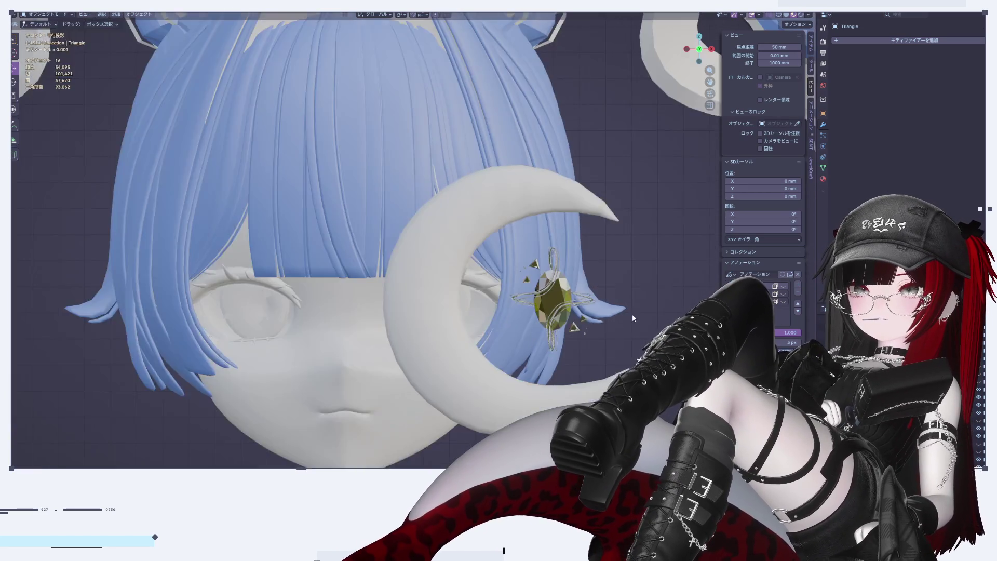
scroll(630, 315, "up", 4)
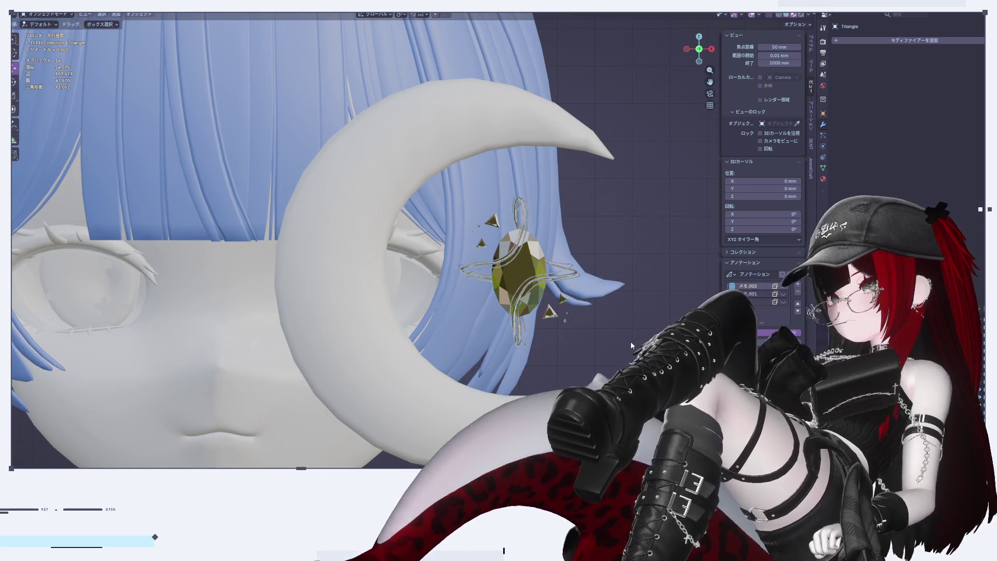
scroll(527, 265, "up", 8)
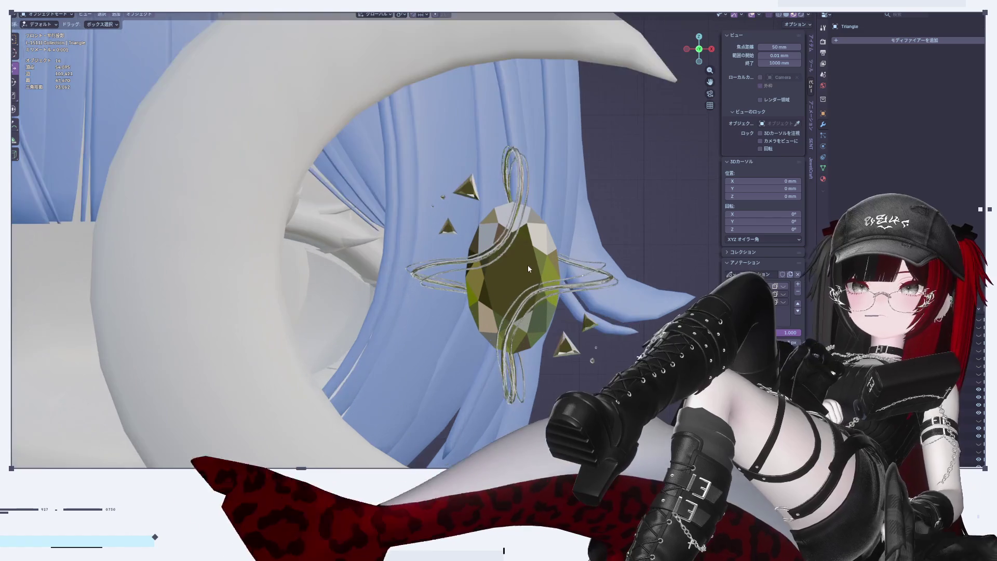
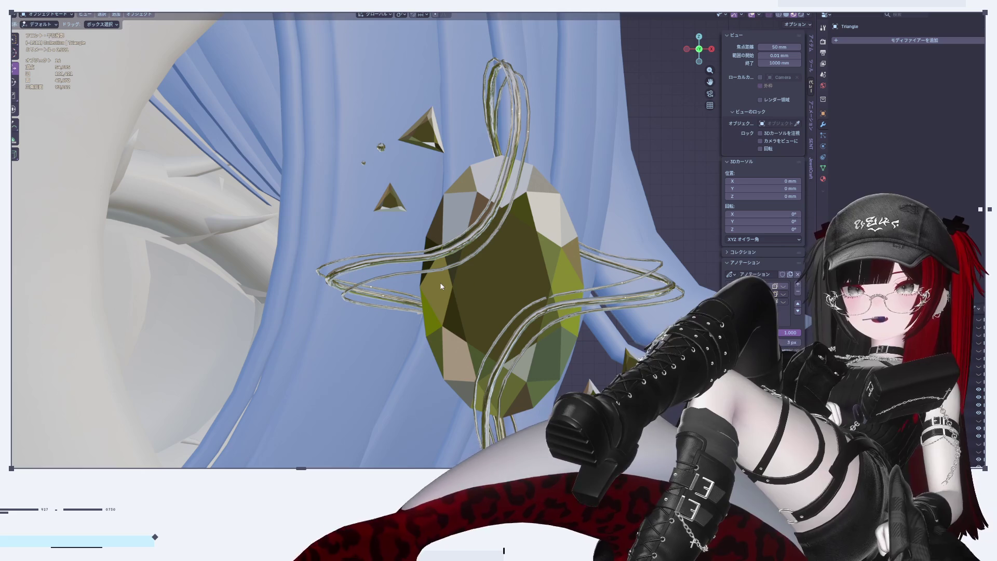
Select the wire around the gem and try box-selecting some of its vertices
left_click(384, 251)
key("Tab")
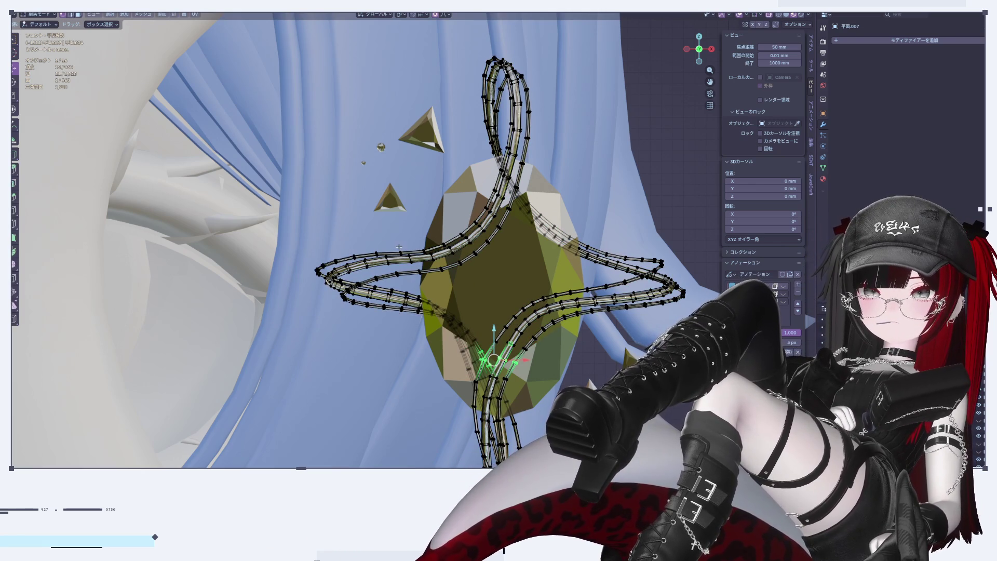
left_click_drag(428, 281, 424, 279)
key("c")
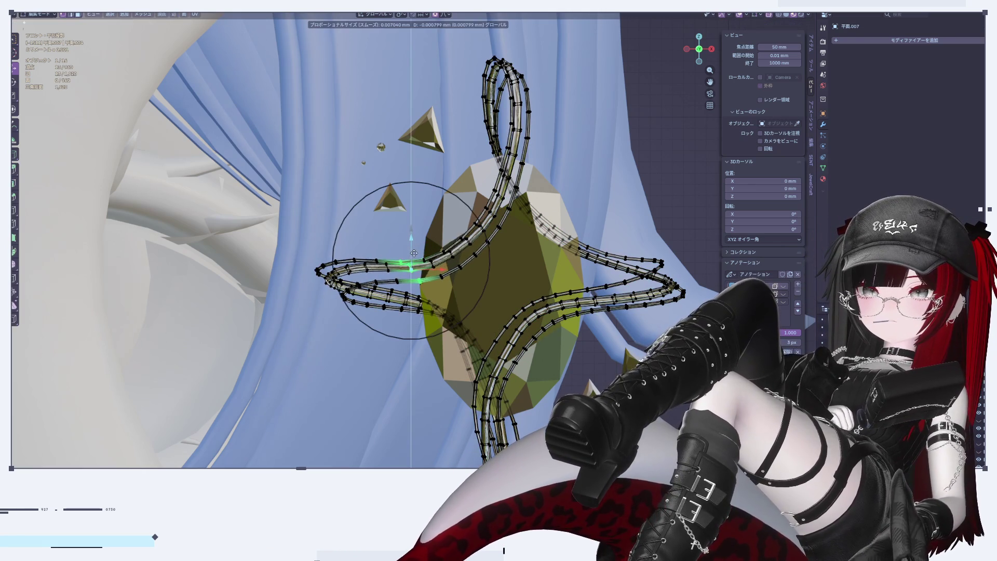
key("Escape")
key("Tab")
Select the curtain behind the gem, orbit around it, then switch back to the wire
left_click(377, 404)
scroll(376, 405, "down", 5)
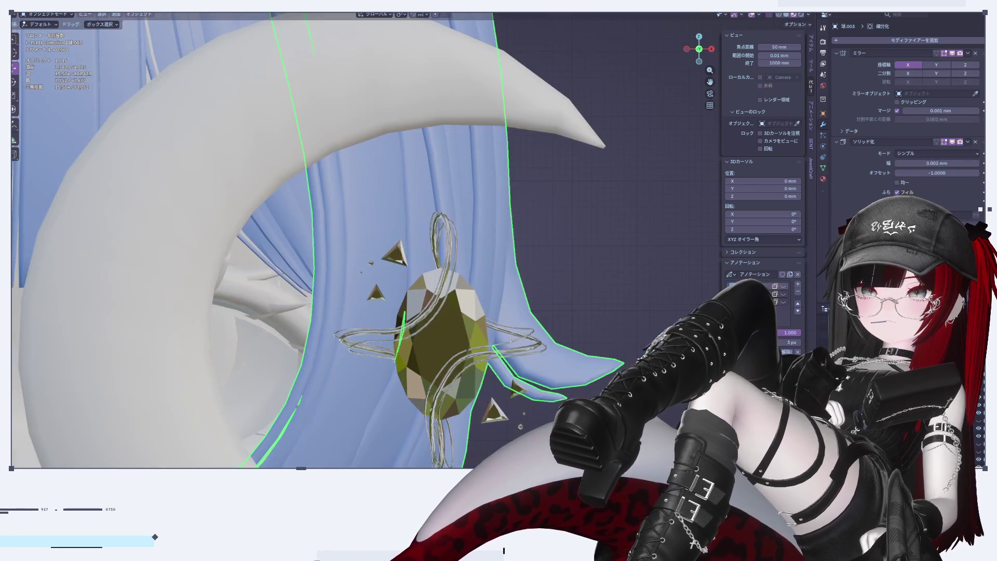
middle_click_drag(377, 405, 613, 327)
scroll(492, 348, "up", 3)
key("Tab")
key("Tab")
left_click(426, 235)
key("Tab")
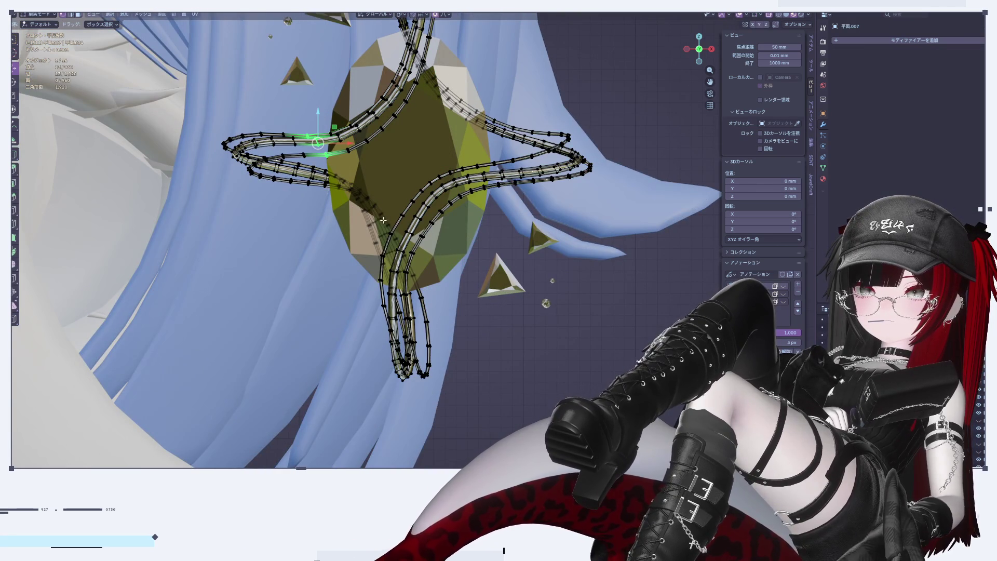
Select the wire's two lower strands and move them with proportional falloff
left_click(408, 235)
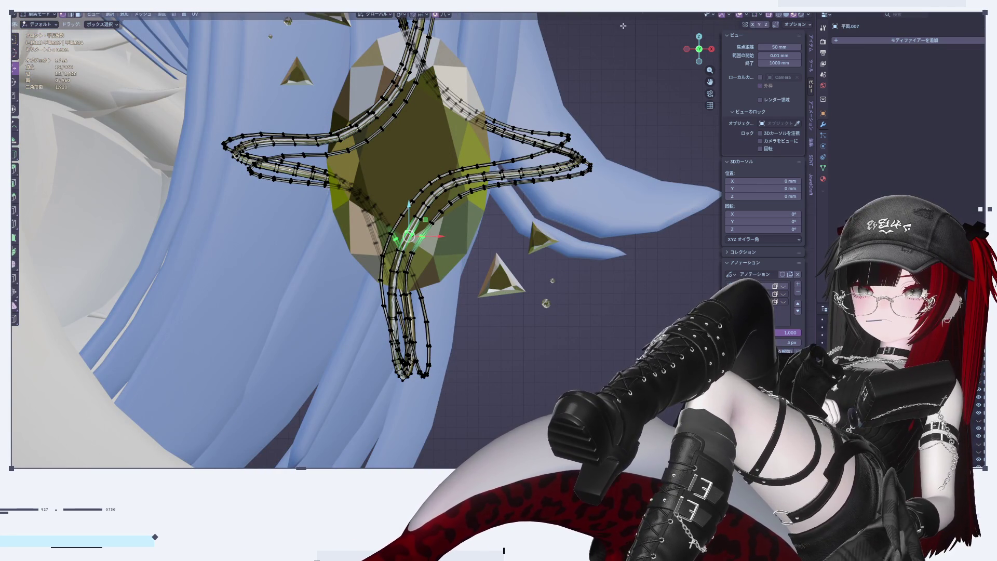
scroll(460, 289, "up", 4)
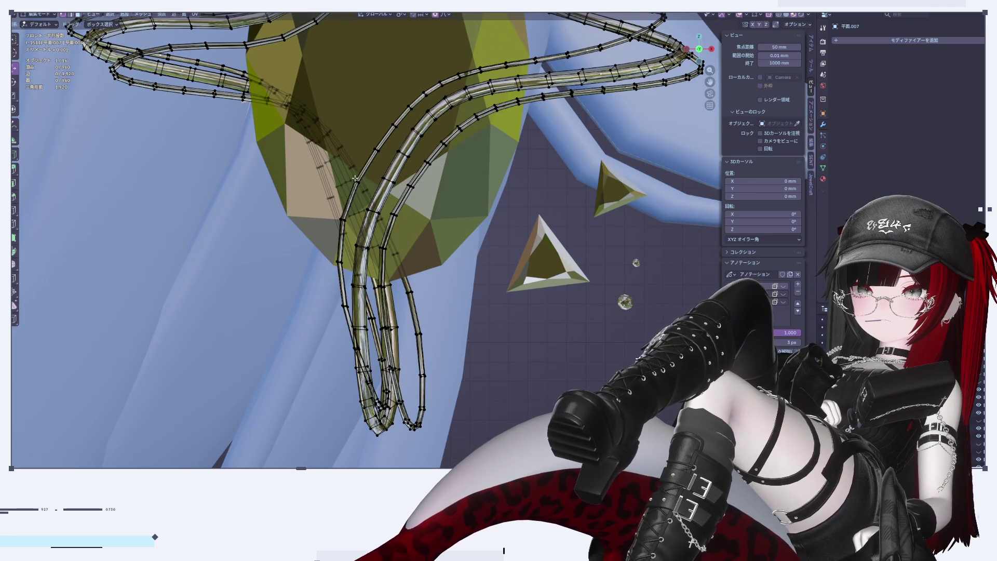
left_click(396, 169)
left_click(382, 175, "shift")
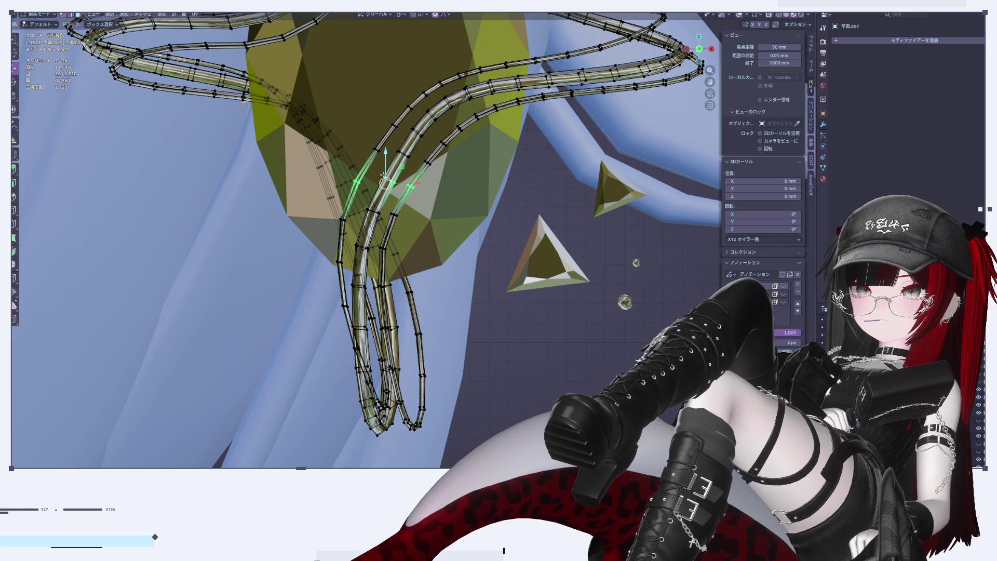
key("g")
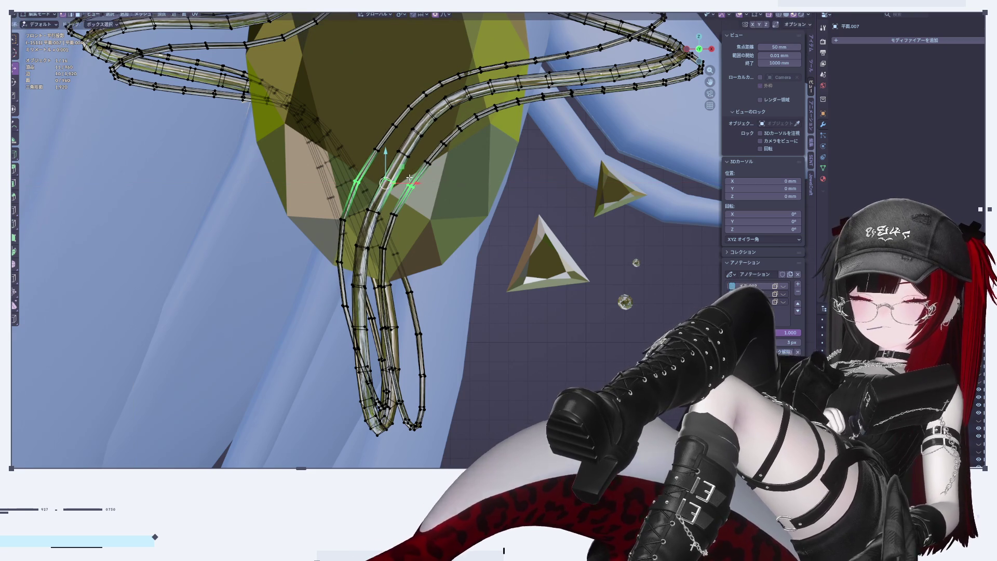
left_click(410, 178)
key("Tab")
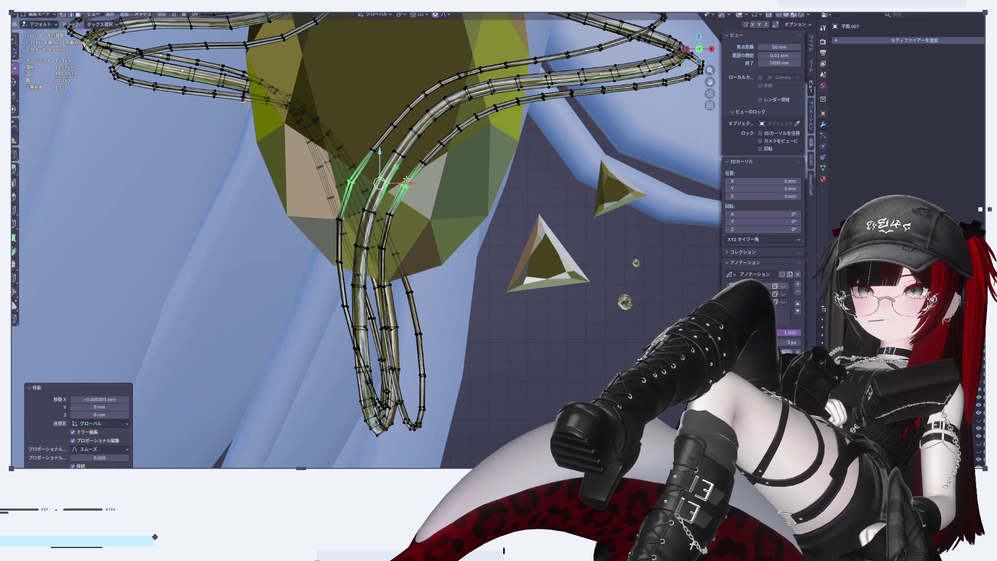
Deselect everything and orbit to a side view of the pendant
scroll(488, 269, "down", 3)
left_click(547, 366)
scroll(510, 289, "up", 5)
middle_click_drag(510, 289, 548, 302)
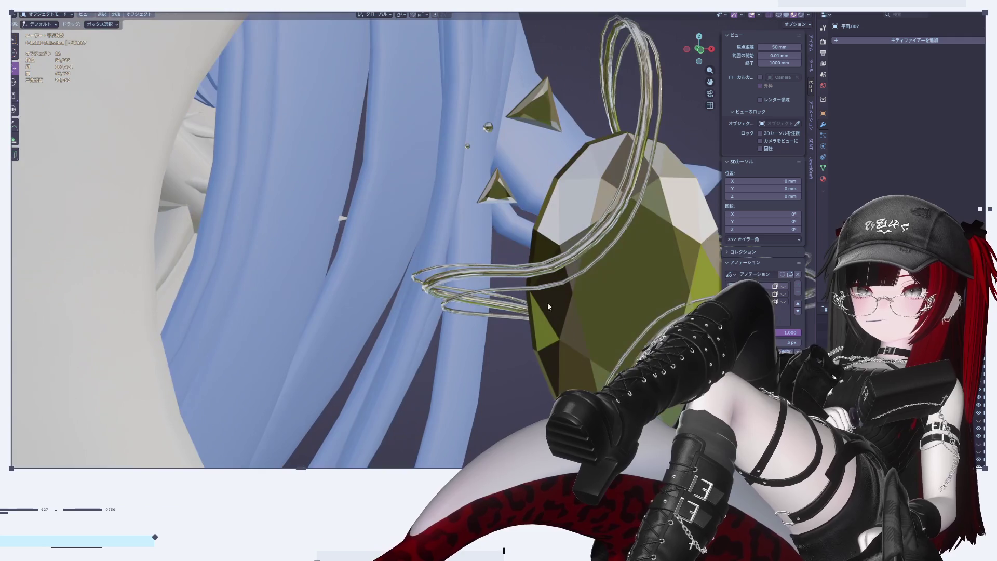
left_click(712, 48)
scroll(399, 305, "down", 4)
Frame the gem and stretch the whole wire ring along Y by about 1.116
key("KP_Decimal")
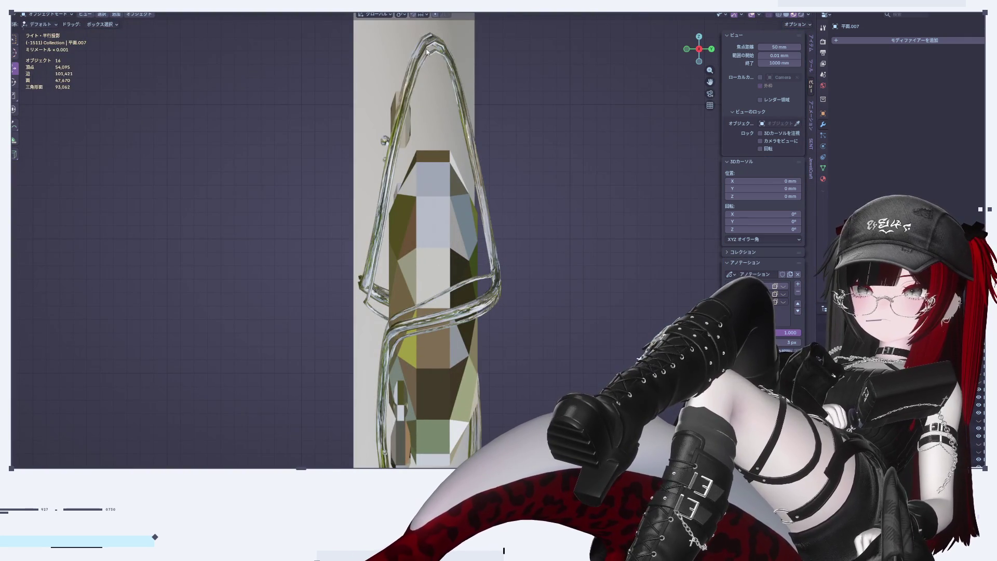
left_click(427, 52)
key("Tab")
key("a")
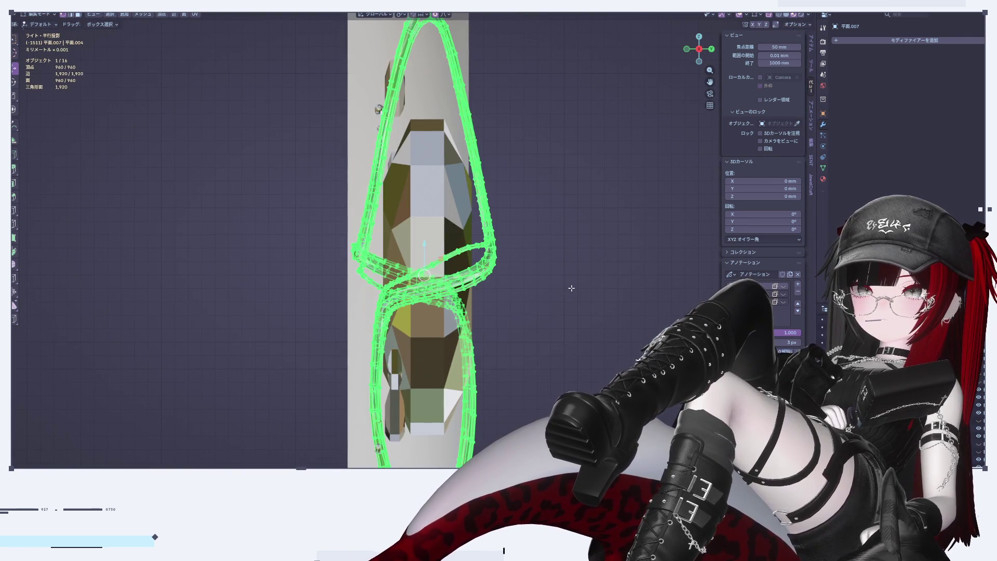
key("s")
key("y")
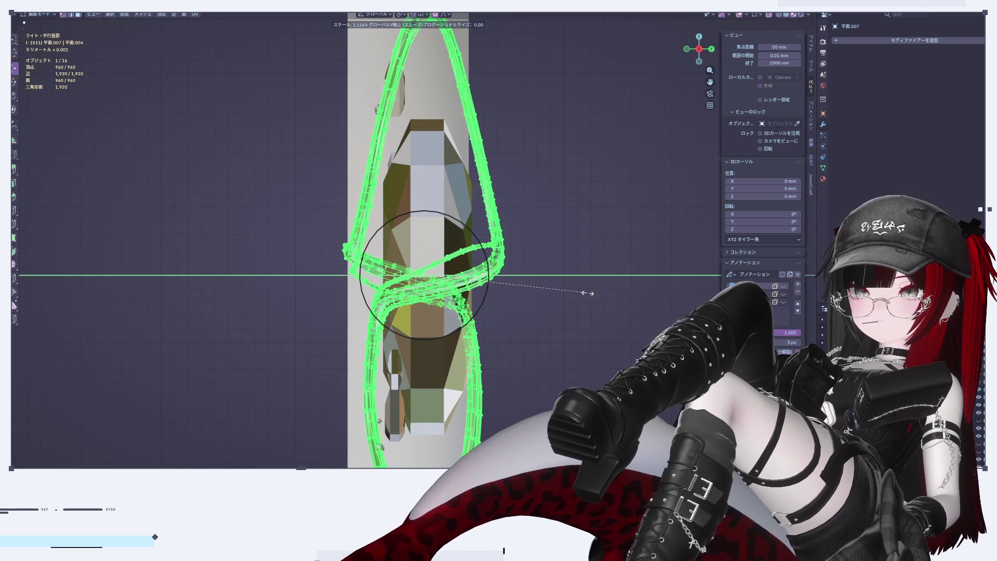
left_click(587, 293)
scroll(592, 297, "down", 3)
key("Tab")
Face the ring from the front and thicken its tubes with Alt+S
mouse_move(368, 344)
middle_mouse_down()
mouse_move(470, 345)
mouse_move(504, 328)
mouse_move(465, 276)
mouse_move(451, 275)
mouse_move(445, 327)
middle_mouse_up()
left_click(445, 328)
scroll(520, 233, "up", 3)
middle_click_drag(687, 146, 394, 397)
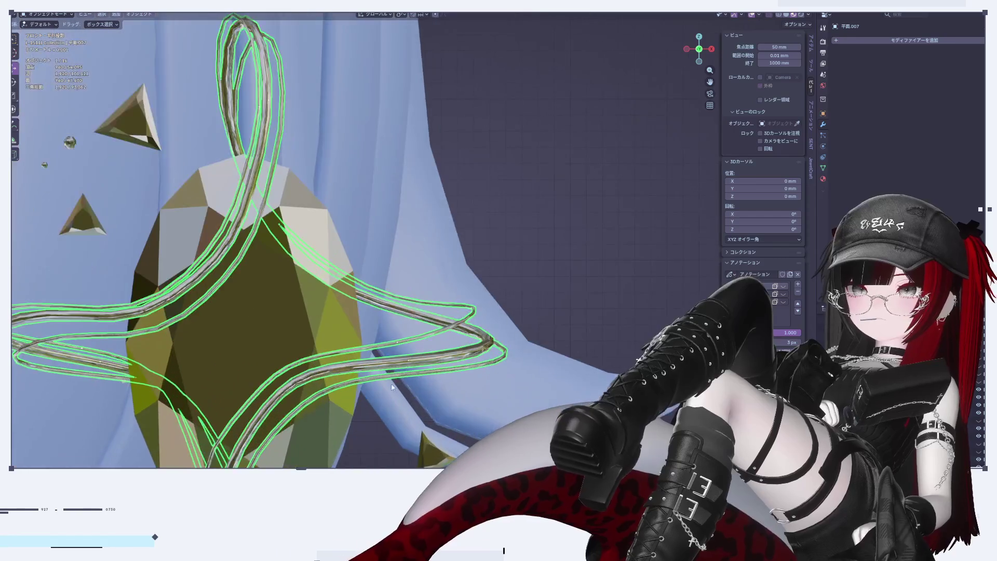
key("Tab")
scroll(393, 397, "down", 8)
scroll(620, 136, "up", 3)
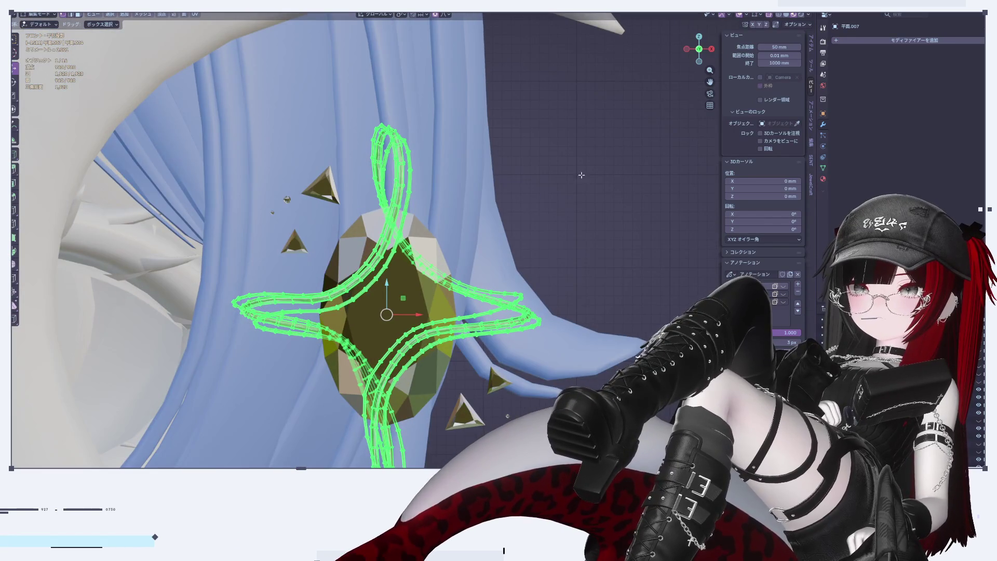
scroll(619, 136, "down", 1)
scroll(602, 156, "up", 3)
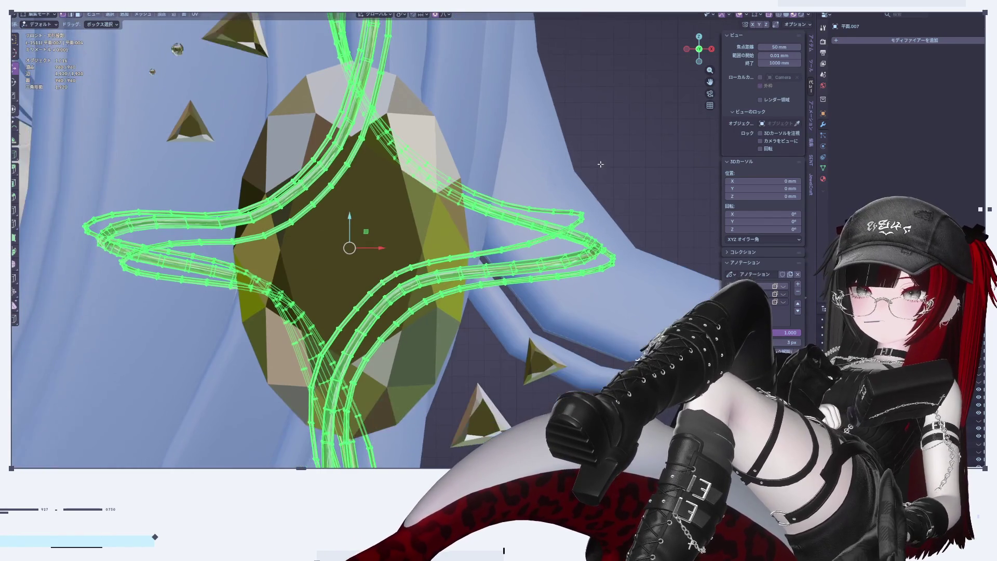
key("alt+s")
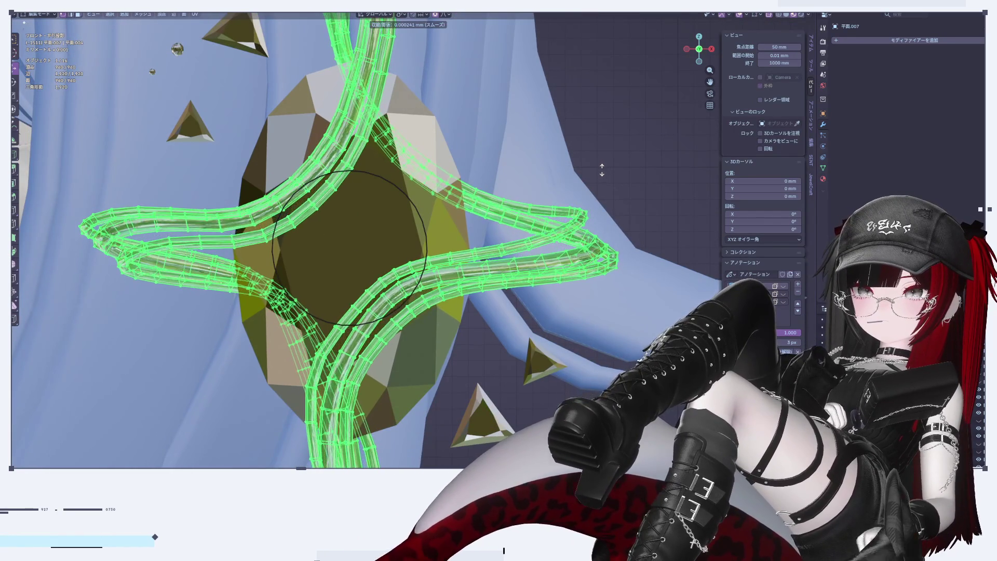
left_click(606, 170)
key("Tab")
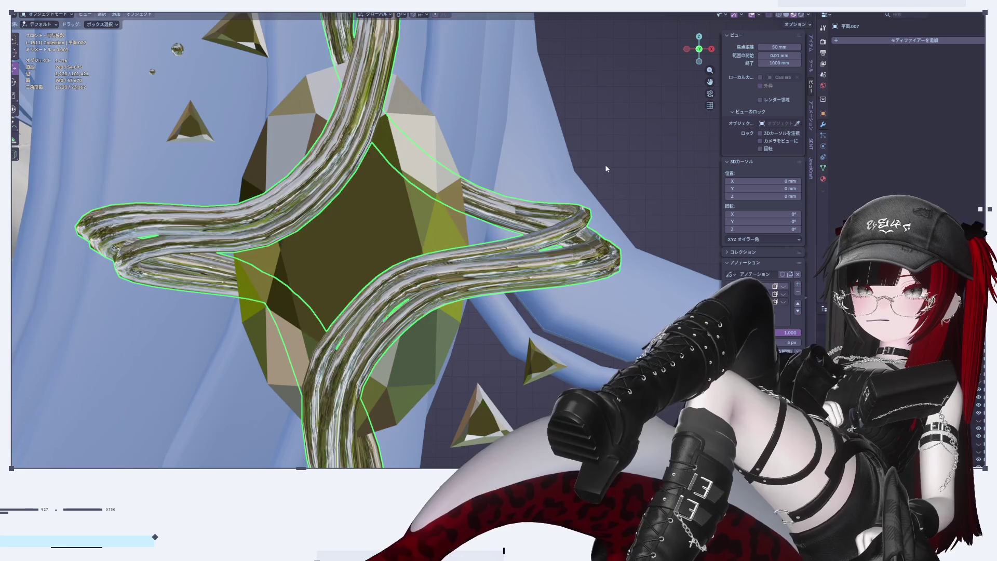
Check the ring and pan the view to centre the moon and gem
scroll(606, 165, "down", 5)
key("Tab")
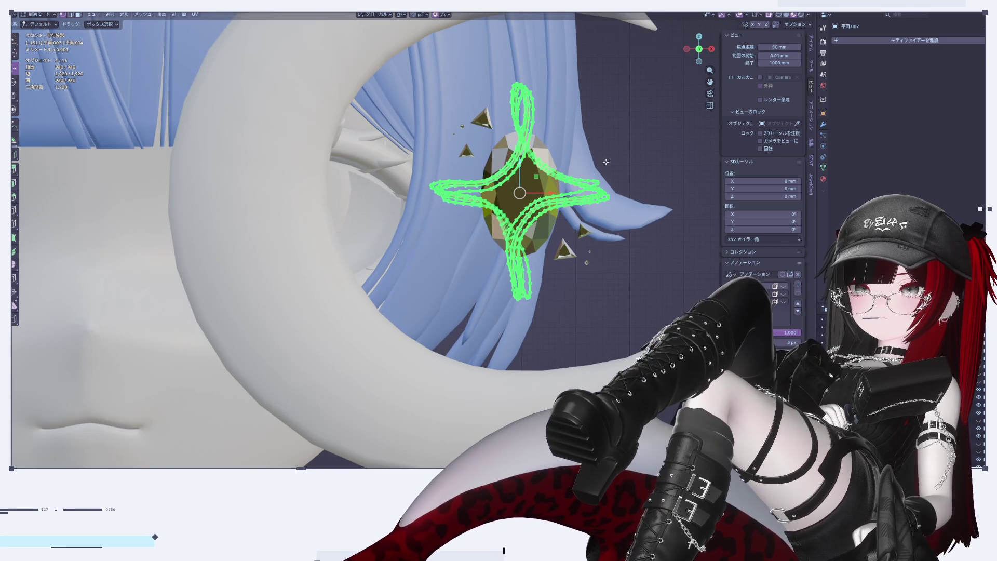
scroll(605, 161, "down", 3)
key("Tab")
scroll(612, 158, "down", 3)
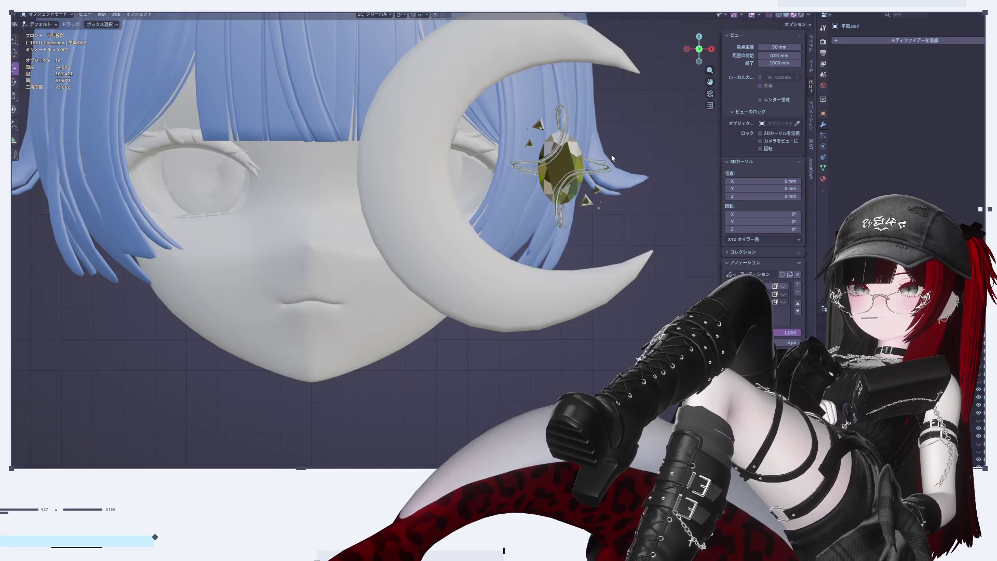
middle_click_drag(611, 155, 571, 191, "shift")
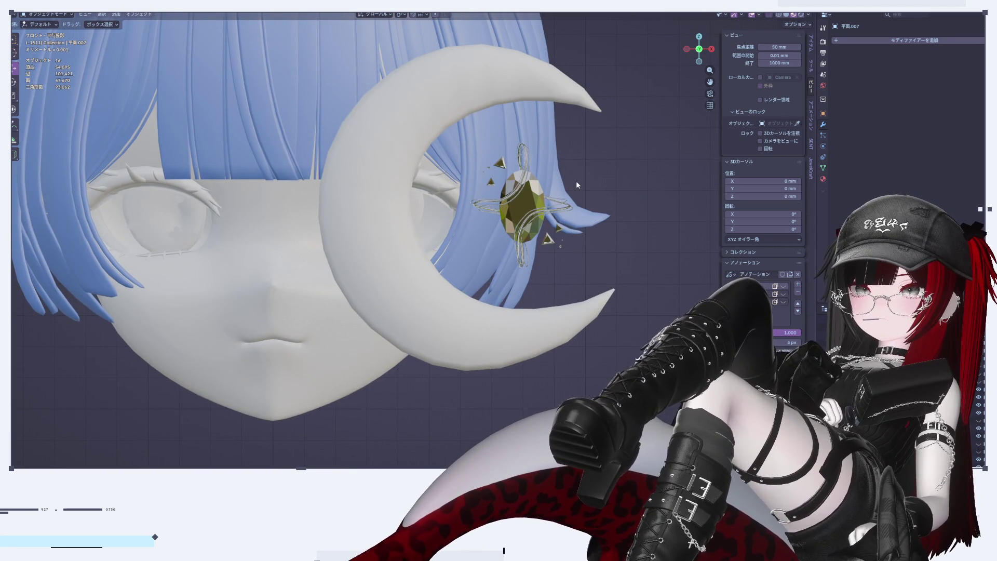
scroll(575, 181, "up", 6)
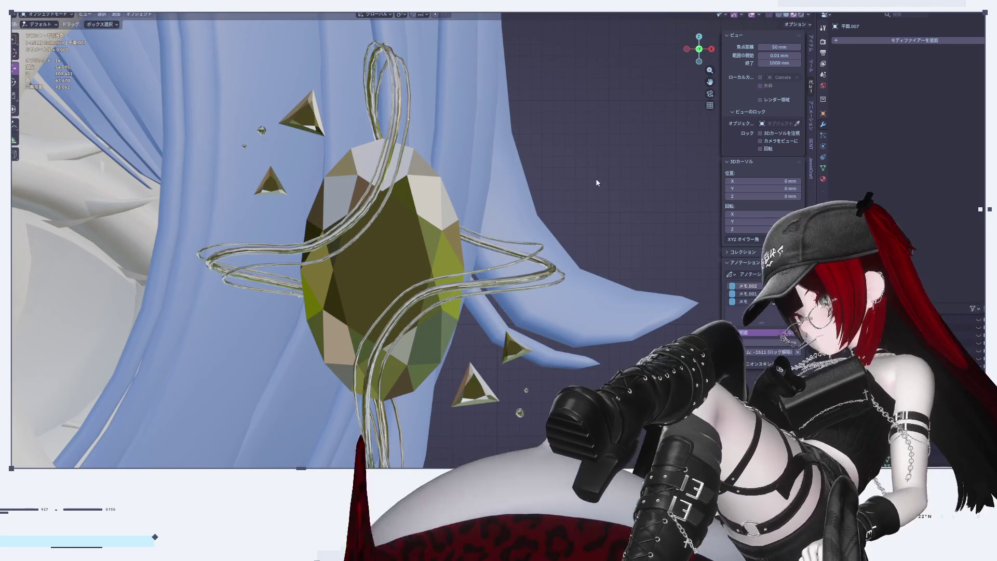
scroll(528, 140, "down", 10)
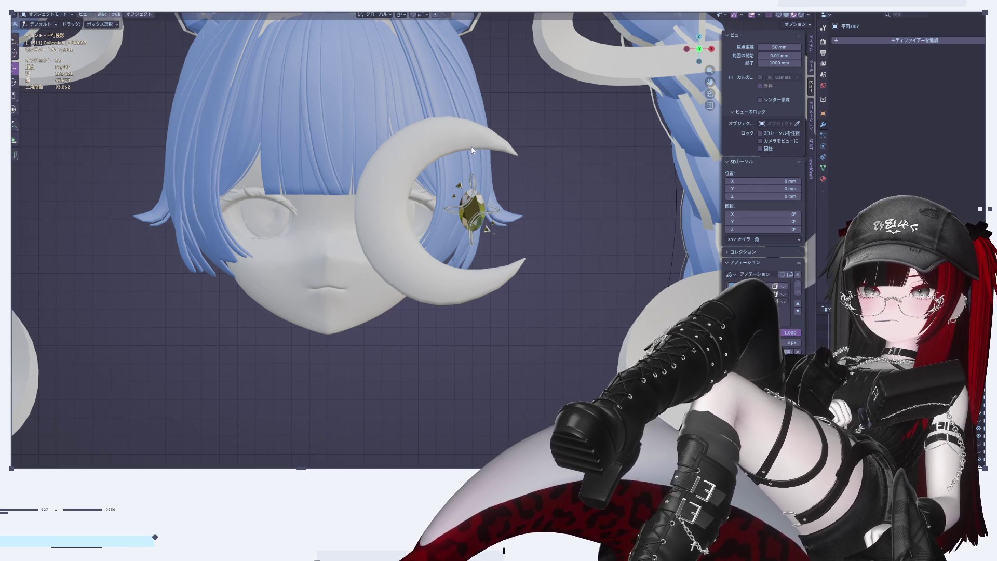
Add the crescent moon to the gem, wire and triangles, undo a Shade Smooth test, and Join them
scroll(483, 192, "up", 6)
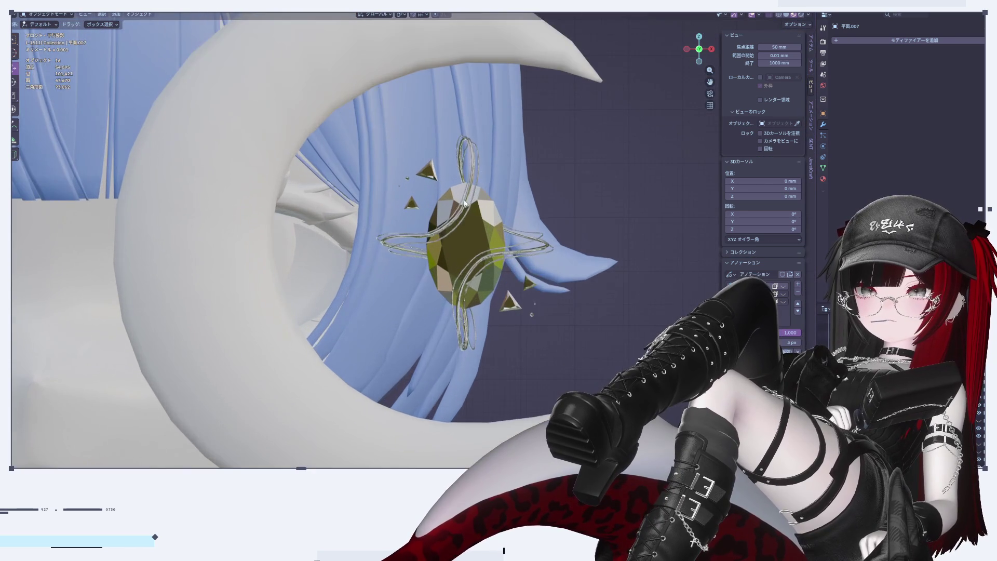
key("Tab")
key("Tab")
left_click(487, 240, "shift")
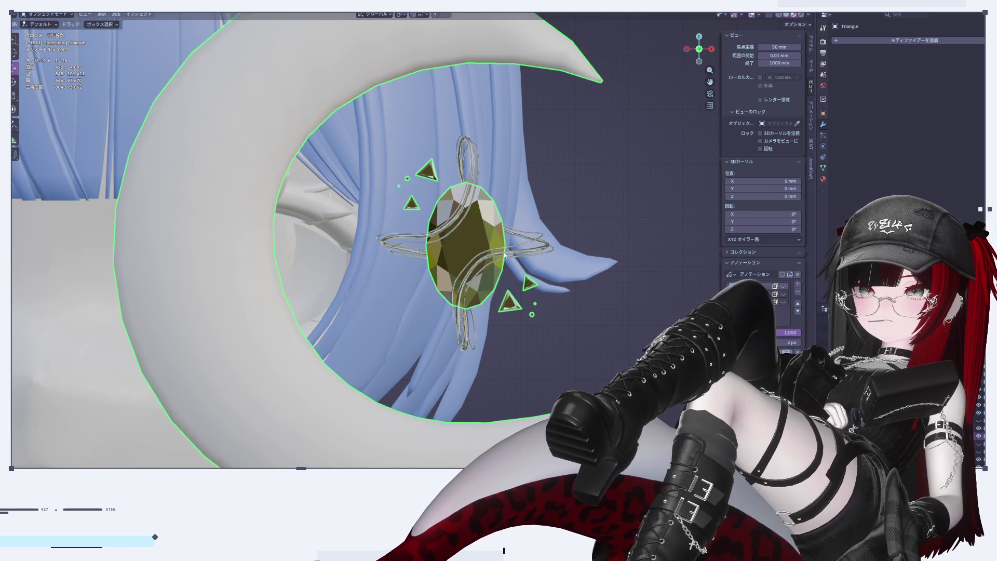
right_click(603, 239)
left_click(604, 238)
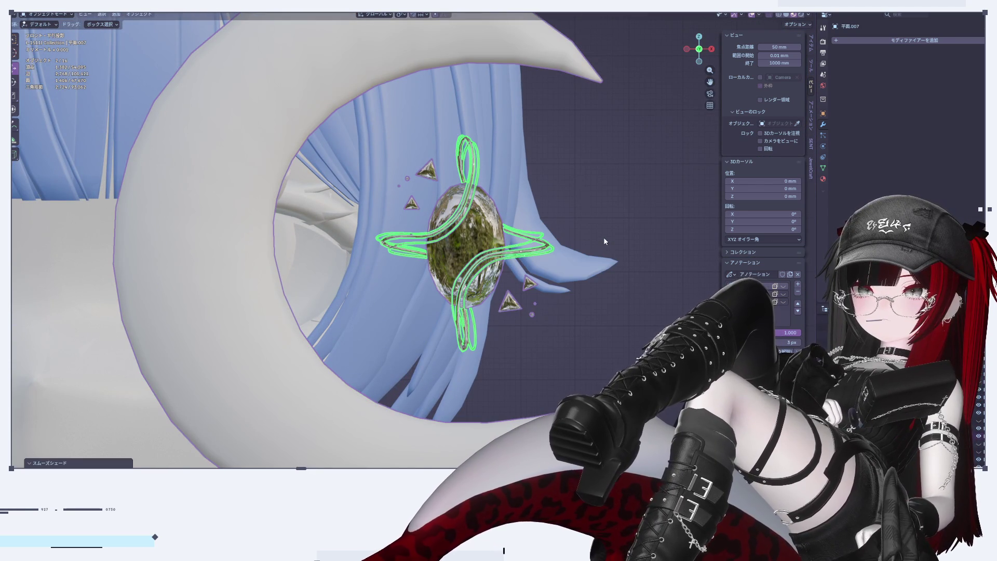
key("ctrl+z")
right_click(540, 250)
left_click(488, 273)
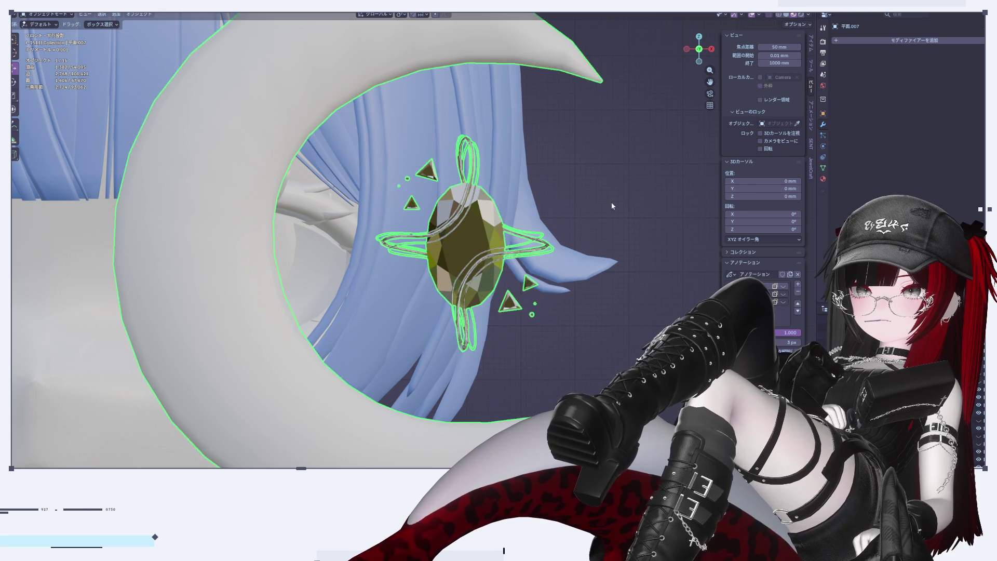
scroll(499, 224, "down", 6)
scroll(499, 225, "down", 4)
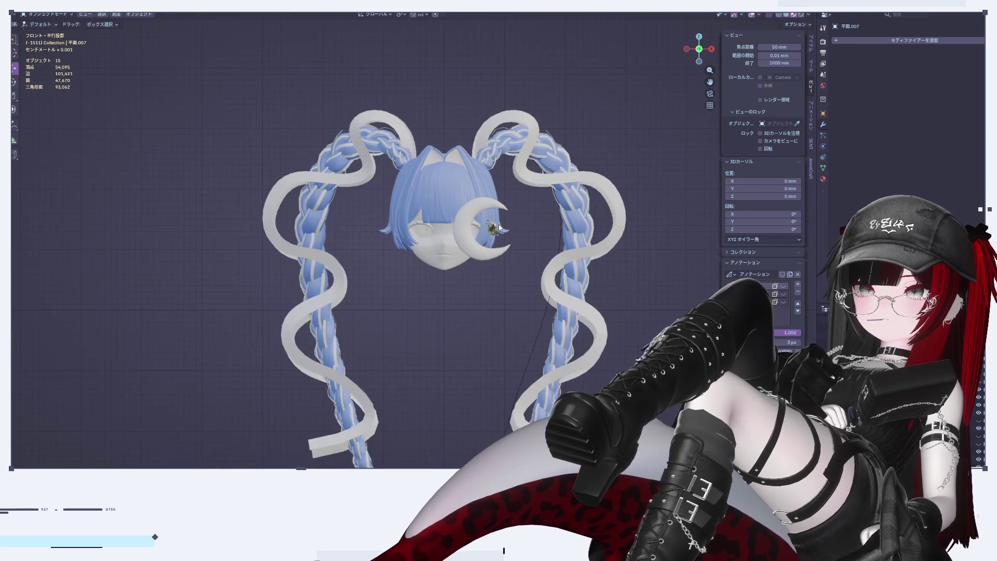
scroll(490, 251, "up", 10)
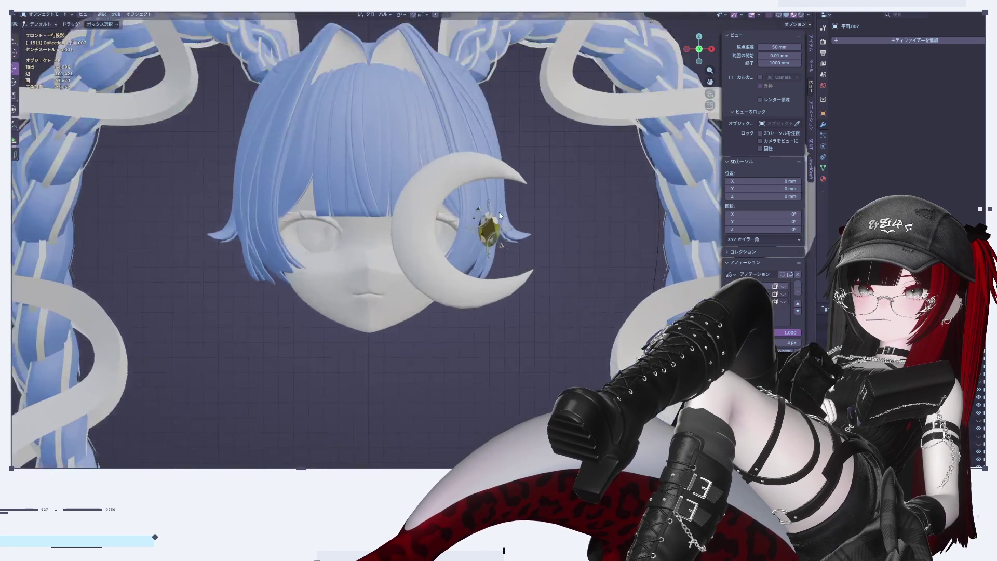
scroll(475, 145, "up", 5)
Select the small bead near the gem, then move and resize it
key("Tab")
key("alt+a")
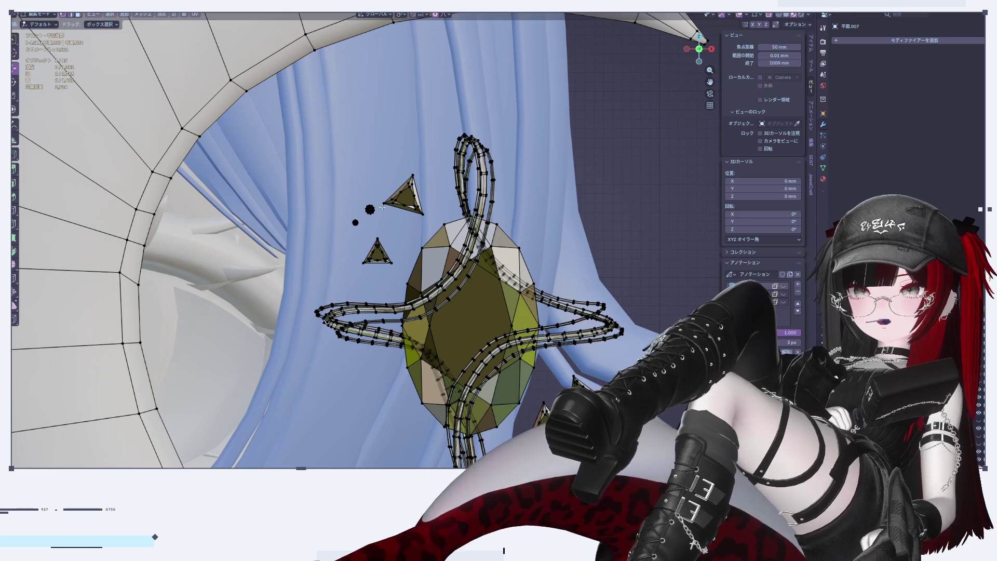
key("l")
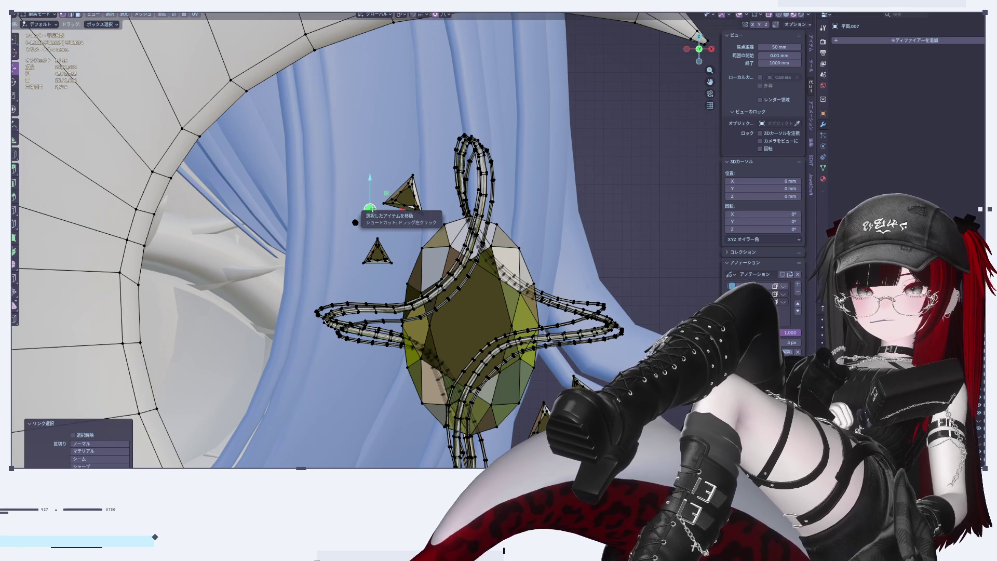
key("g")
left_click(472, 114)
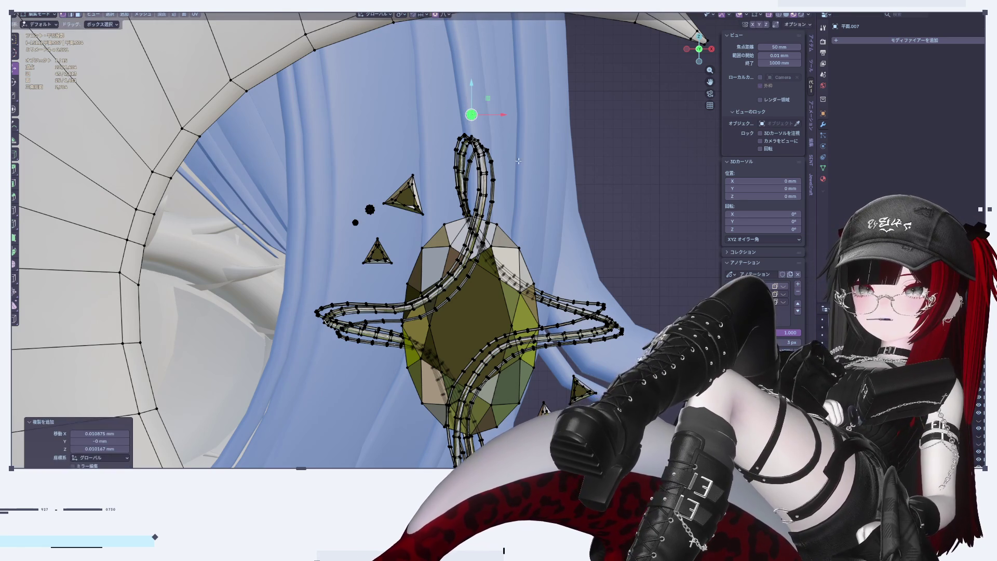
scroll(473, 114, "down", 3)
key("s")
left_click(531, 255)
scroll(547, 267, "down", 4)
scroll(547, 266, "up", 4)
left_click(537, 260)
Review the ornament, then rescale the bead and move it into place
key("Tab")
scroll(582, 270, "down", 3)
scroll(580, 268, "up", 3)
key("Tab")
key("s")
left_click(540, 260)
key("g")
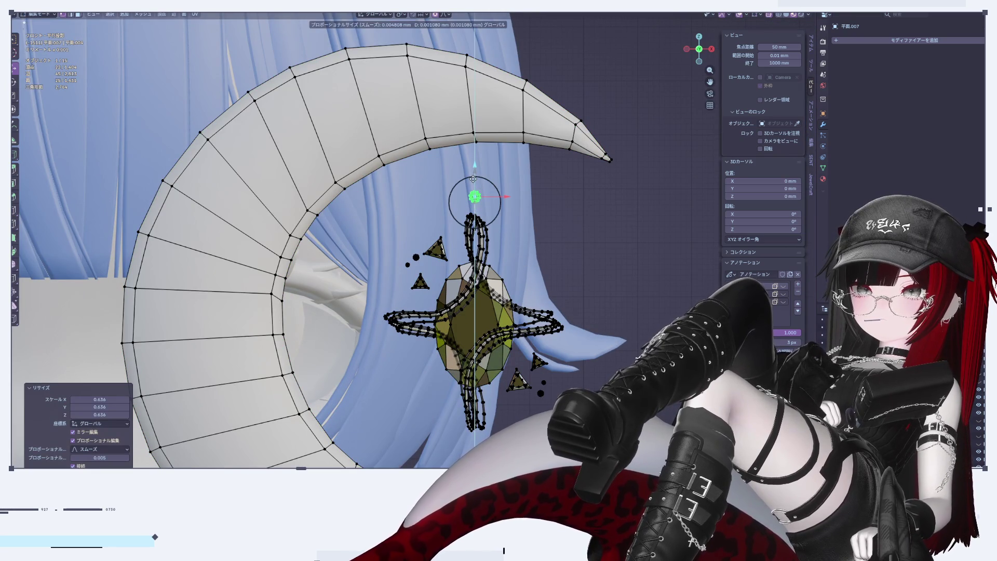
left_click(473, 178)
Duplicate the bead and raise the copy on Z above the first one
key("shift+d")
left_click(473, 164)
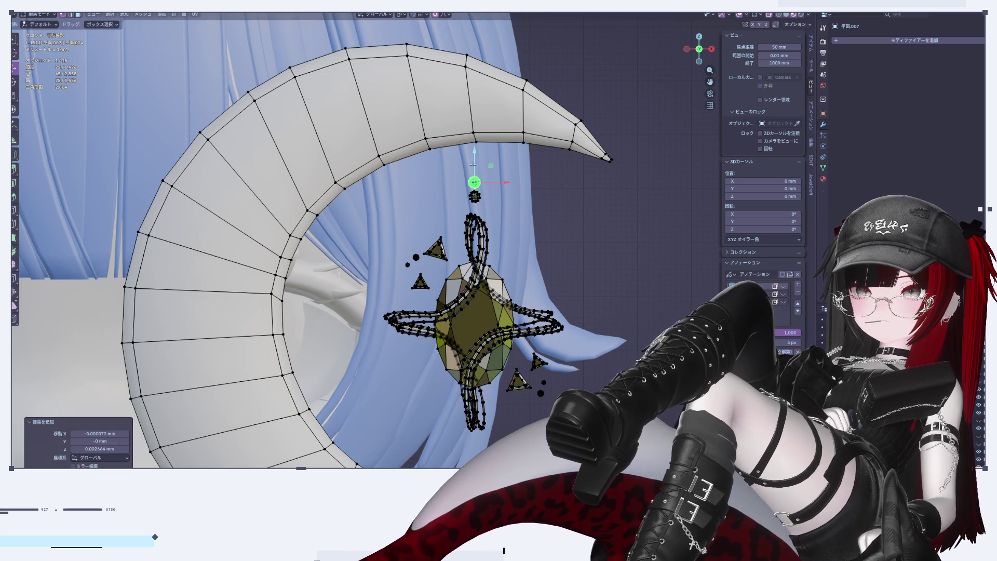
key("ctrl+z")
key("shift+d")
right_click(475, 165)
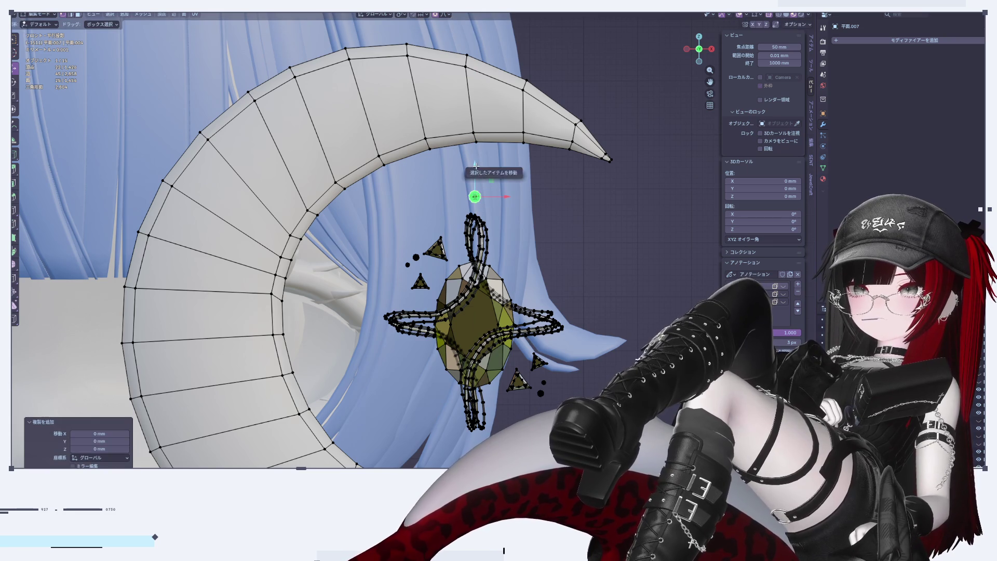
key("g")
key("z")
left_click(605, 255)
key("Tab")
scroll(607, 252, "down", 6)
scroll(607, 254, "up", 3)
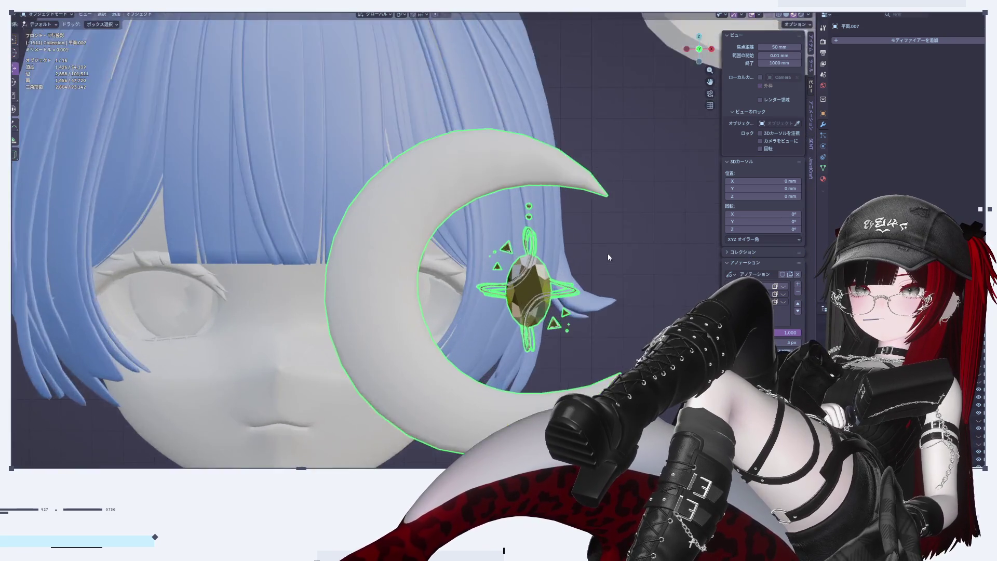
scroll(607, 254, "up", 4)
key("Tab")
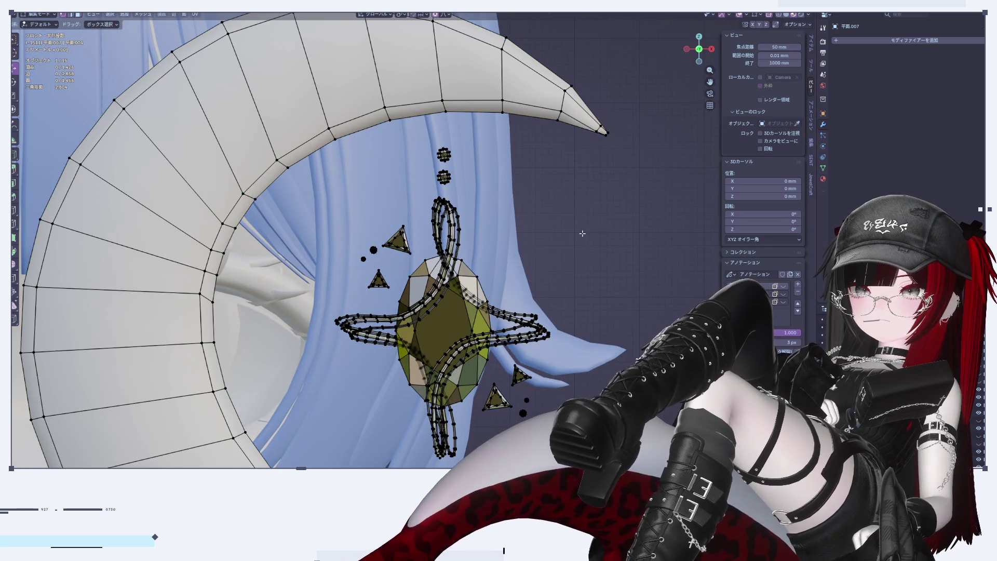
Box-select the gem and band and lower them slightly along Z
scroll(535, 229, "down", 5)
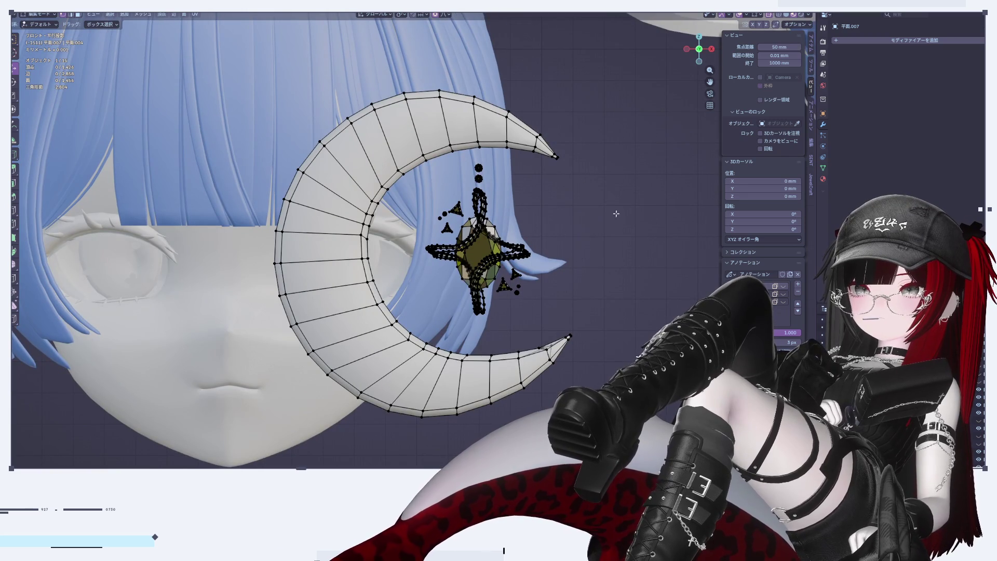
left_click_drag(428, 187, 568, 312)
left_click(497, 206)
left_click_drag(427, 186, 560, 327)
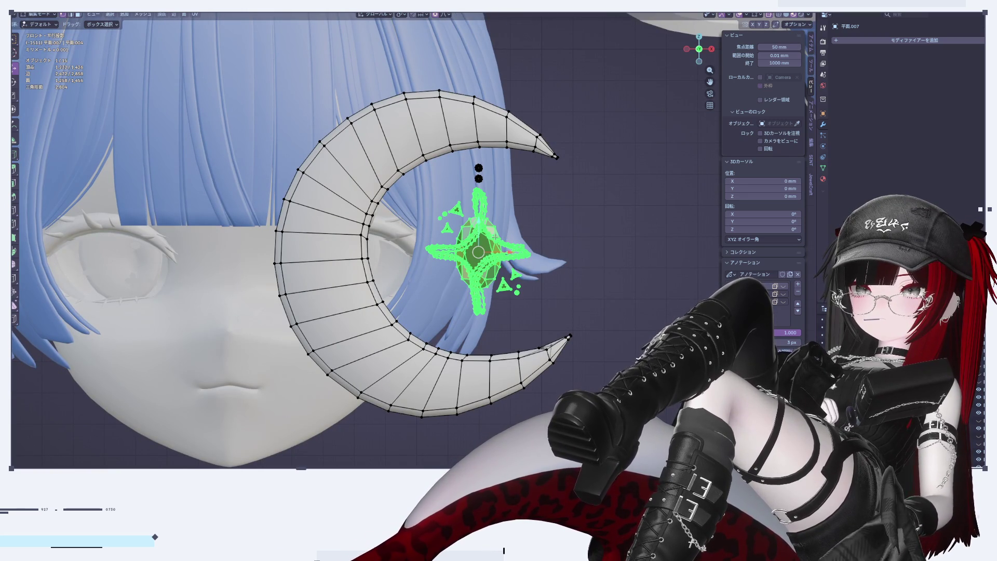
key("g")
key("z")
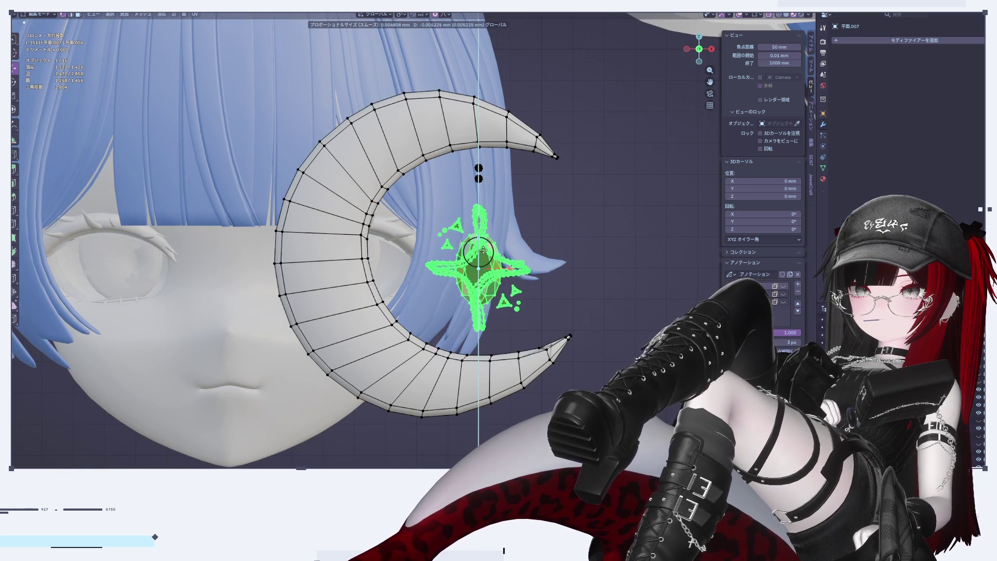
left_click(488, 253)
key("r")
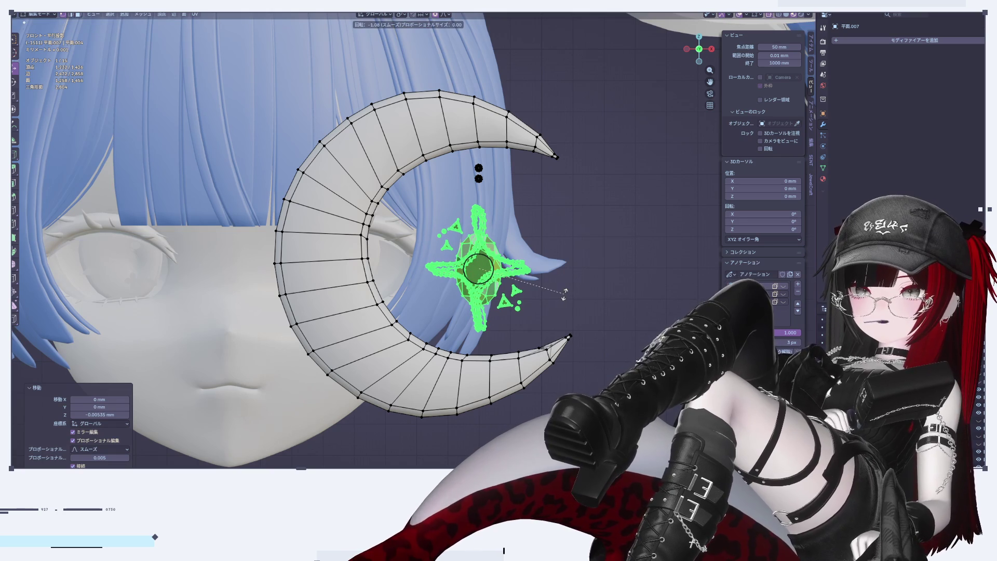
left_click(565, 295)
key("r")
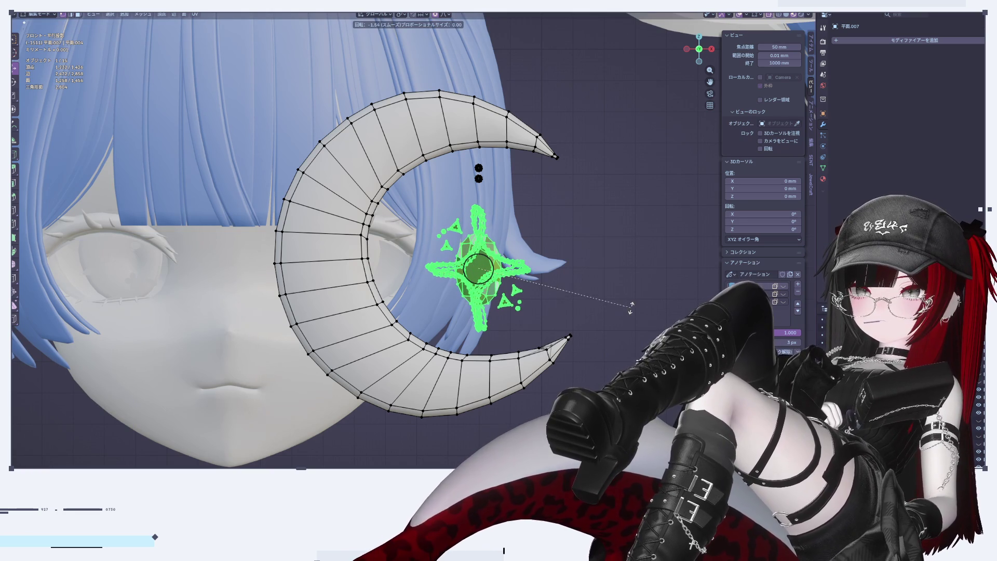
key("Escape")
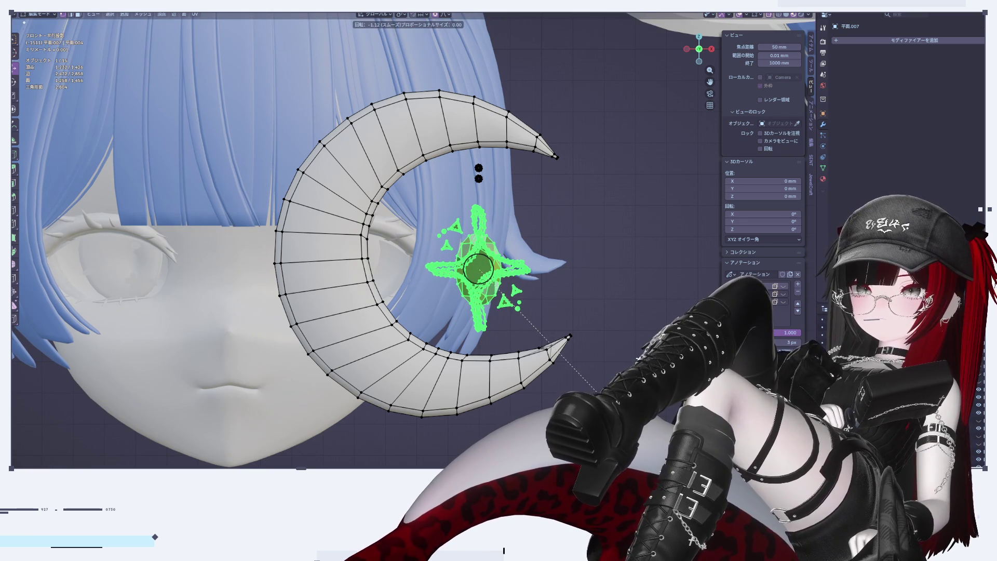
Shift the gem slightly left along X
key("Tab")
scroll(599, 362, "down", 5)
scroll(582, 253, "up", 5)
key("Tab")
key("g")
key("x")
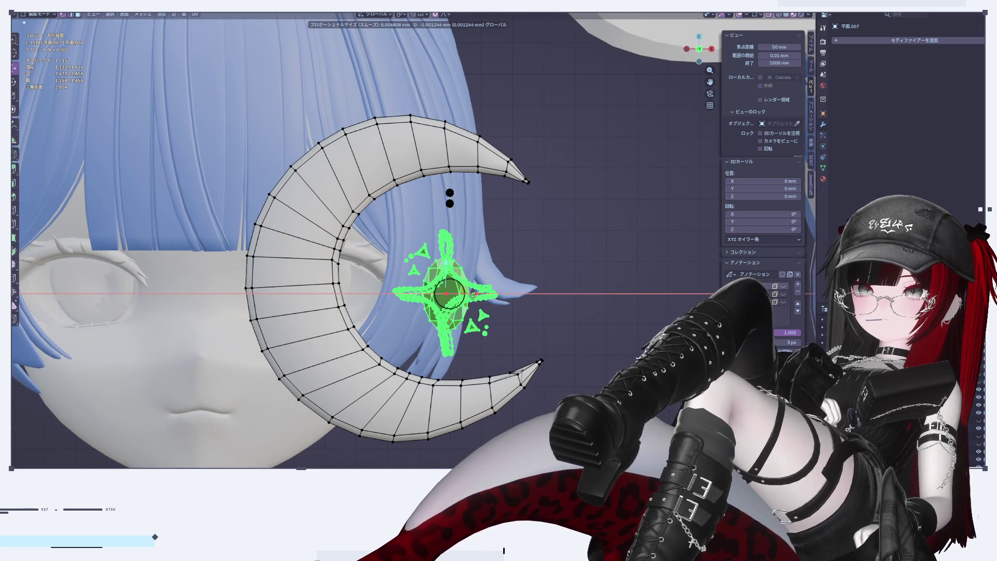
left_click(542, 285)
key("Tab")
scroll(578, 276, "down", 5)
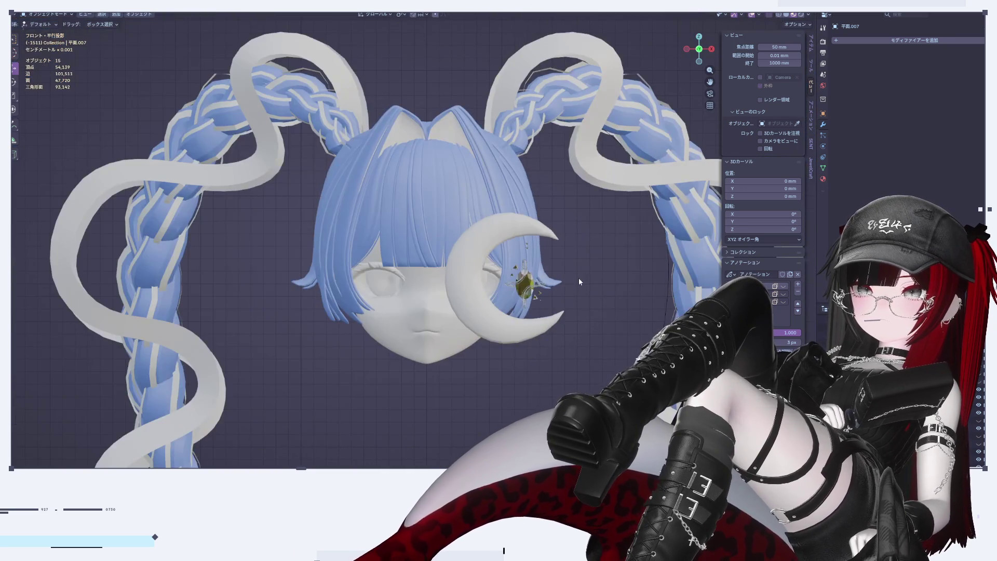
scroll(578, 278, "up", 5)
scroll(573, 284, "up", 4)
Select the connected gem geometry and rescale it, undoing the final change
key("Tab")
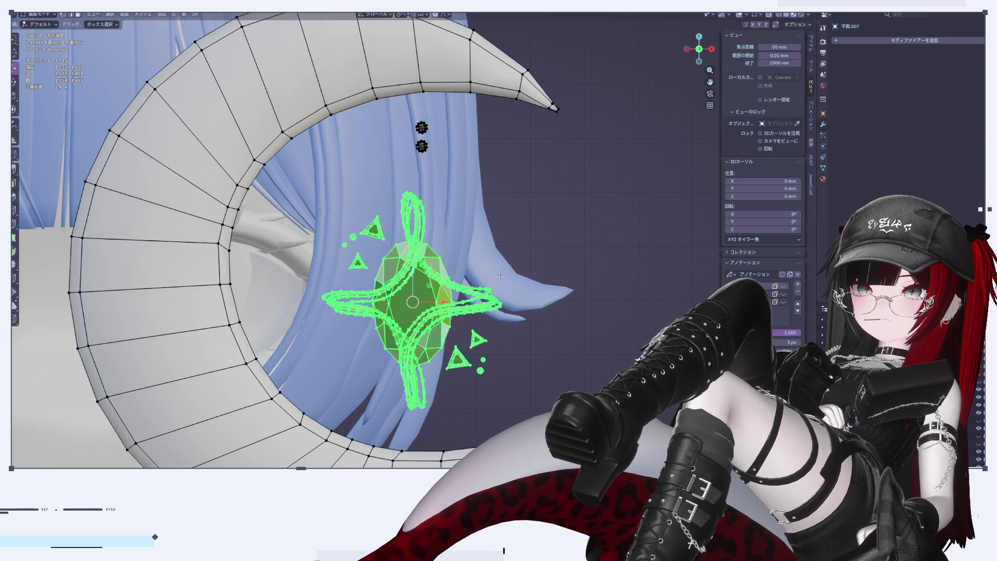
key("l")
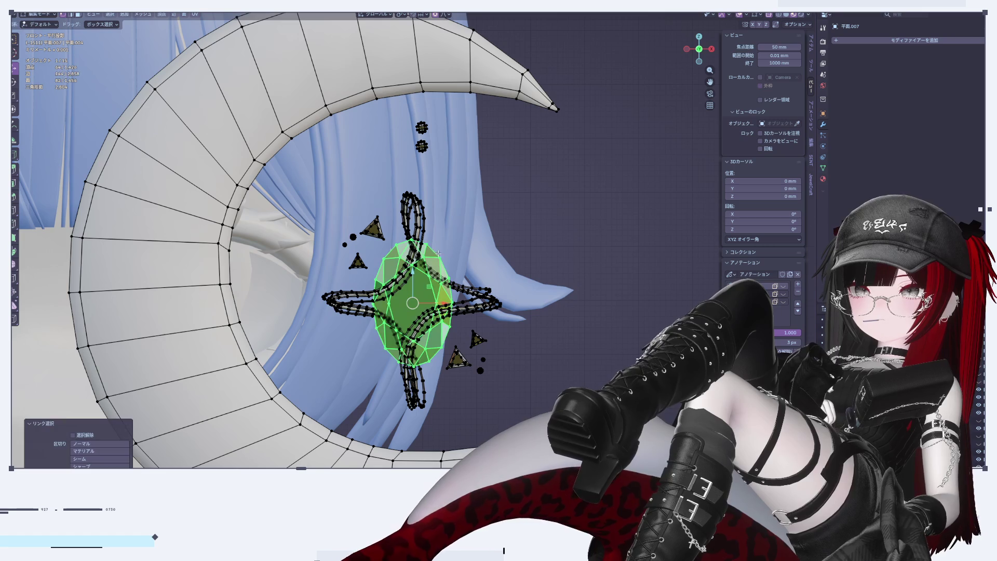
scroll(593, 286, "down", 3)
scroll(592, 286, "up", 1)
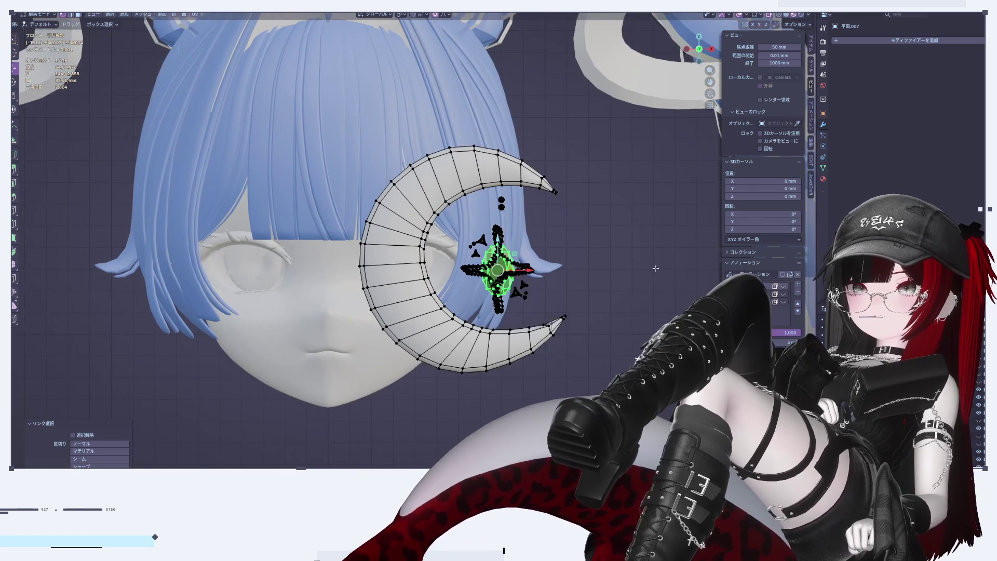
scroll(598, 281, "up", 3)
key("s")
left_click(585, 280)
key("Tab")
scroll(585, 280, "down", 4)
key("Tab")
scroll(585, 275, "up", 6)
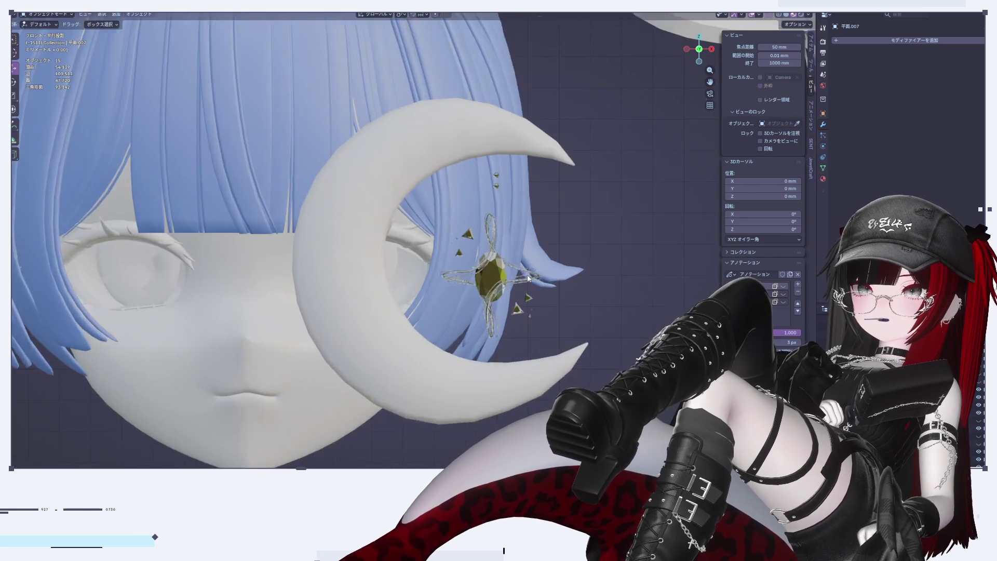
key("ctrl+z")
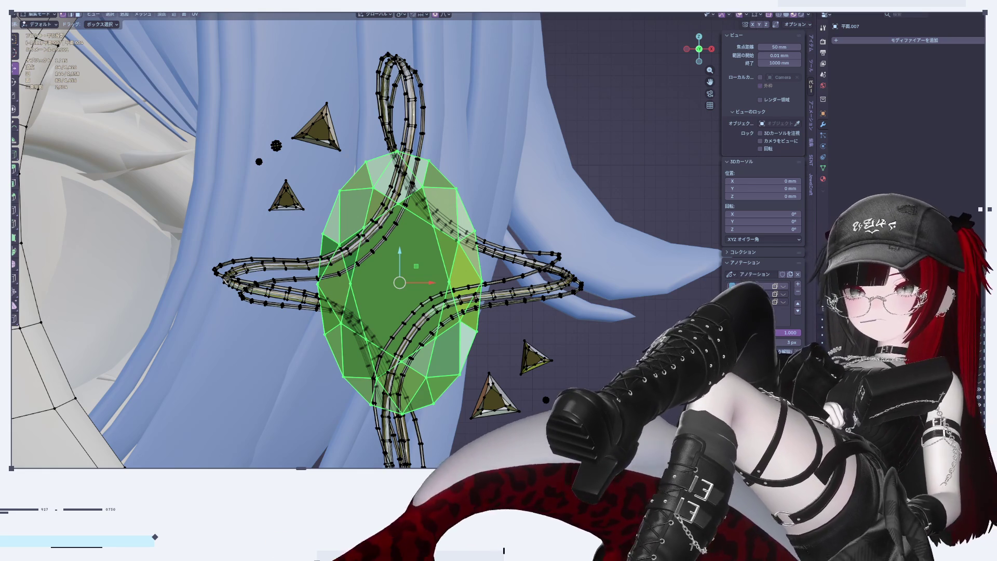
Select the linked gem geometry and shrink it to about 0.73 scale
key("alt+a")
key("Tab")
scroll(546, 281, "down", 10)
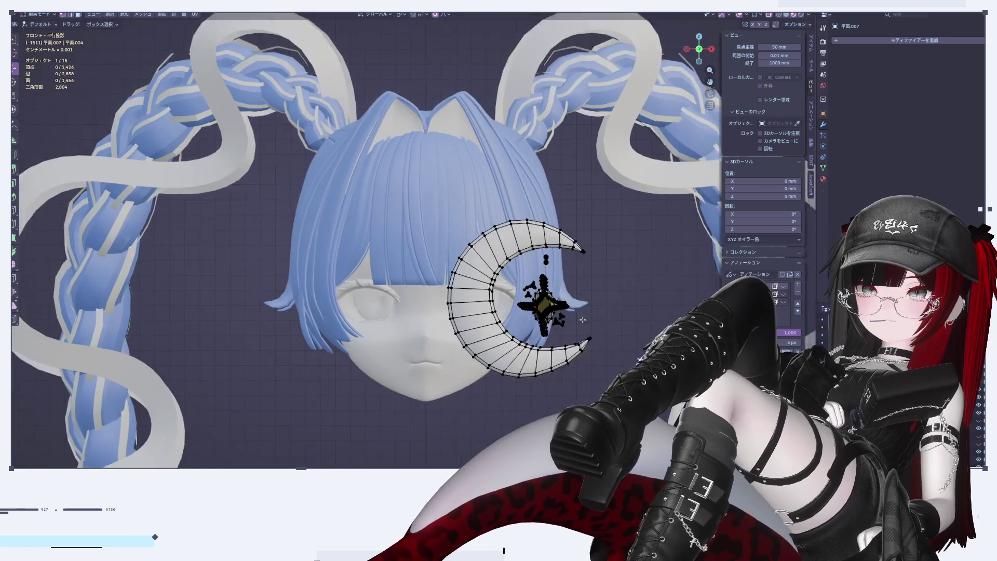
scroll(587, 255, "up", 6)
key("Tab")
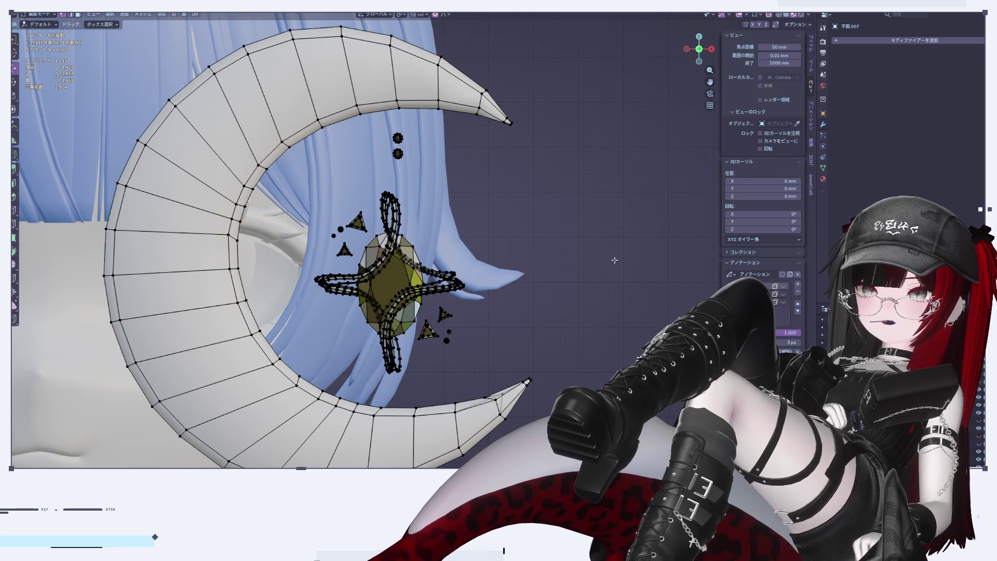
key("l")
key("s")
left_click(545, 291)
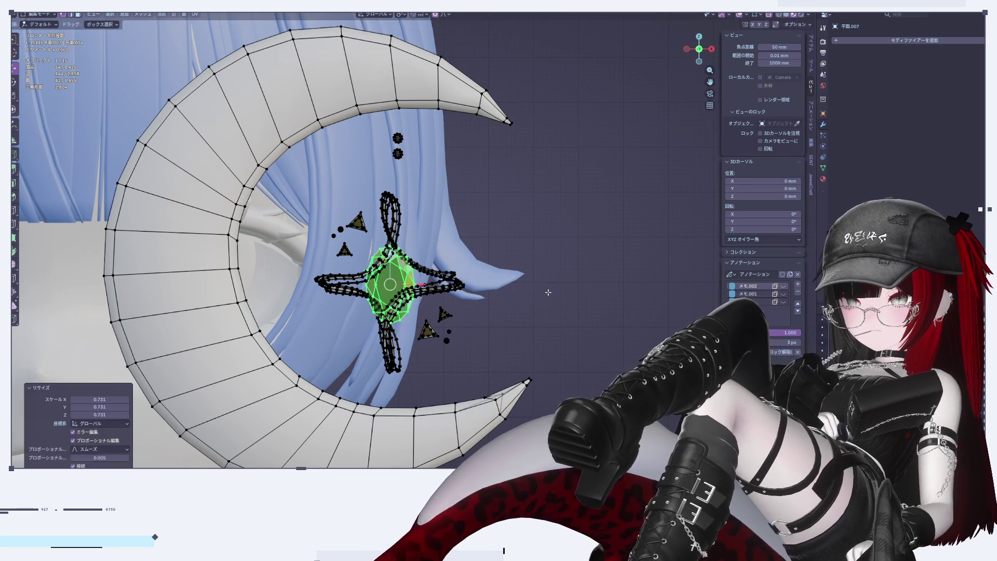
key("Tab")
Review the smaller gem, then select the connected star-shaped band geometry
scroll(467, 275, "down", 6)
scroll(493, 255, "down", 5)
scroll(483, 275, "up", 4)
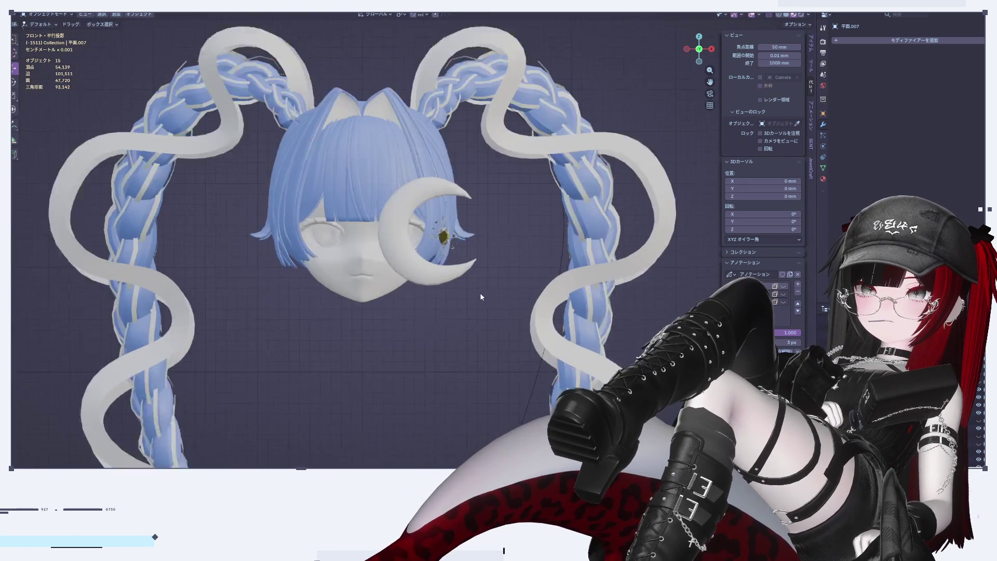
scroll(489, 291, "up", 6)
key("Tab")
key("Tab")
scroll(445, 274, "down", 5)
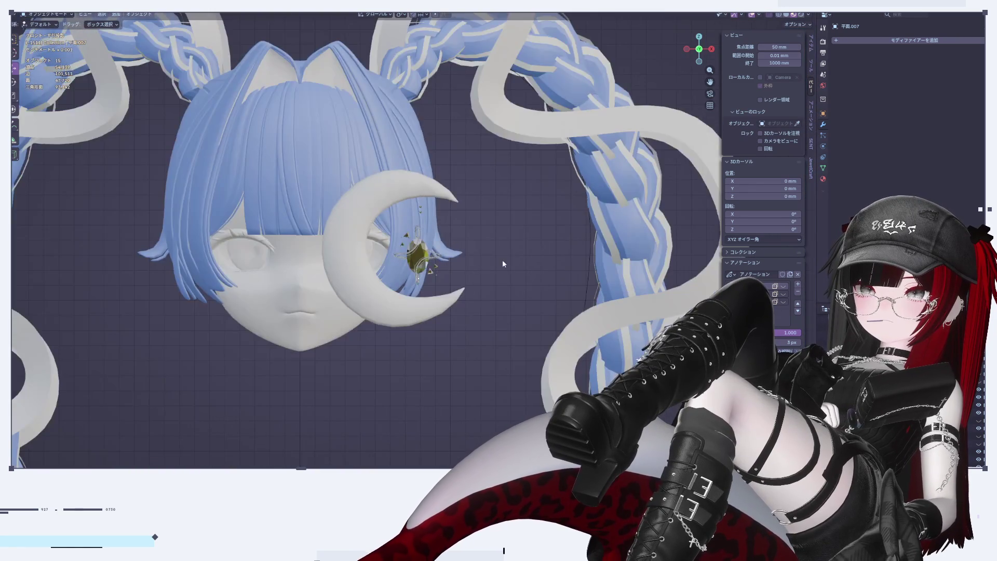
scroll(382, 226, "up", 8)
scroll(566, 278, "up", 4)
key("Tab")
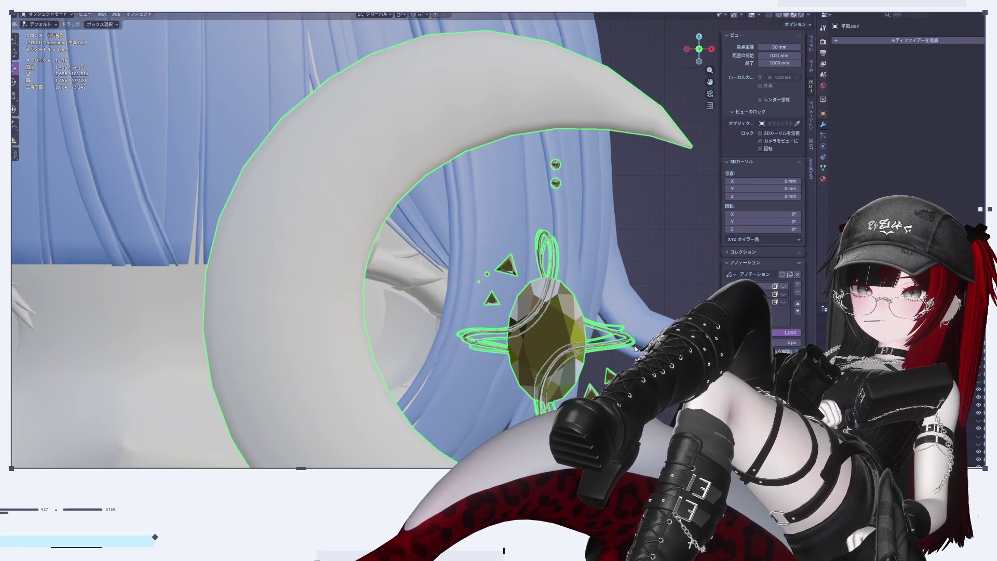
scroll(620, 248, "up", 2)
key("l")
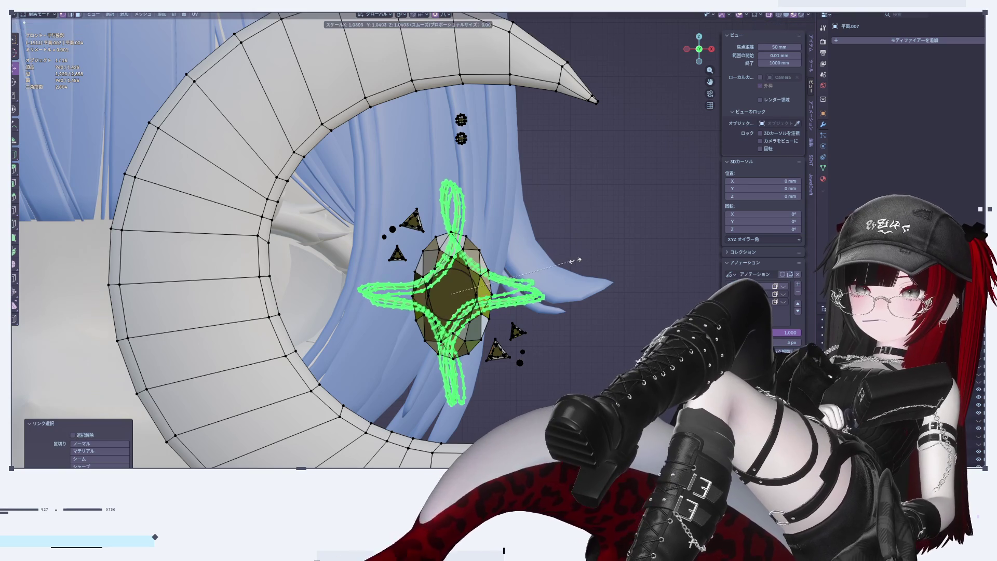
key("Tab")
scroll(616, 236, "down", 8)
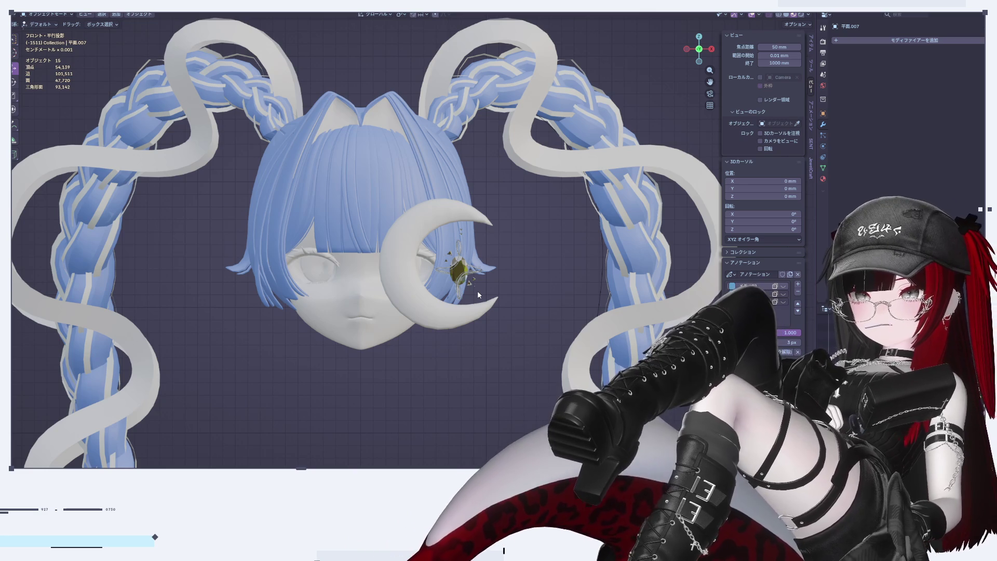
scroll(486, 279, "up", 5)
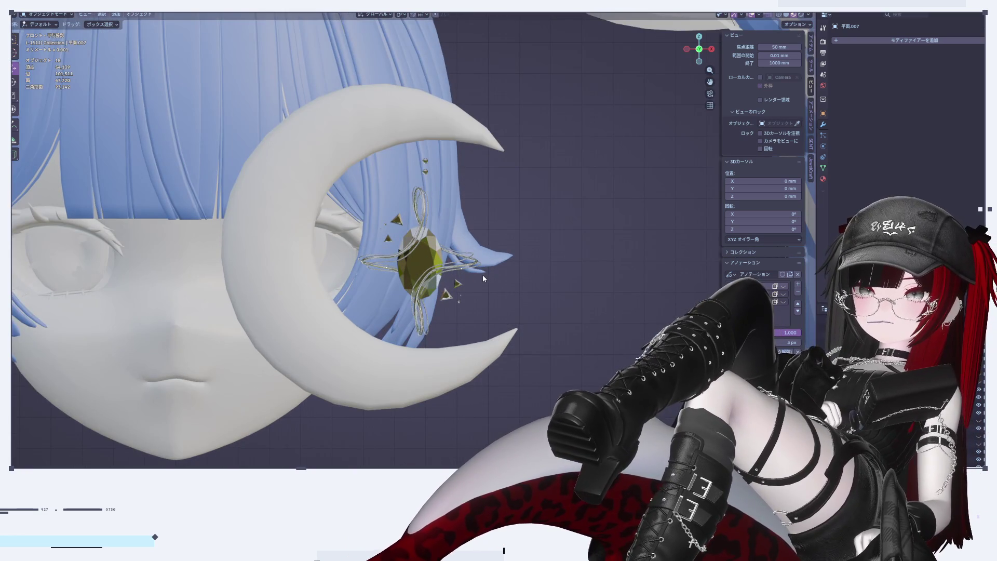
Box-select the small triangles and dots with the star and scale them together to about 1.06
scroll(482, 275, "up", 2)
key("Tab")
key("ctrl+z")
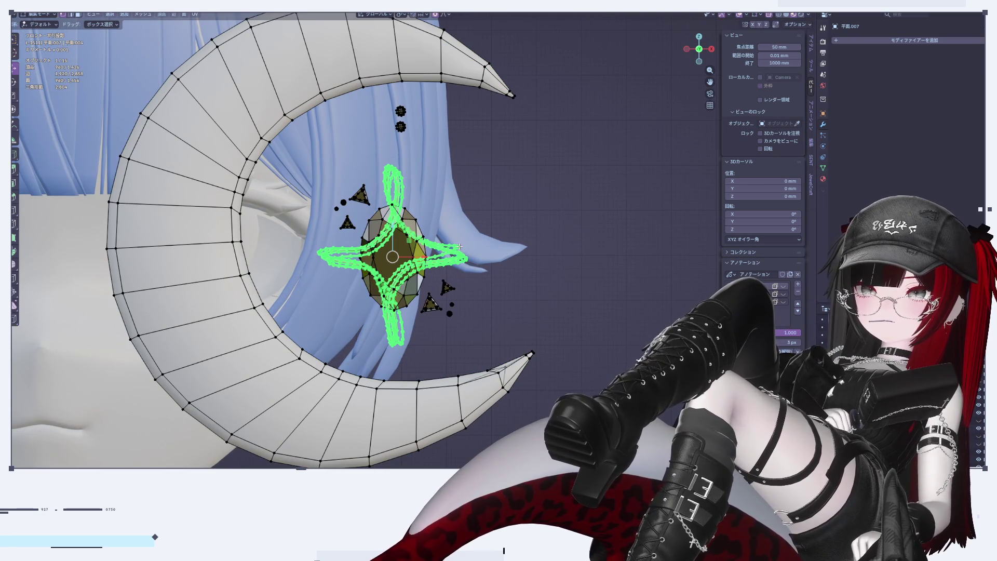
left_click_drag(501, 275, 425, 336, "shift")
left_click_drag(424, 292, 444, 314, "shift")
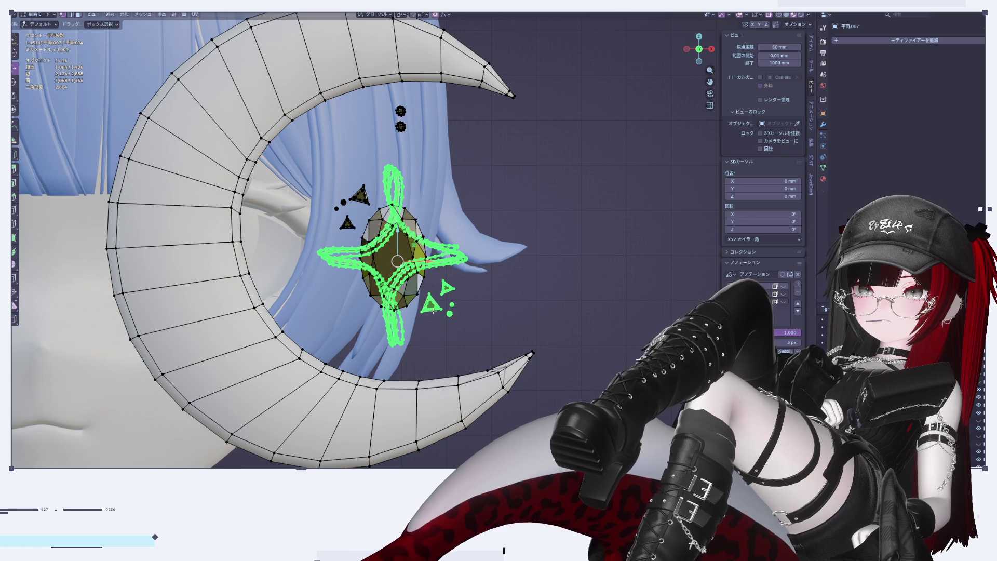
left_click_drag(312, 159, 364, 244, "shift")
left_click_drag(341, 173, 371, 210, "shift")
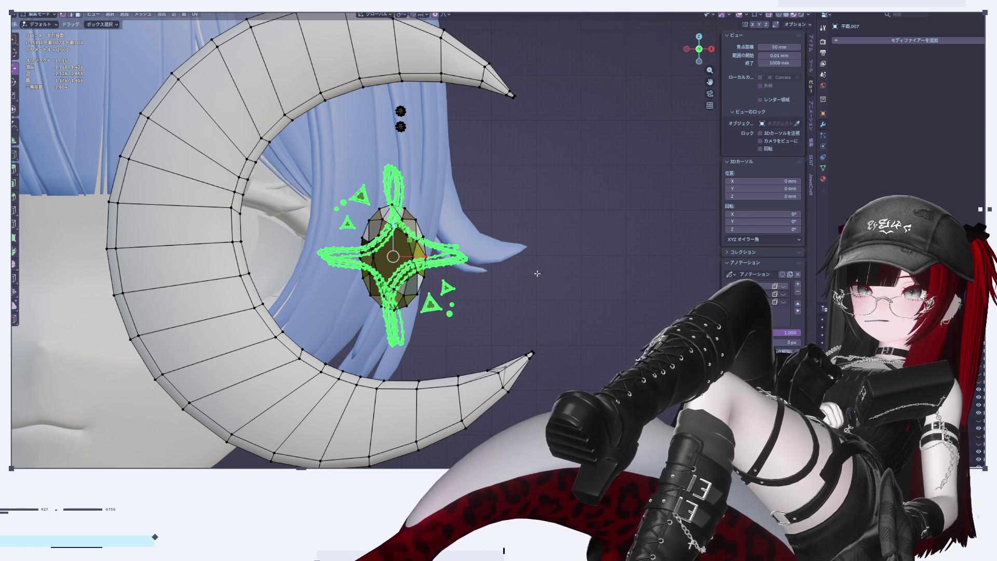
key("s")
left_click(558, 269)
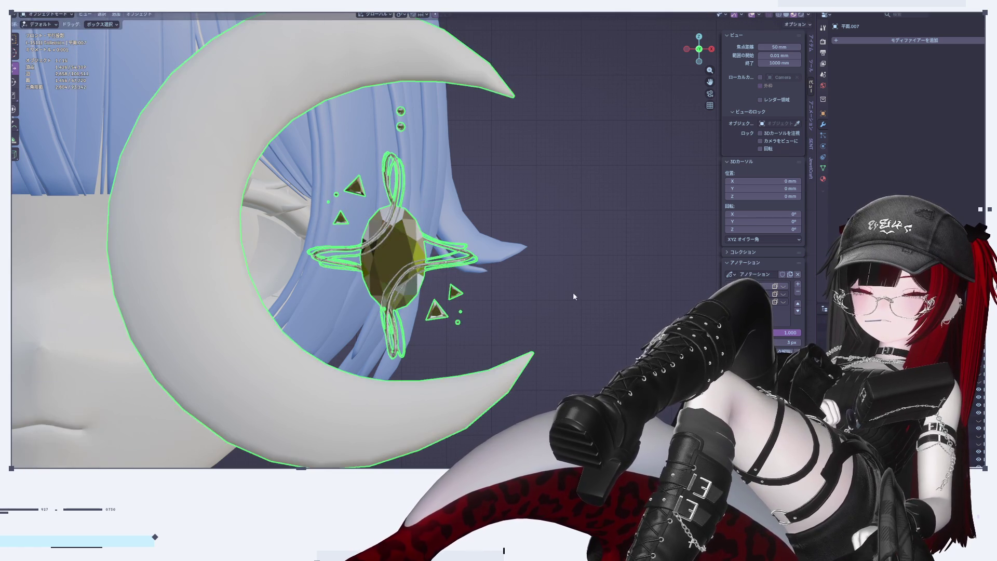
scroll(572, 292, "down", 5)
scroll(535, 294, "up", 7)
scroll(540, 288, "down", 8)
Shrink the crescent and gem together and move them straight up higher on the hair
key("a")
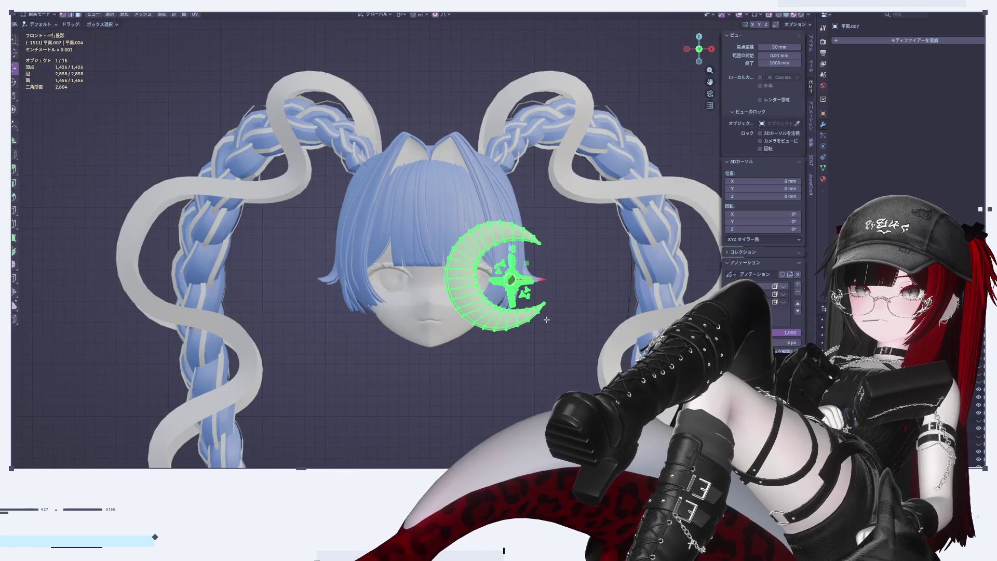
scroll(541, 311, "up", 4)
key("s")
left_click(501, 283)
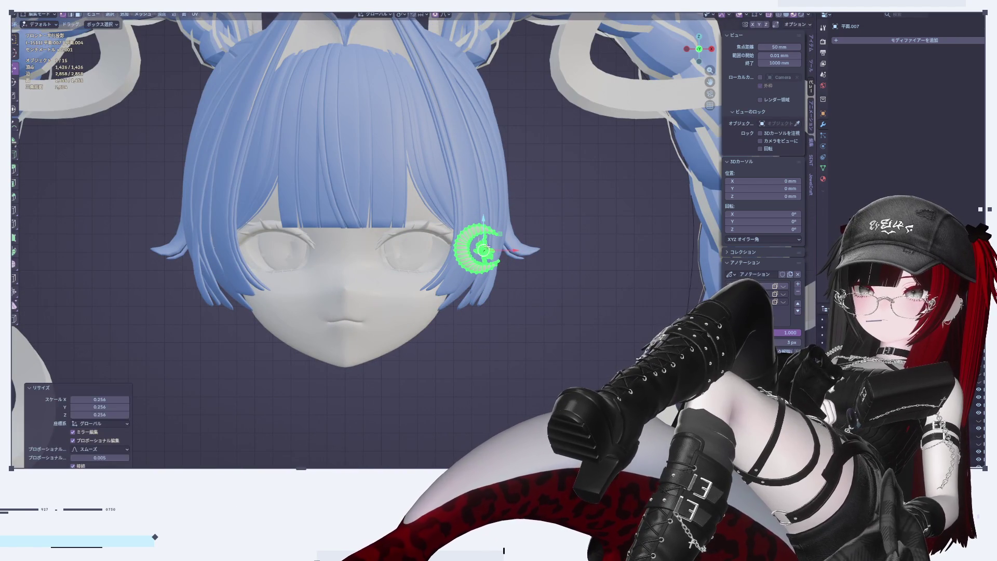
key("g")
key("z")
left_click(508, 179)
key("g")
key("x")
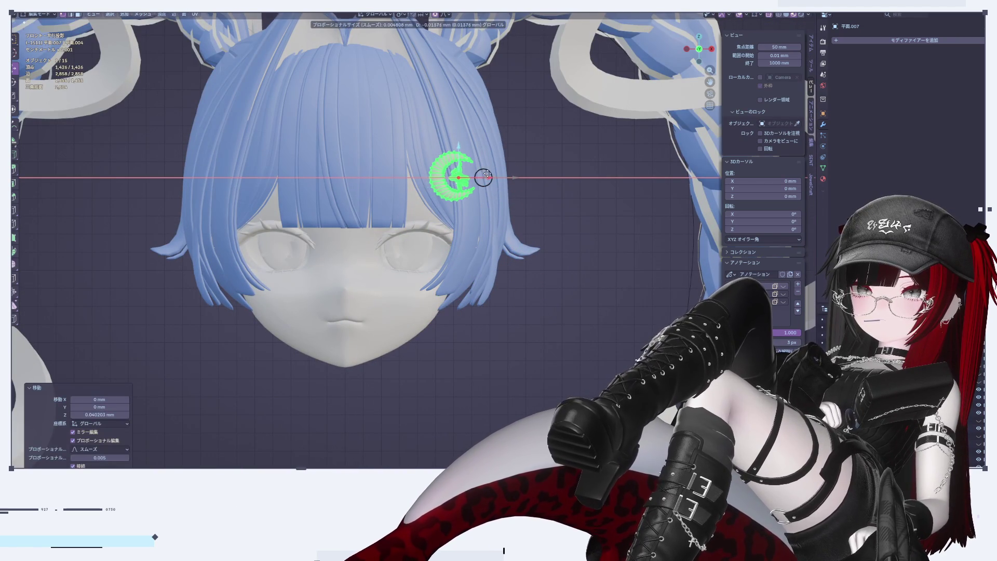
left_click(481, 177)
Select the star parts inside the crescent clip and raise them along Z
key("Tab")
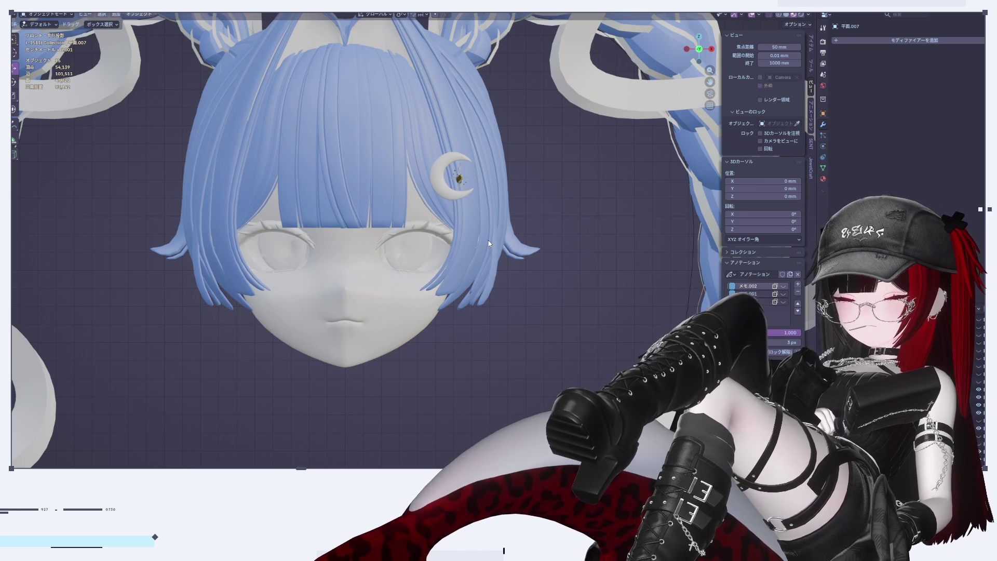
middle_click_drag(472, 198, 429, 212, "shift")
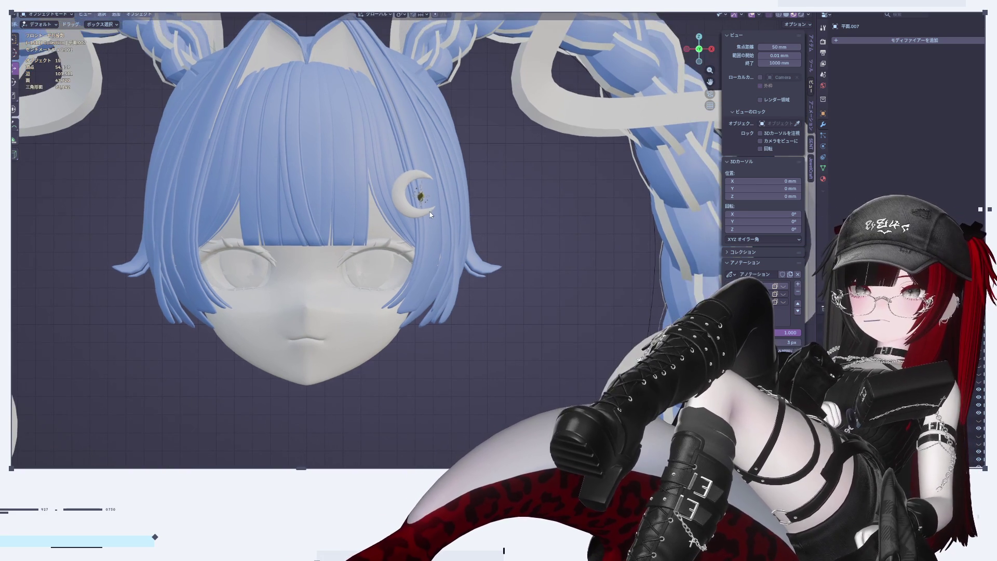
left_click(434, 210)
key("Tab")
key("KP_Decimal")
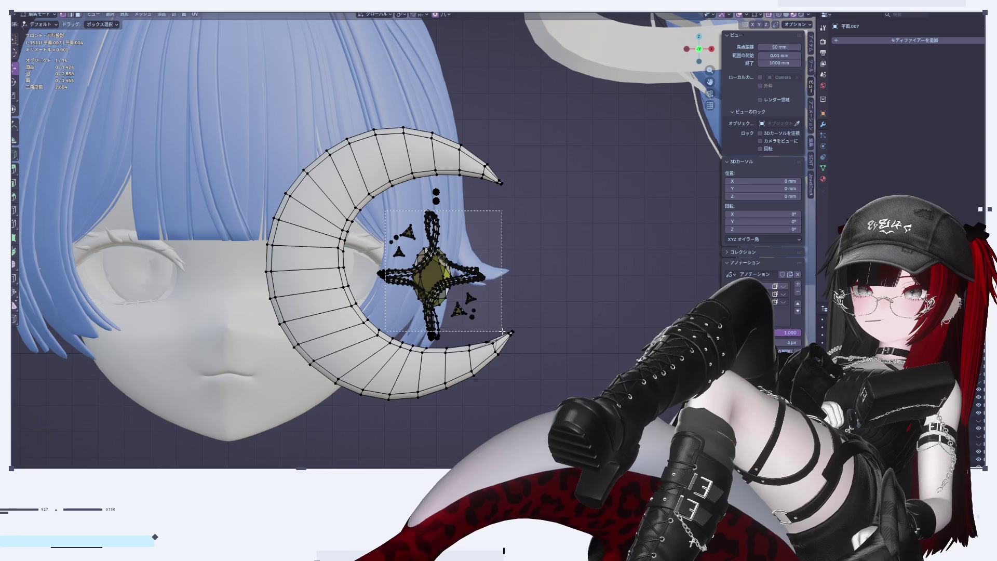
key("l")
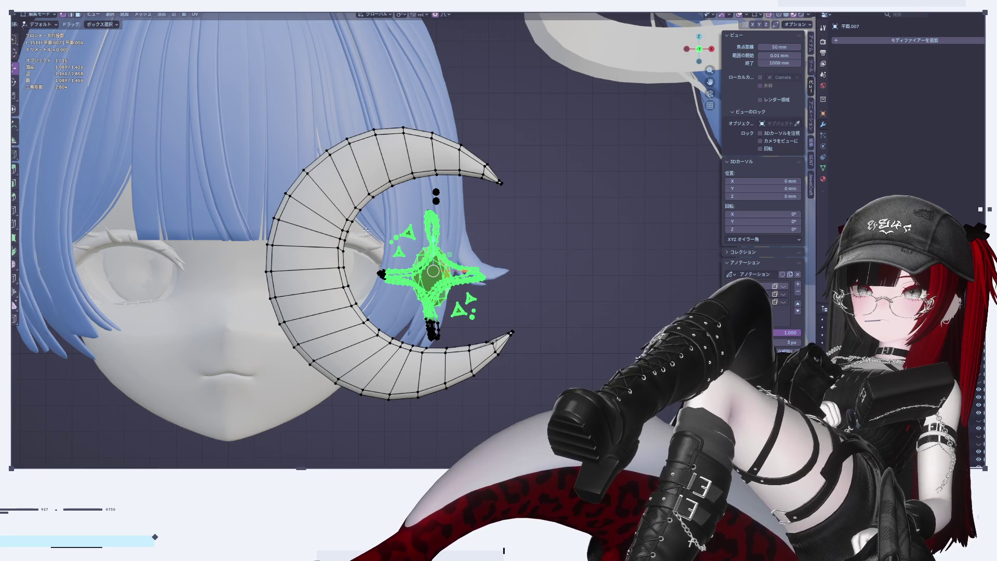
left_click_drag(411, 312, 457, 343, "shift")
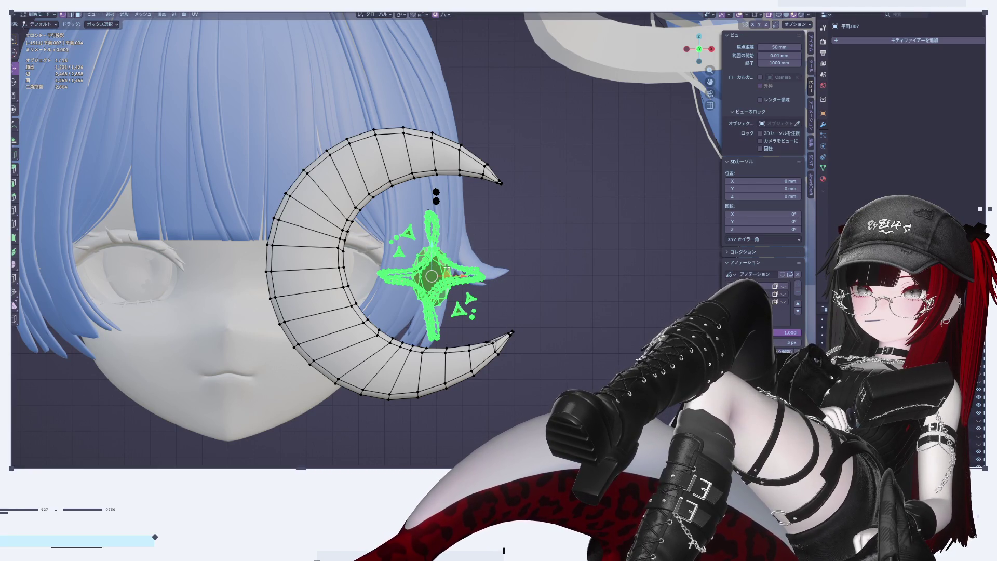
left_click_drag(421, 206, 430, 217)
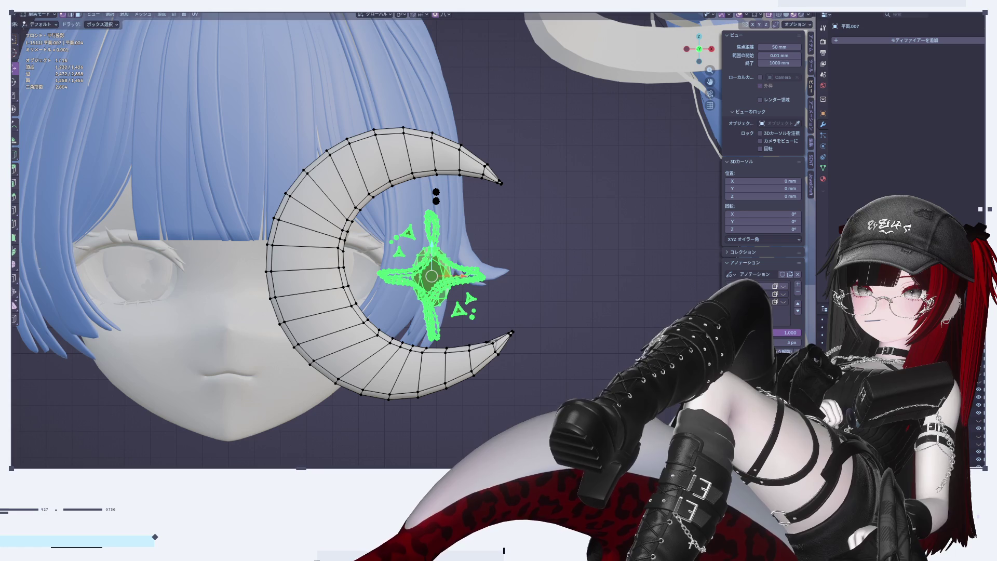
key("g")
key("z")
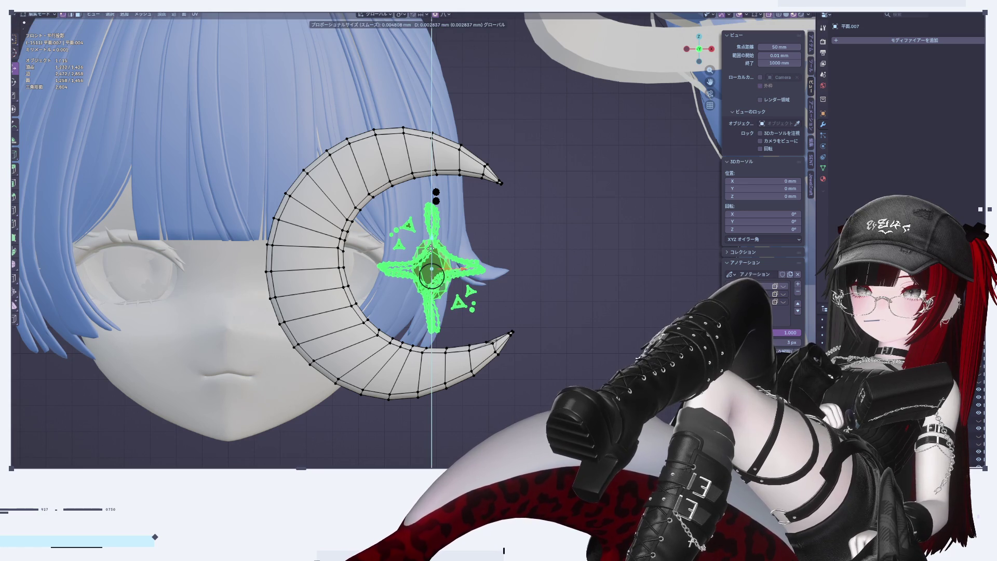
key("Return")
scroll(569, 298, "down", 6)
key("Tab")
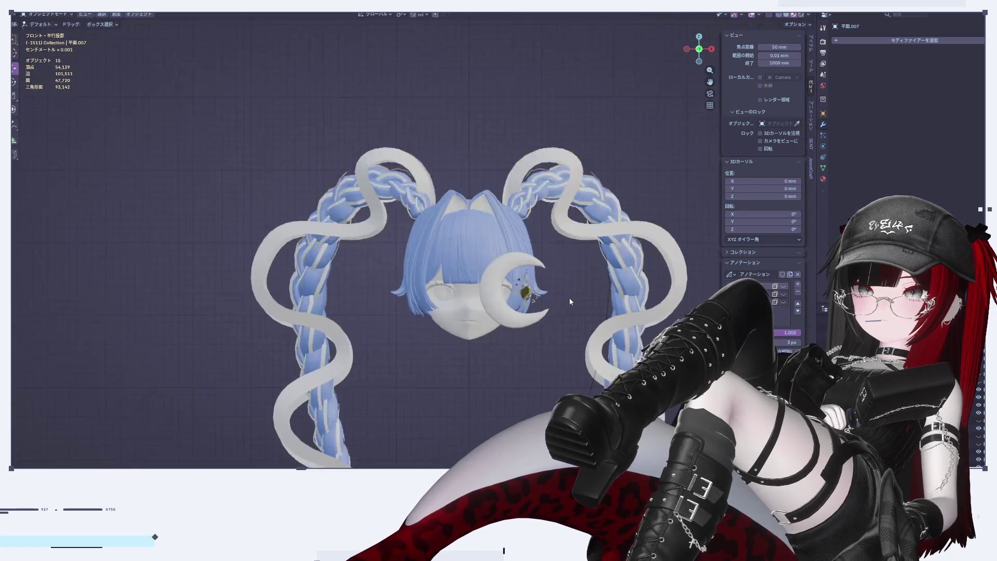
scroll(570, 313, "up", 10)
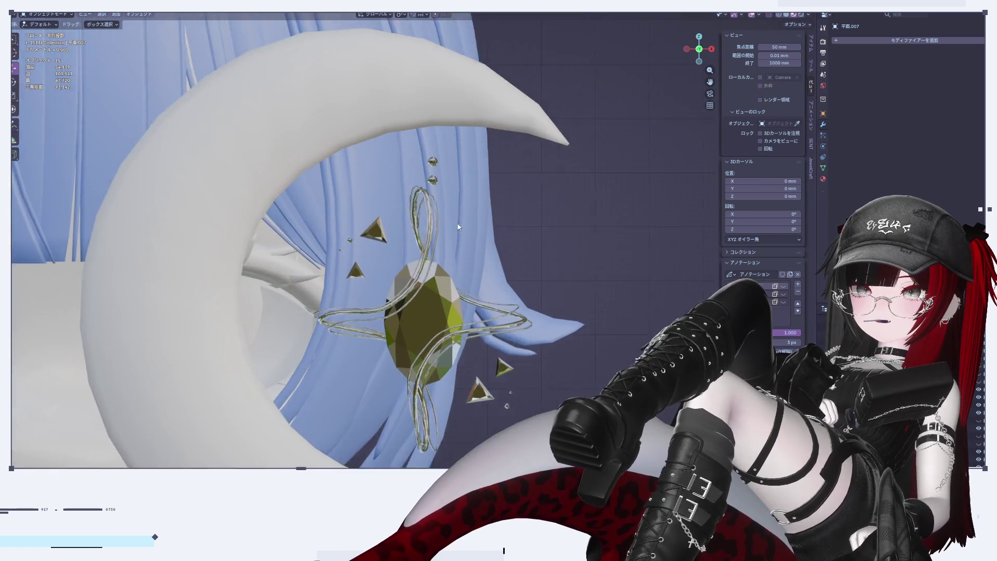
Reposition the two small beads above the star, adjusting them vertically and sideways
key("Tab")
key("alt+a")
key("l")
key("l")
key("g")
key("z")
key("Return")
key("g")
key("x")
key("Return")
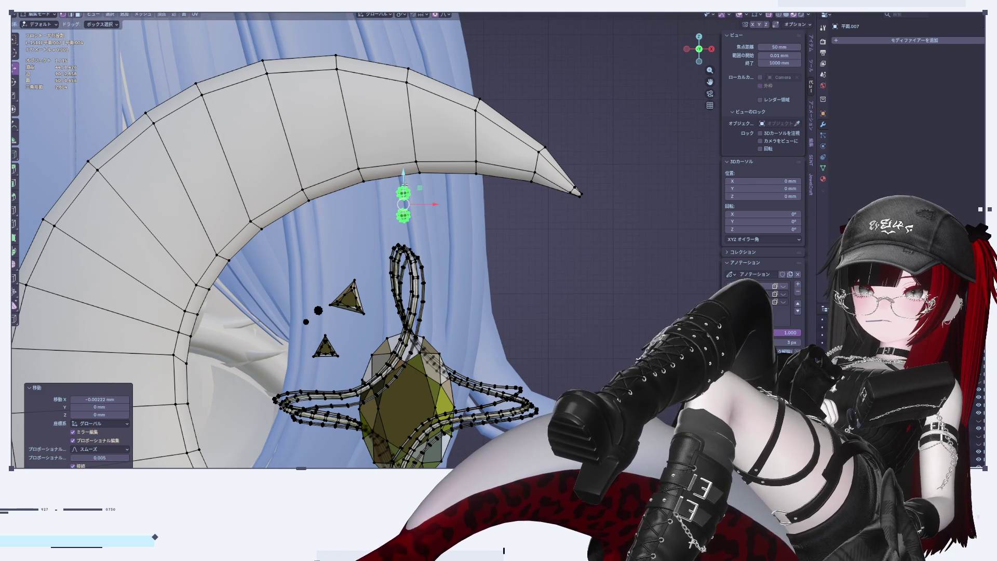
key("g")
key("z")
key("Return")
left_click(513, 236)
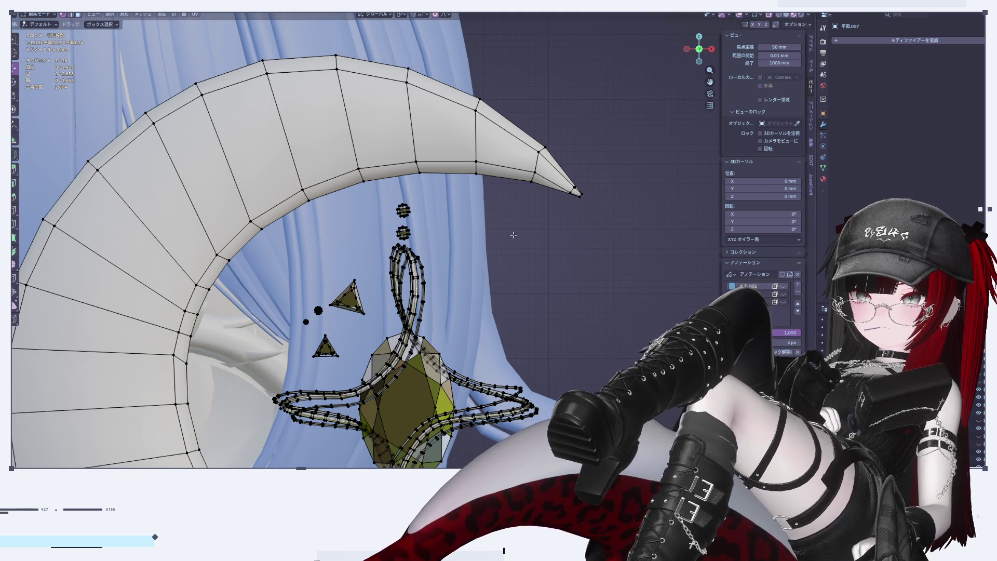
Duplicate the top bead and raise the copy above the others as a third bead
left_click(403, 210)
key("shift+d")
key("Escape")
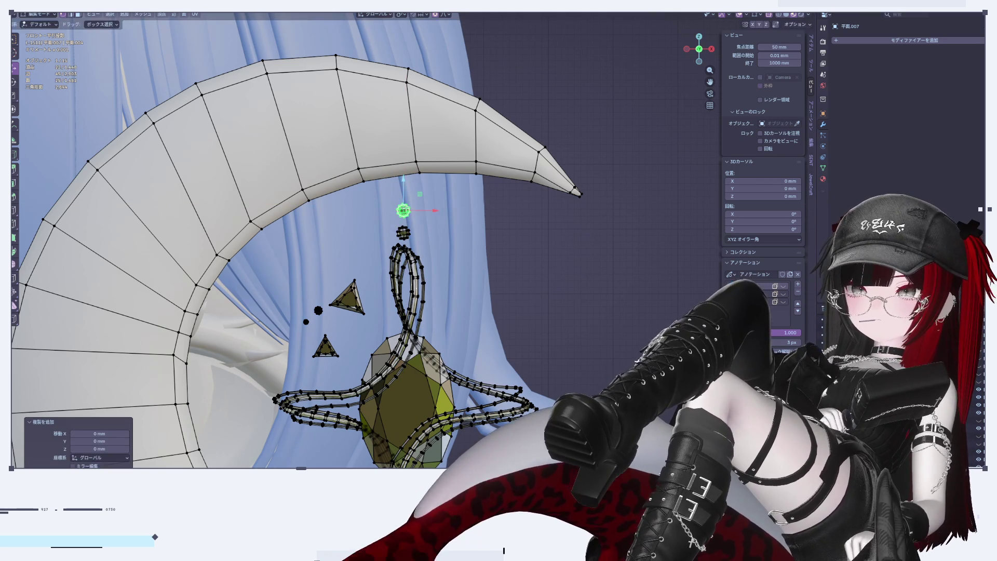
key("g")
key("z")
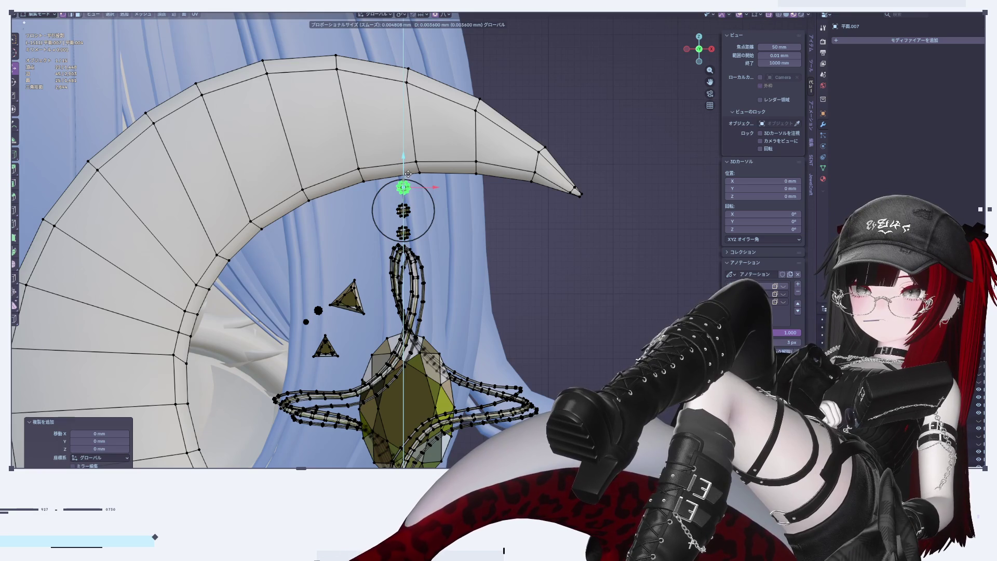
key("Return")
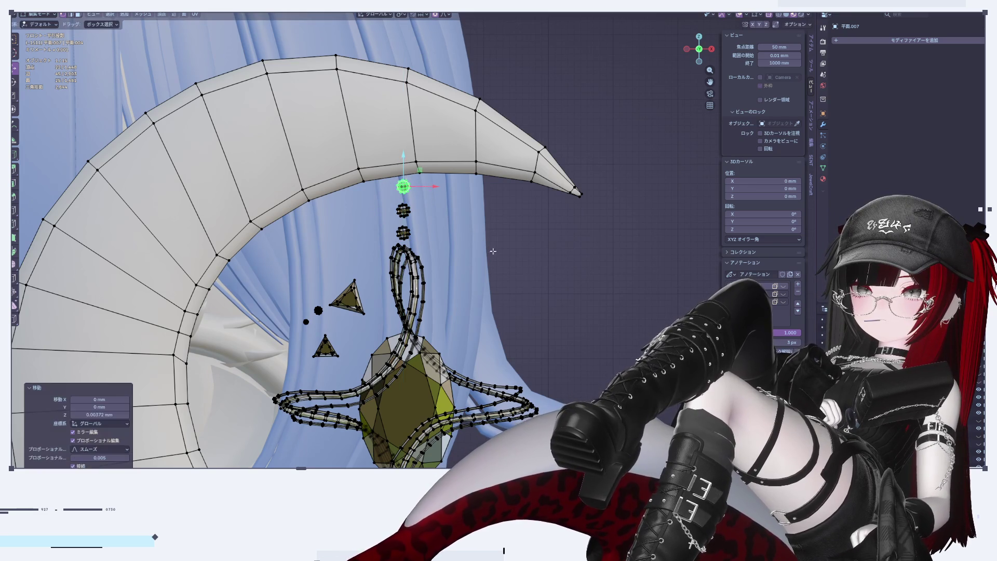
left_click(455, 217)
scroll(539, 272, "down", 8)
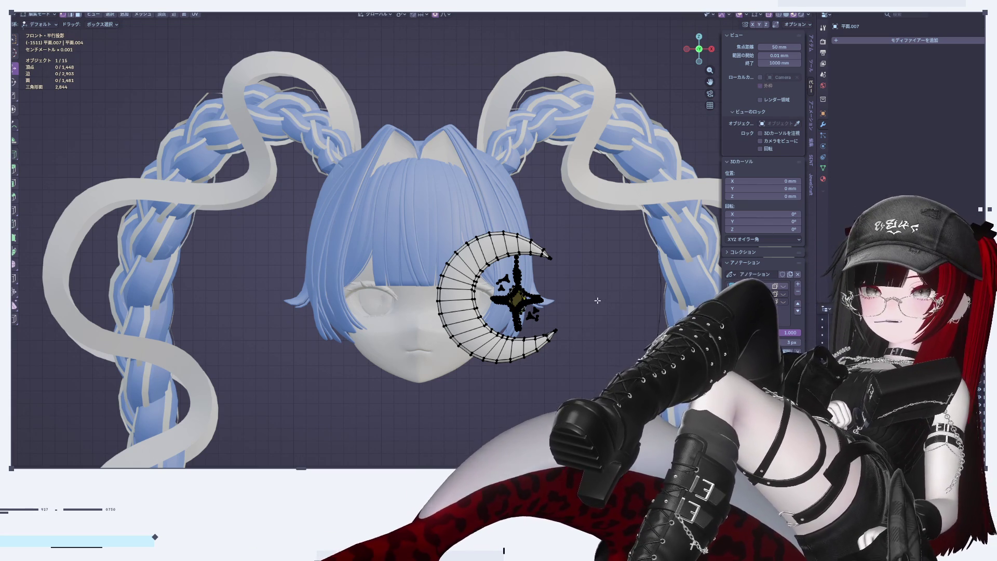
Select the pendant chain object and, in Edit Mode, select its star and chain loops
scroll(602, 286, "up", 2)
key("Tab")
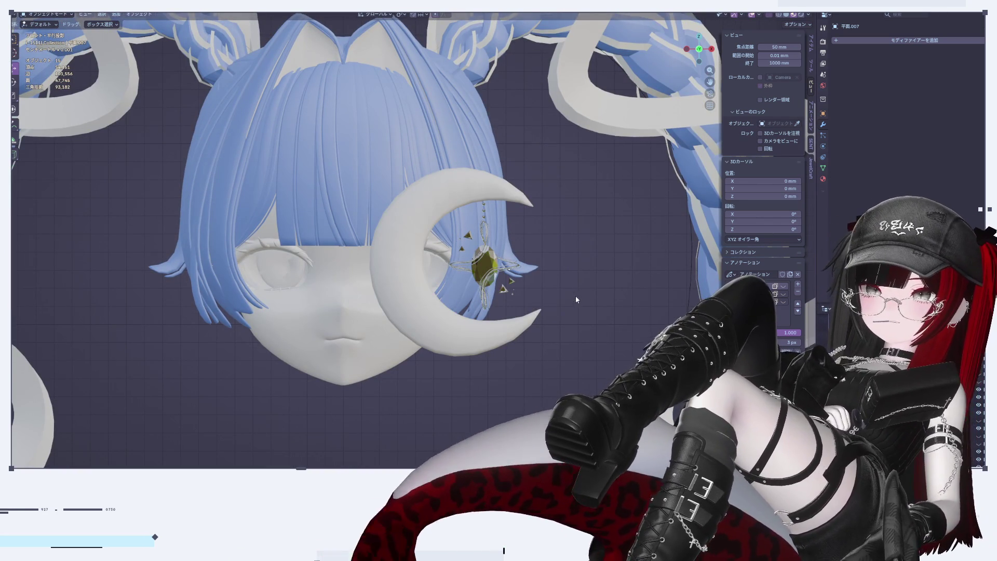
left_click(712, 49)
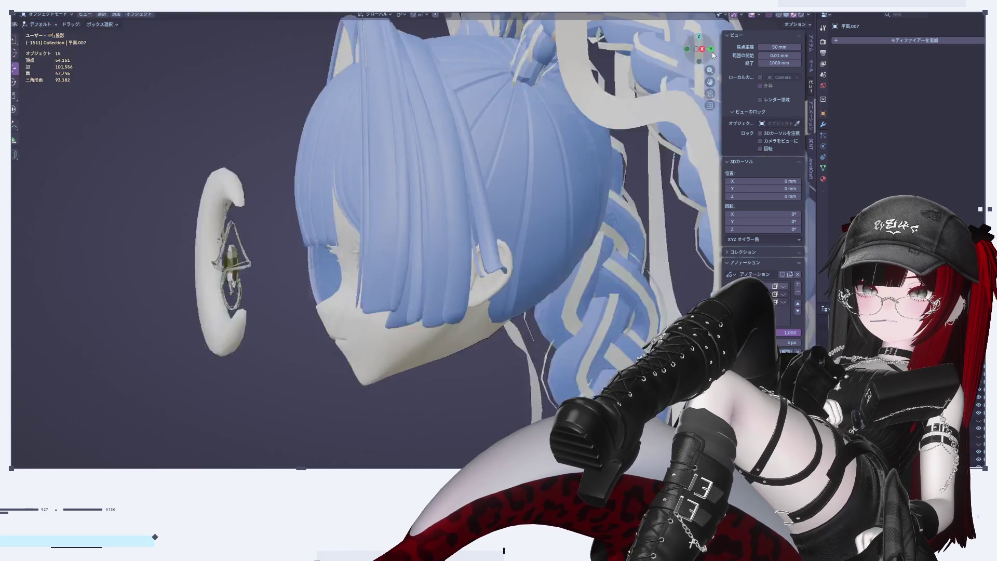
left_click(233, 263)
key("KP_Decimal")
key("Tab")
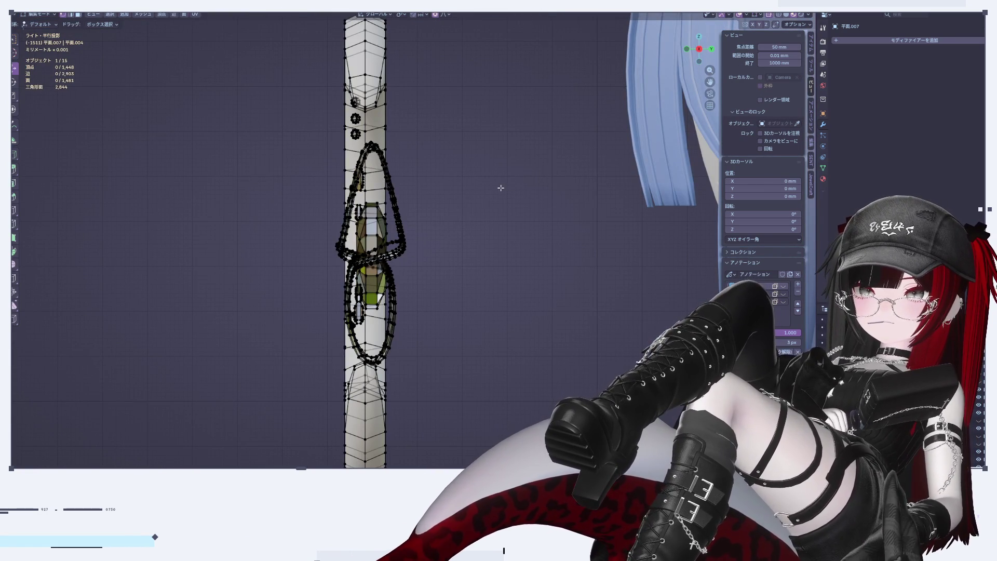
left_click(687, 49)
middle_click_drag(528, 151, 408, 171, "shift")
mouse_move(382, 180)
left_mouse_down()
mouse_move(579, 345)
mouse_move(579, 359)
left_mouse_up()
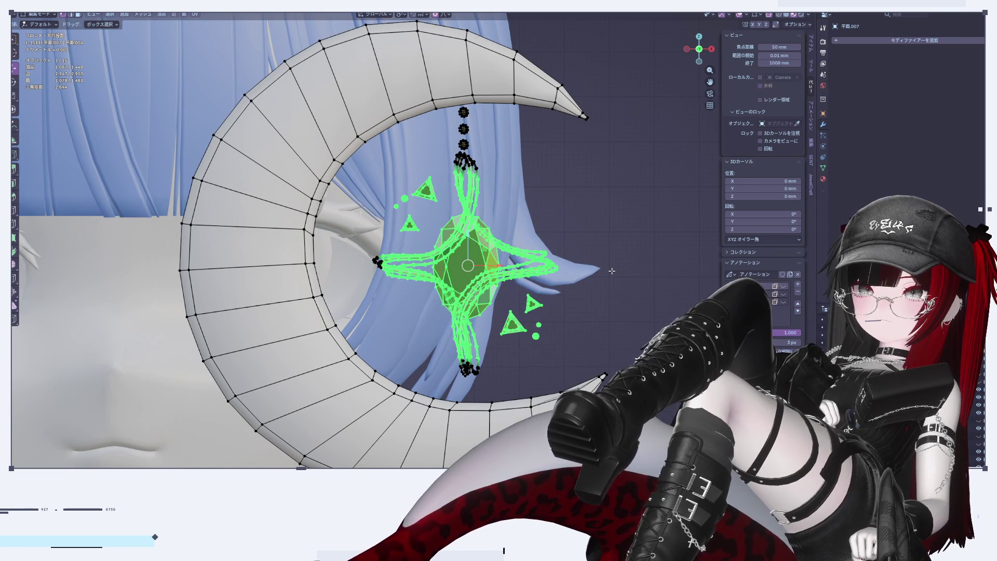
key("l")
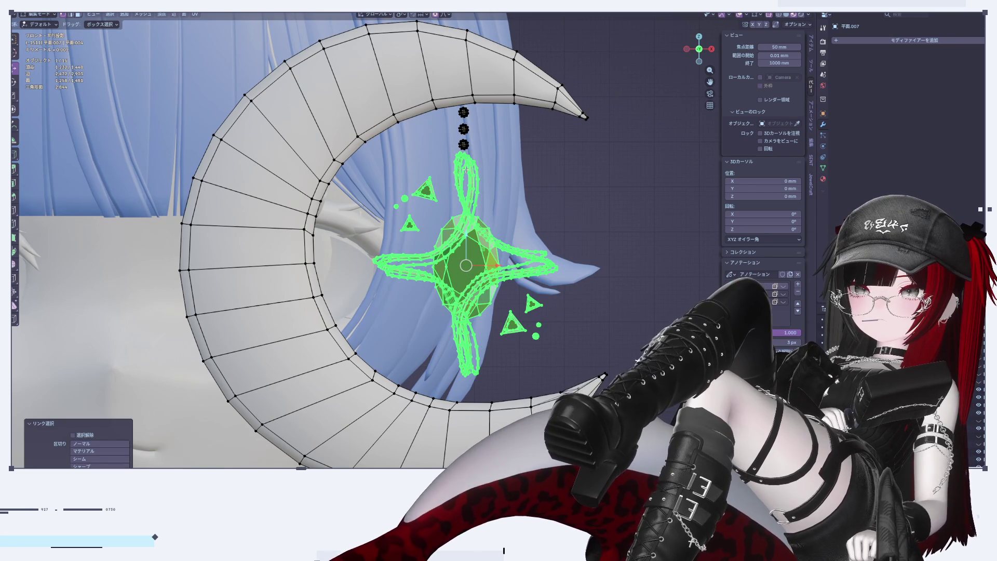
Move the selected chain loops front-to-back along Y in the side view
left_click(712, 49)
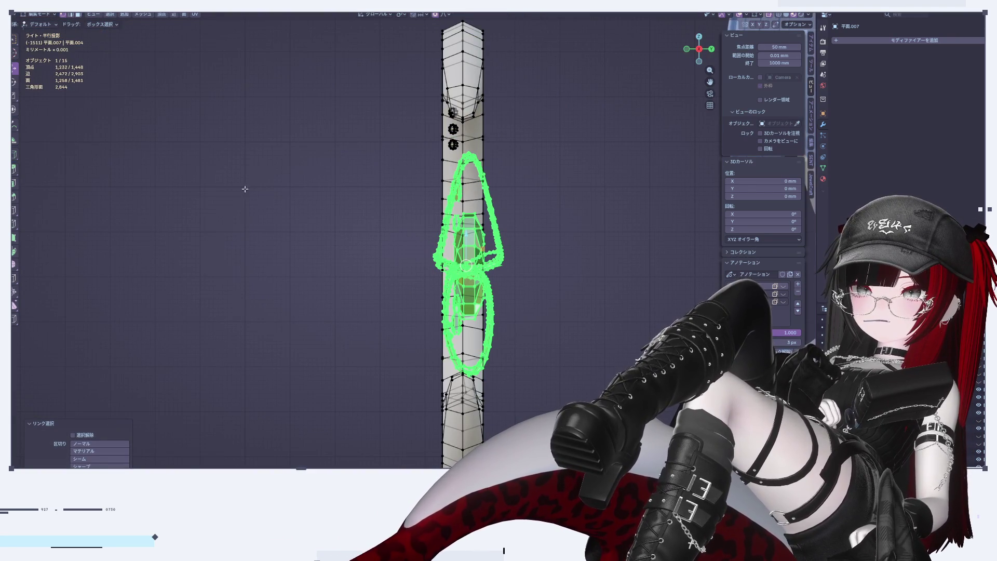
scroll(487, 284, "down", 2)
scroll(474, 284, "up", 2)
key("g")
key("y")
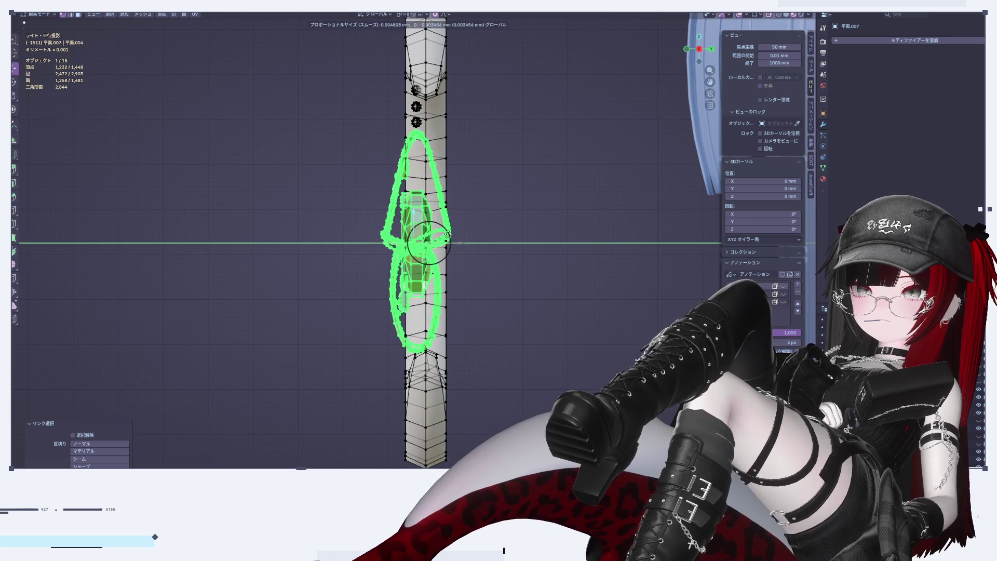
left_click(489, 244)
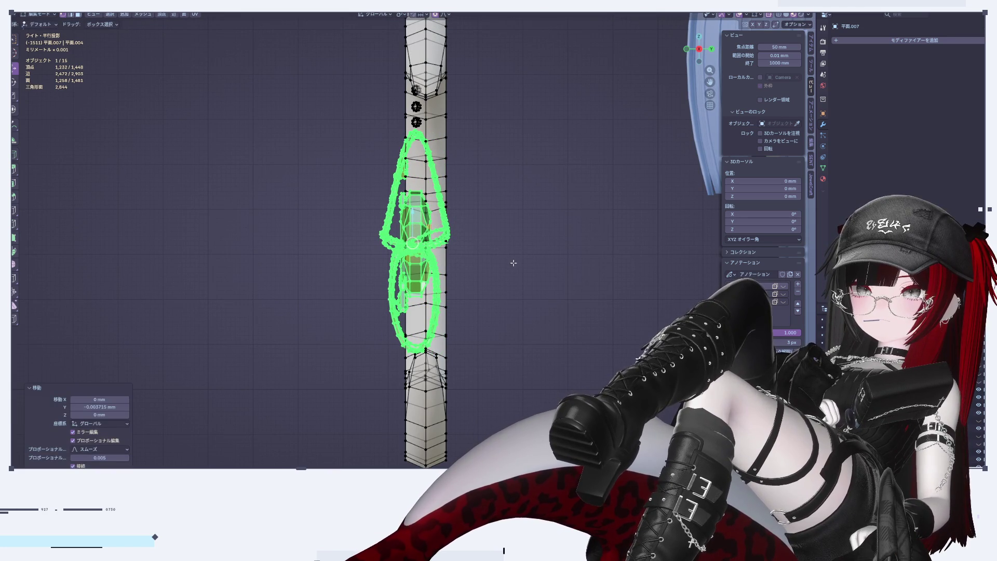
key("alt+a")
Scale the whole connected crescent mesh along Y to about 1.344
scroll(513, 263, "down", 3)
mouse_move(513, 264)
middle_mouse_down()
mouse_move(560, 324)
mouse_move(401, 297)
mouse_move(452, 225)
mouse_move(519, 187)
middle_mouse_up()
key("l")
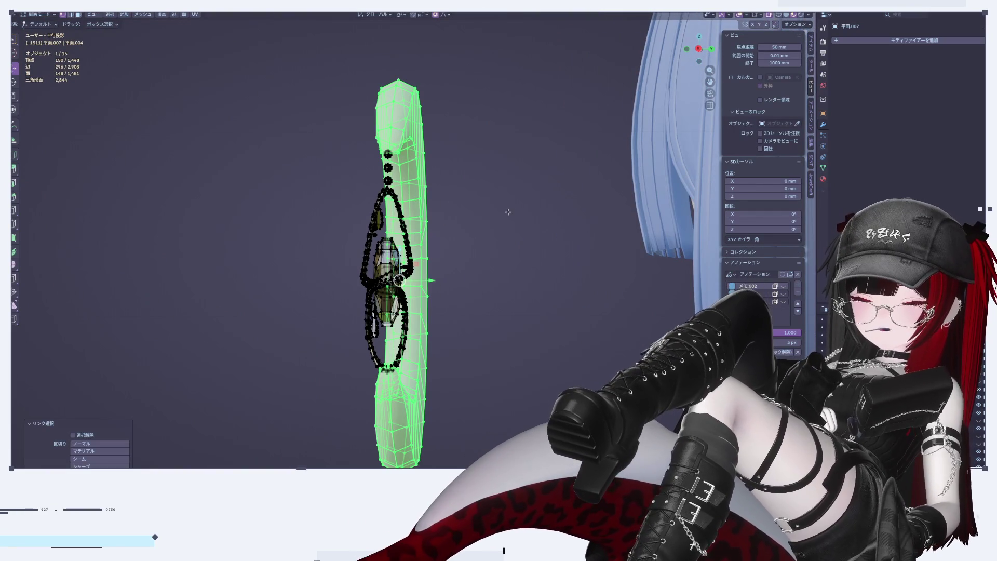
key("s")
key("y")
left_click(567, 240)
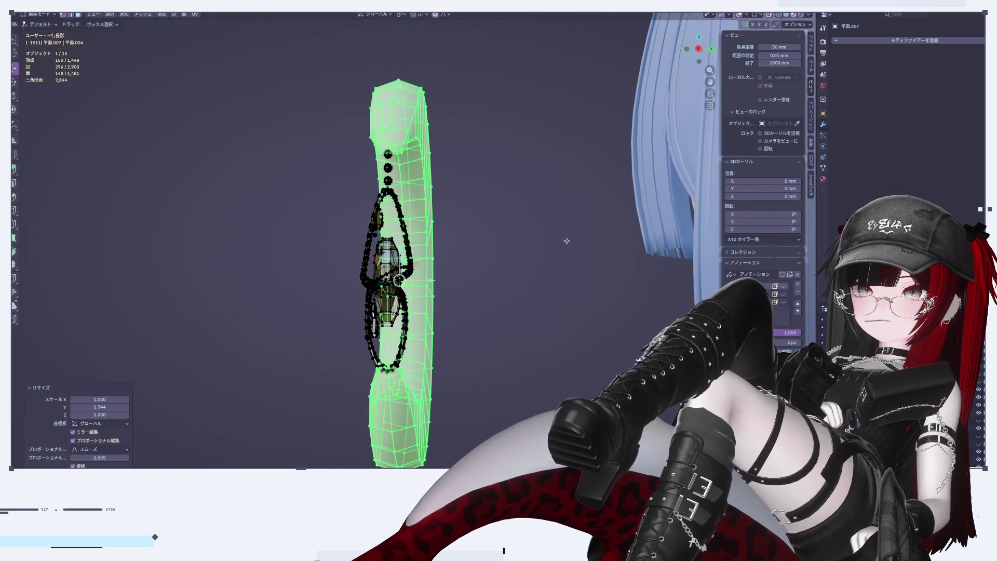
Check the crescent from side and front views and return to Object Mode
mouse_move(567, 240)
middle_mouse_down()
mouse_move(443, 296)
mouse_move(614, 191)
middle_mouse_up()
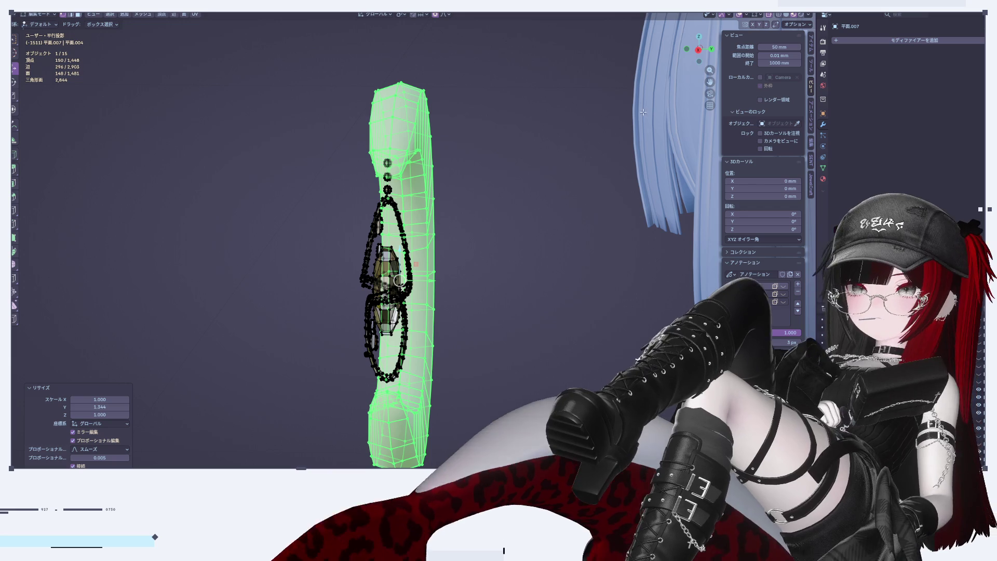
left_click_drag(699, 51, 699, 50)
left_click(699, 49)
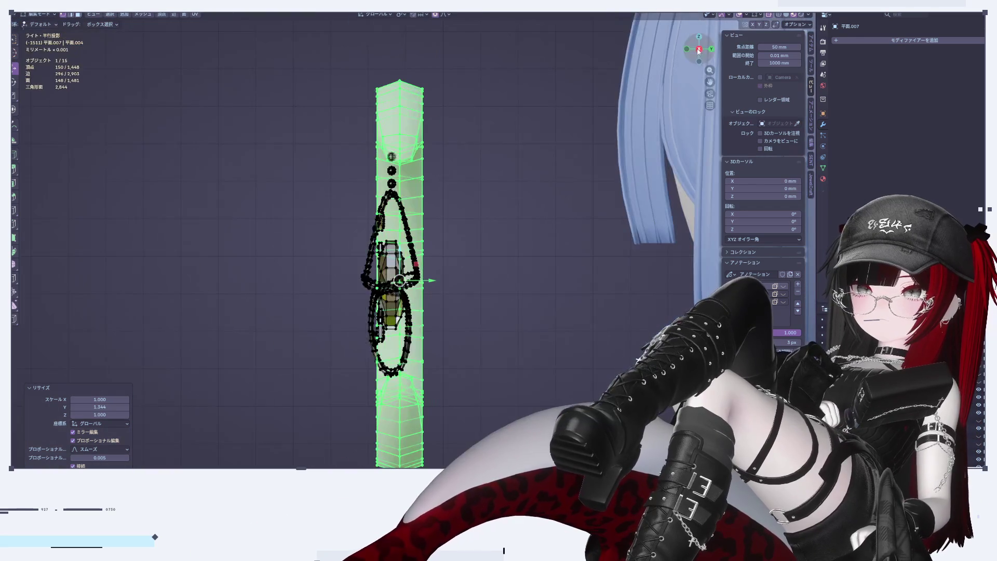
left_click(687, 49)
key("Tab")
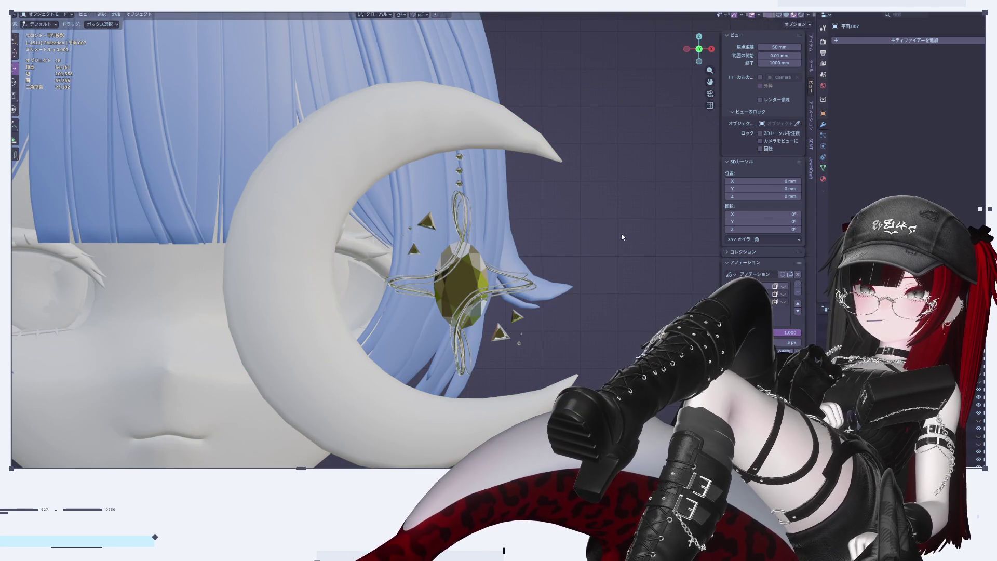
scroll(604, 287, "down", 8)
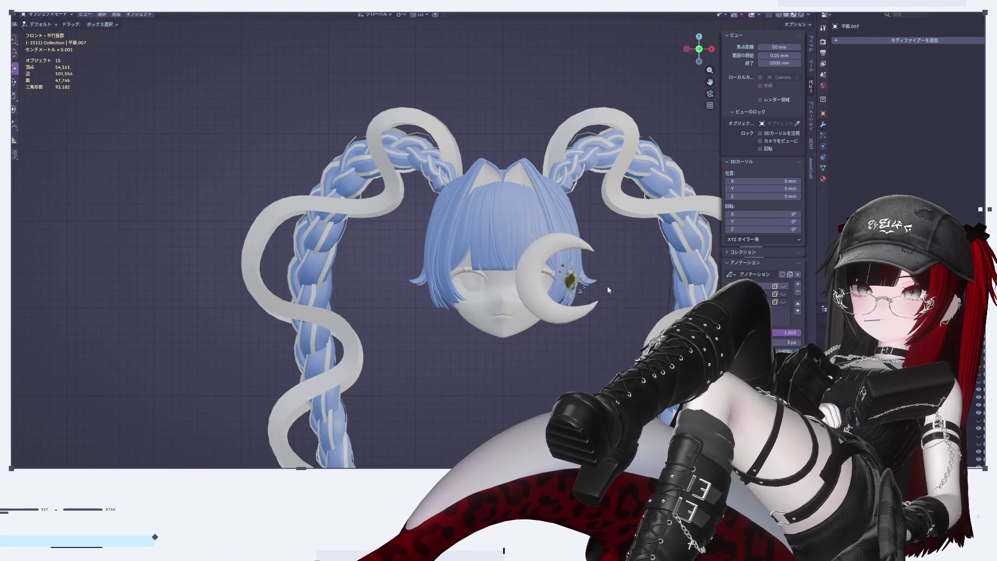
scroll(609, 290, "up", 10)
scroll(578, 267, "down", 7)
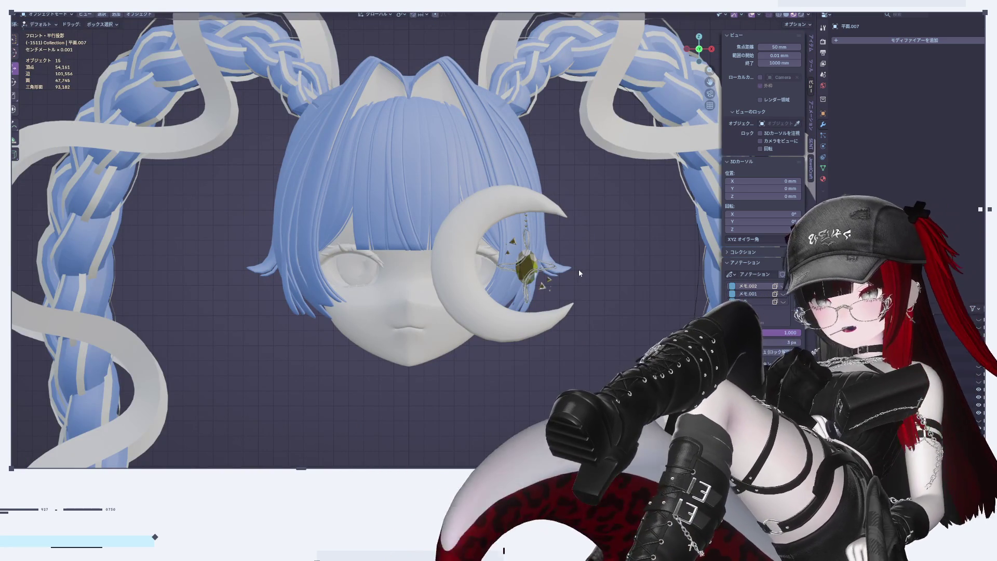
Select the small round bead meshes beside the gem in Edit Mode
scroll(579, 269, "up", 5)
key("Tab")
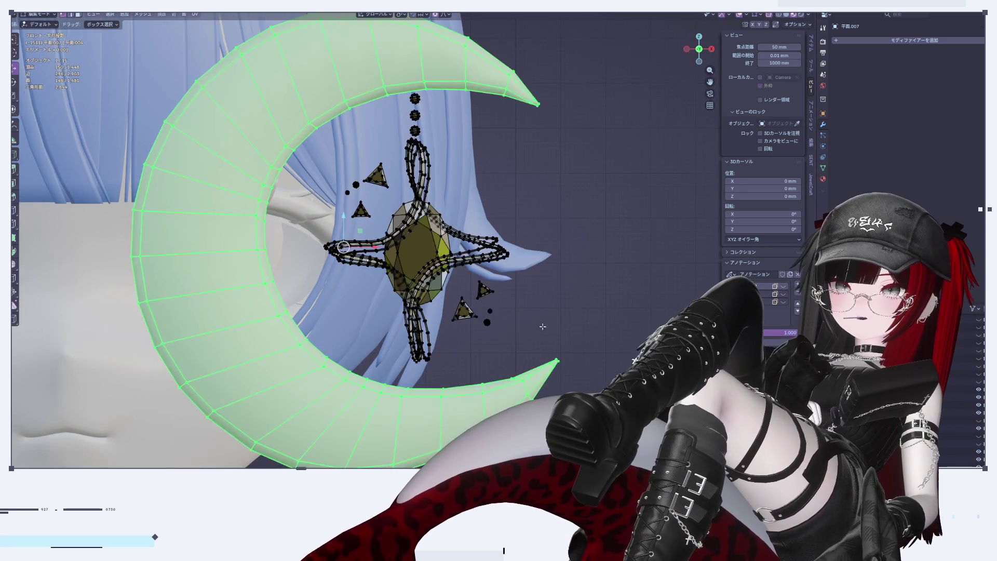
key("l")
left_click(514, 281)
key("l")
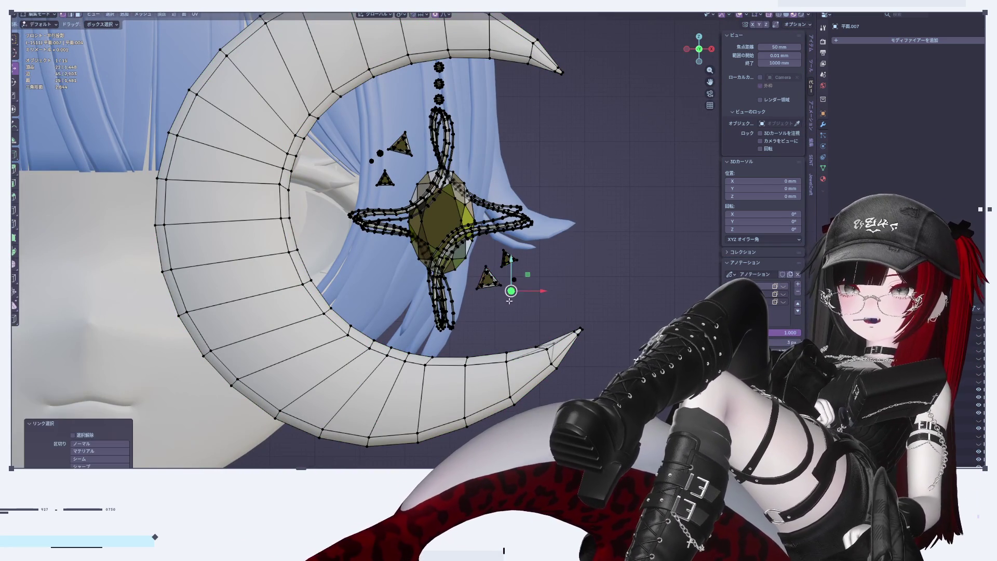
key("l")
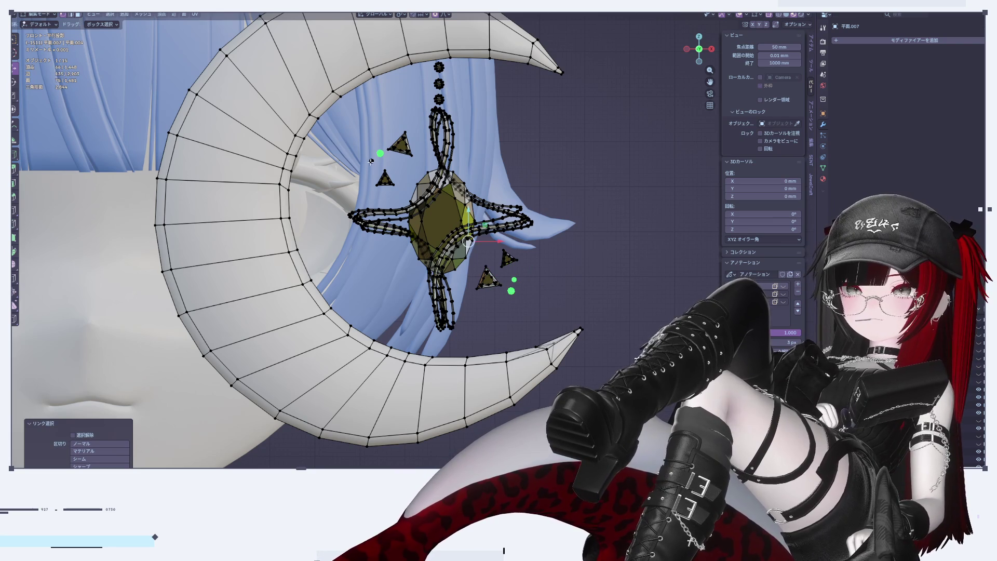
key("Escape")
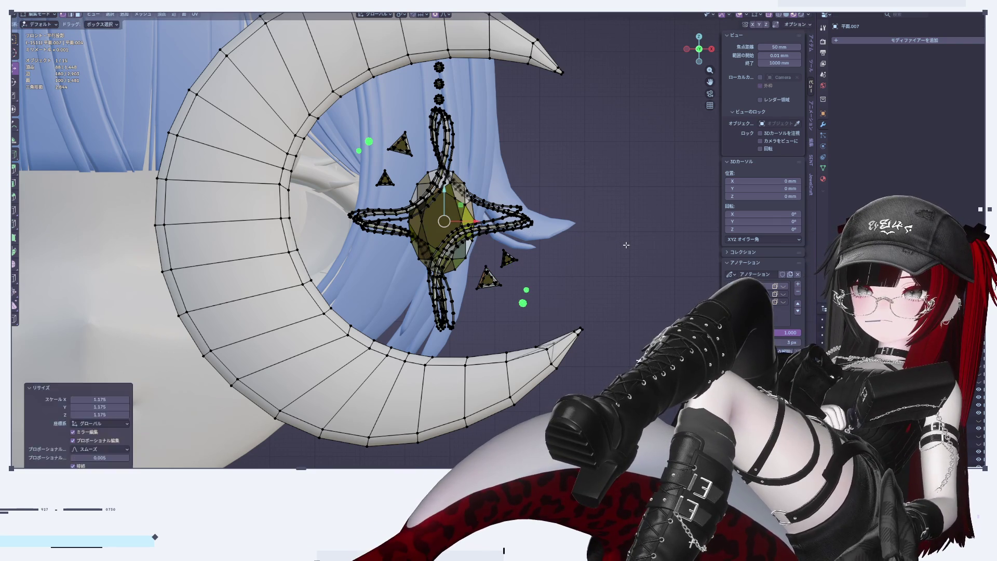
Set the pivot to Individual Origins and scale the beads up, each in place
left_click(402, 15)
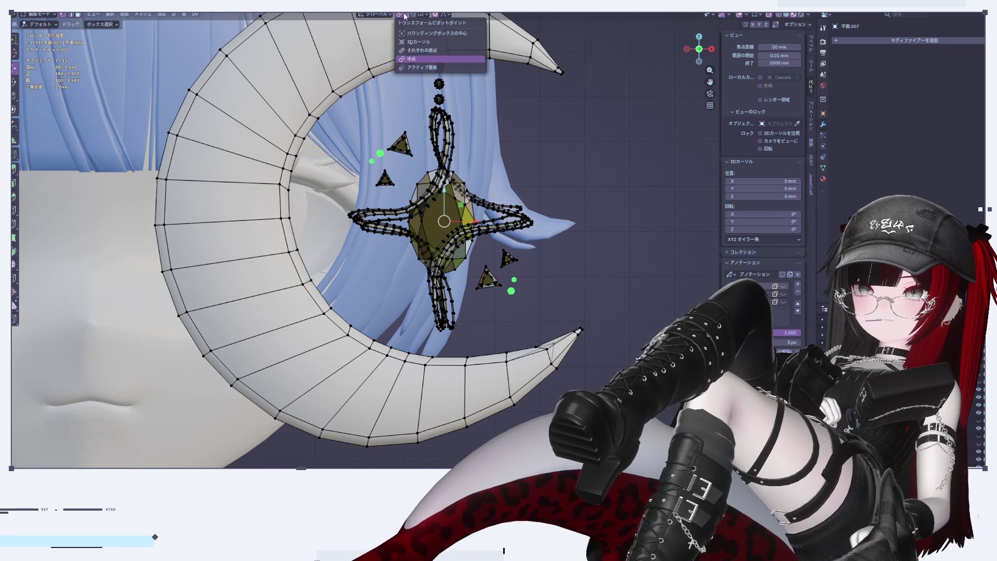
left_click(416, 50)
key("s")
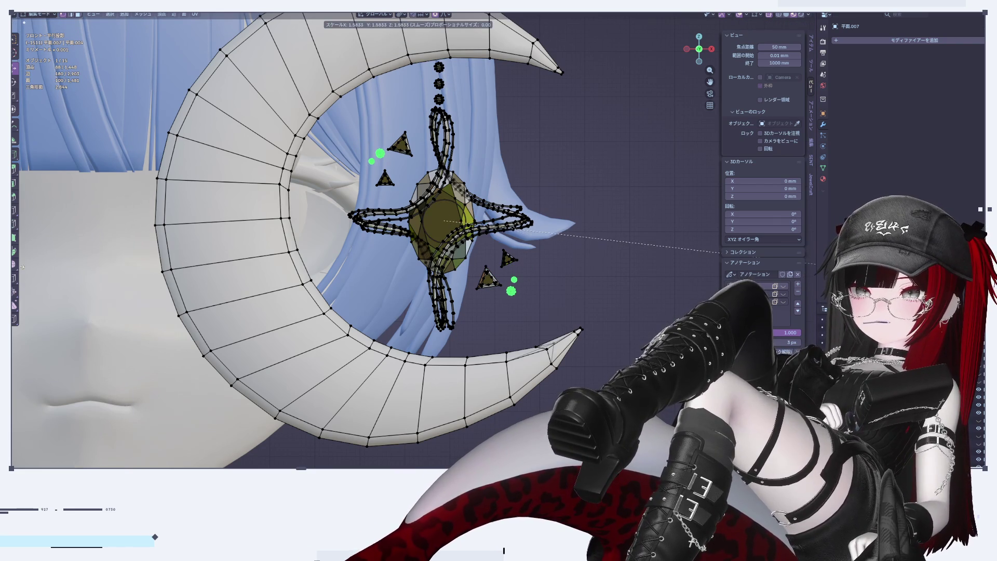
left_click(123, 259)
key("Tab")
Review the enlarged beads, then re-enter Edit Mode and select a bead near the gem
scroll(311, 244, "down", 3)
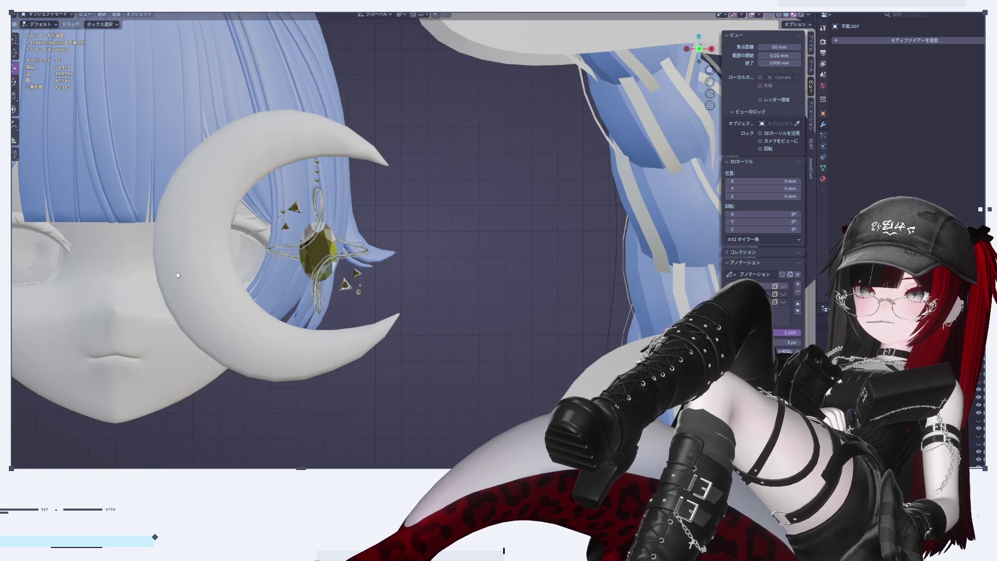
scroll(312, 244, "up", 6)
scroll(312, 244, "up", 2)
scroll(421, 255, "down", 5)
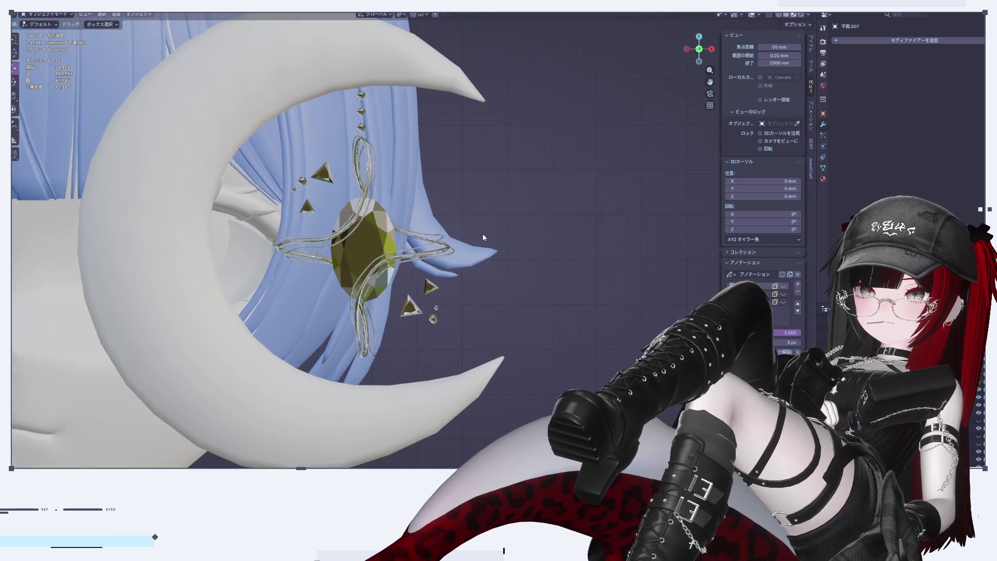
scroll(482, 233, "up", 4)
key("Tab")
left_click(491, 155)
left_click(423, 336)
Move a bead near the gem lower and slightly left, then preview it in Object Mode
left_click_drag(424, 311, 423, 319)
left_click_drag(447, 353, 432, 353)
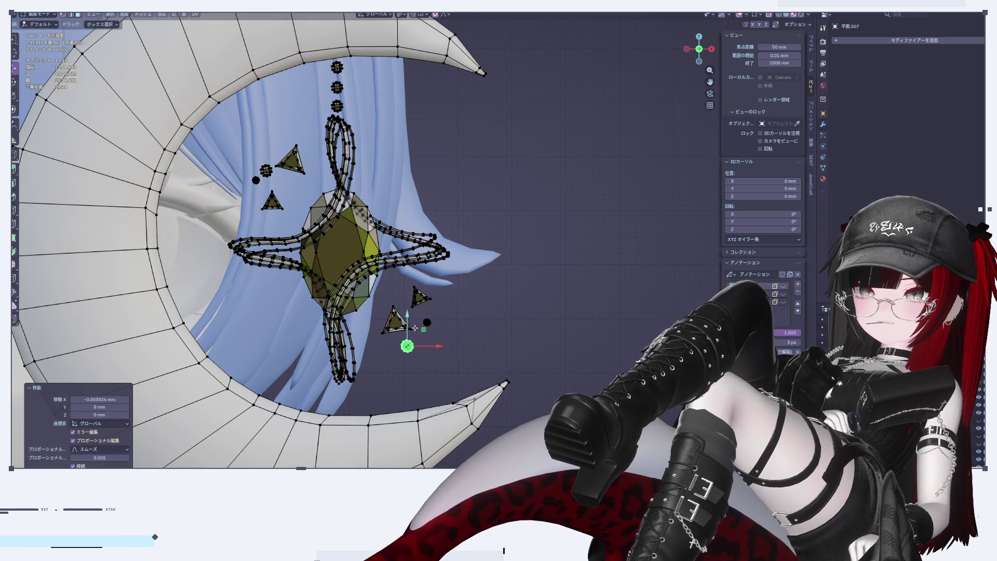
key("Tab")
Select the small bead below the gem and nudge it slightly left
key("Tab")
scroll(518, 291, "up", 2)
left_click(513, 338)
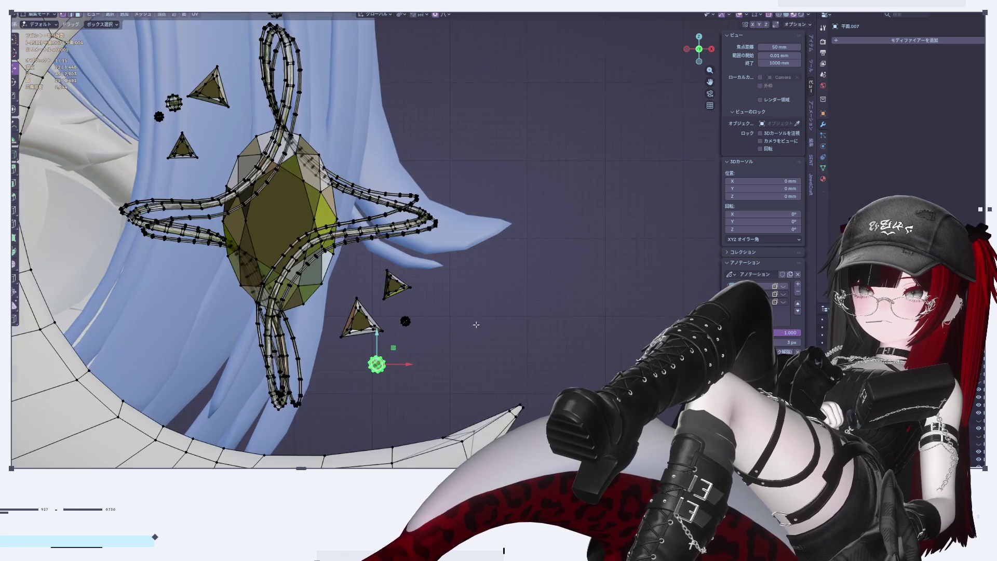
left_click(404, 321)
left_click_drag(427, 315, 427, 316)
key("Tab")
scroll(515, 284, "down", 5)
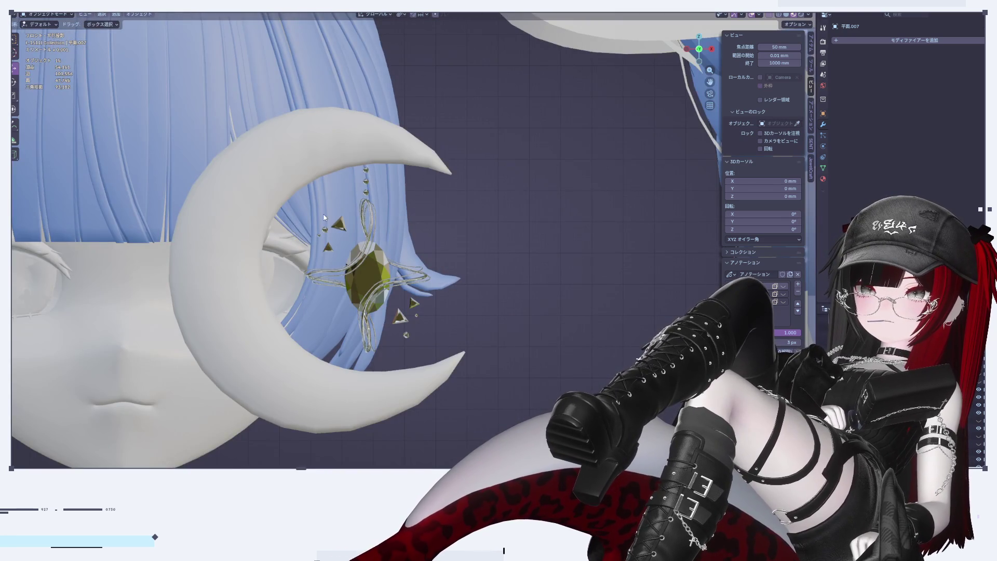
scroll(324, 217, "up", 3)
scroll(429, 272, "up", 3)
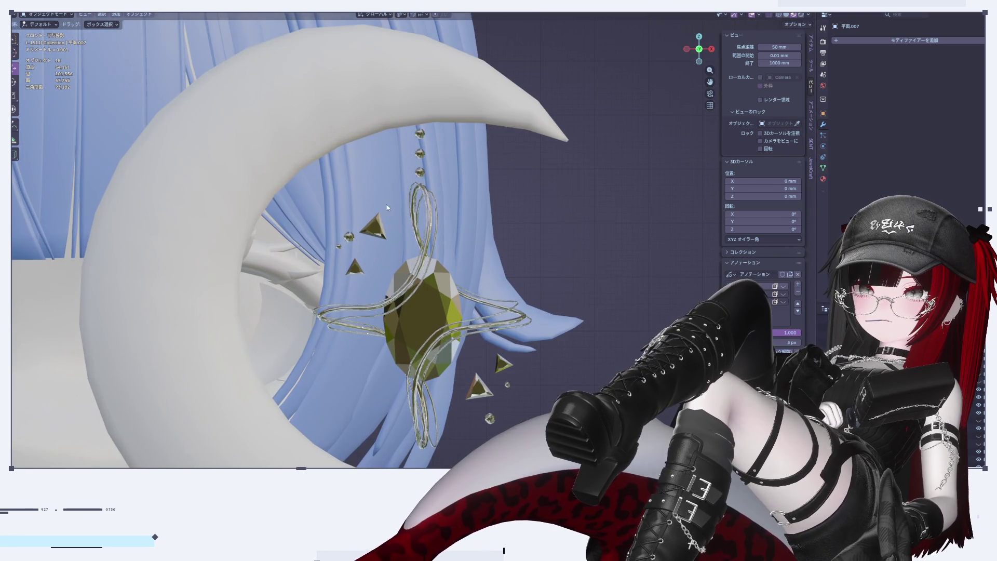
key("Tab")
Move the bead cluster beside the gem upward with proportional falloff, then preview
left_click(374, 226)
left_click(498, 238)
left_click(349, 236)
mouse_move(349, 218)
left_mouse_down()
mouse_move(349, 186)
mouse_move(421, 204)
mouse_move(394, 174)
left_mouse_up()
key("Tab")
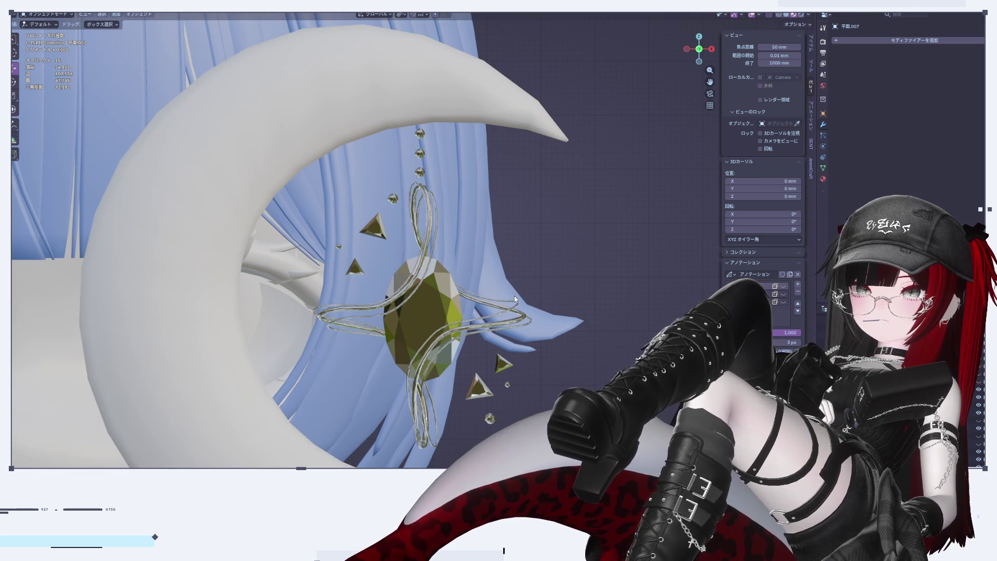
Shift the selected bead down and to the left, then check the result
key("Tab")
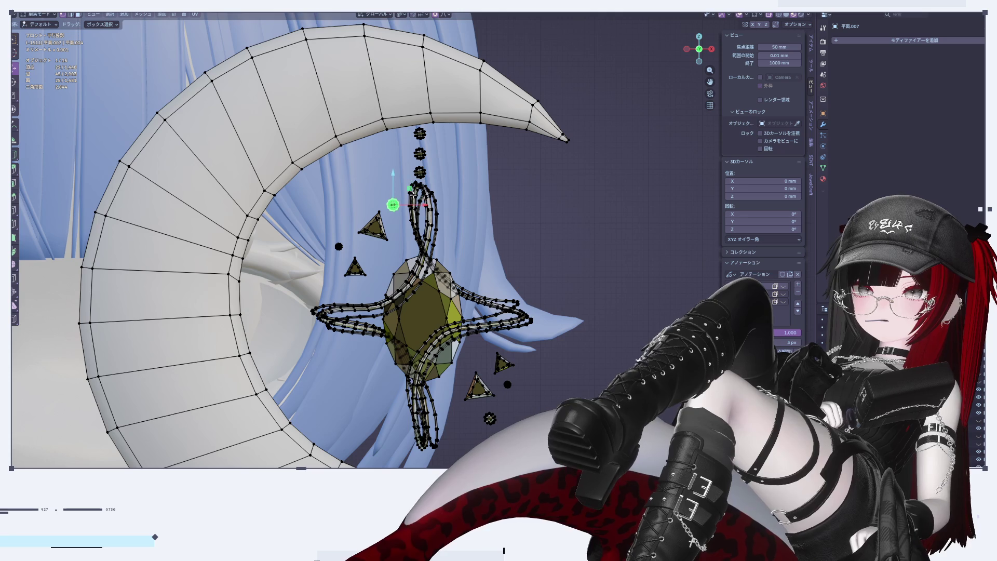
scroll(380, 205, "down", 3)
scroll(391, 198, "up", 5)
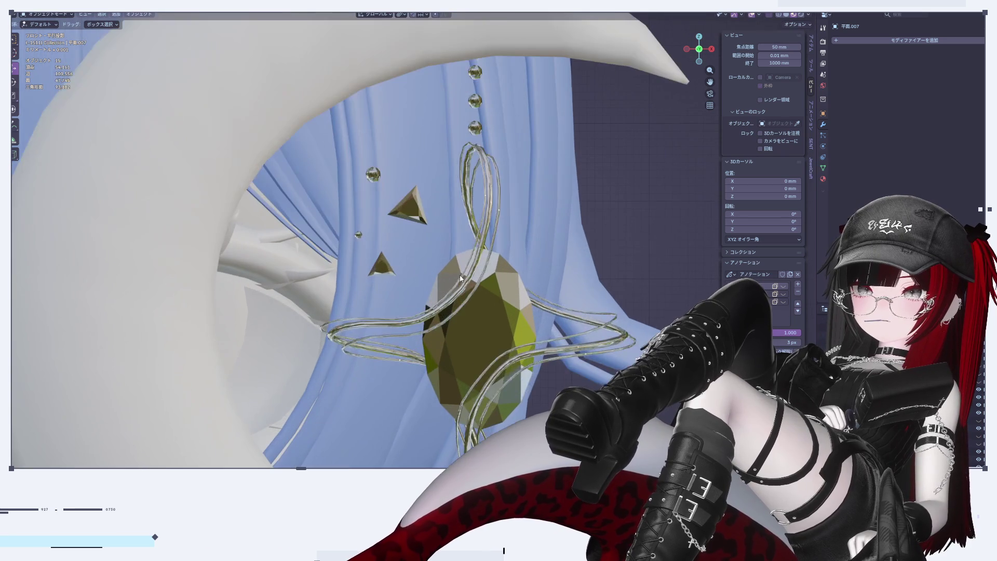
left_click_drag(373, 156, 387, 194)
key("Tab")
scroll(542, 250, "down", 6)
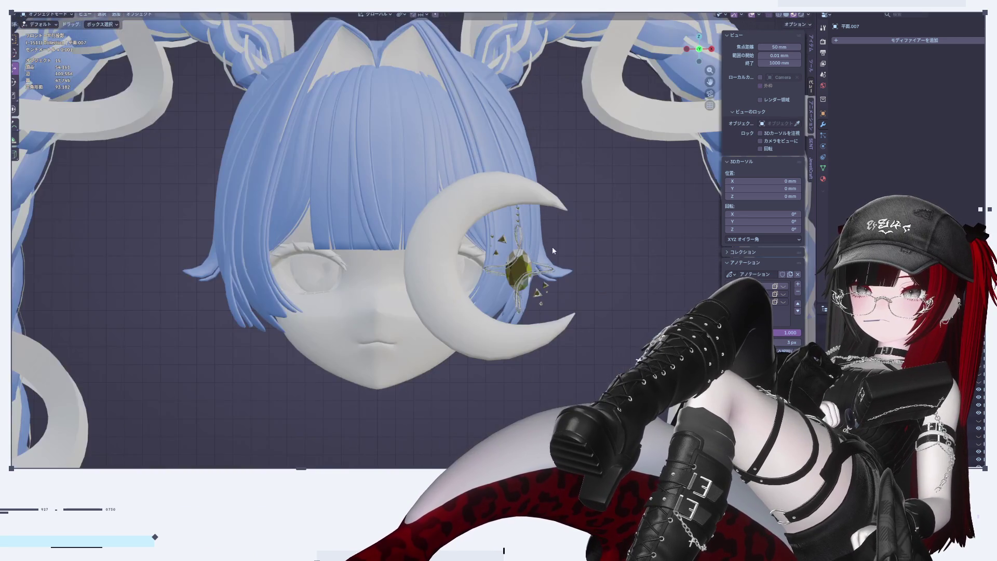
scroll(556, 251, "up", 5)
scroll(371, 236, "up", 3)
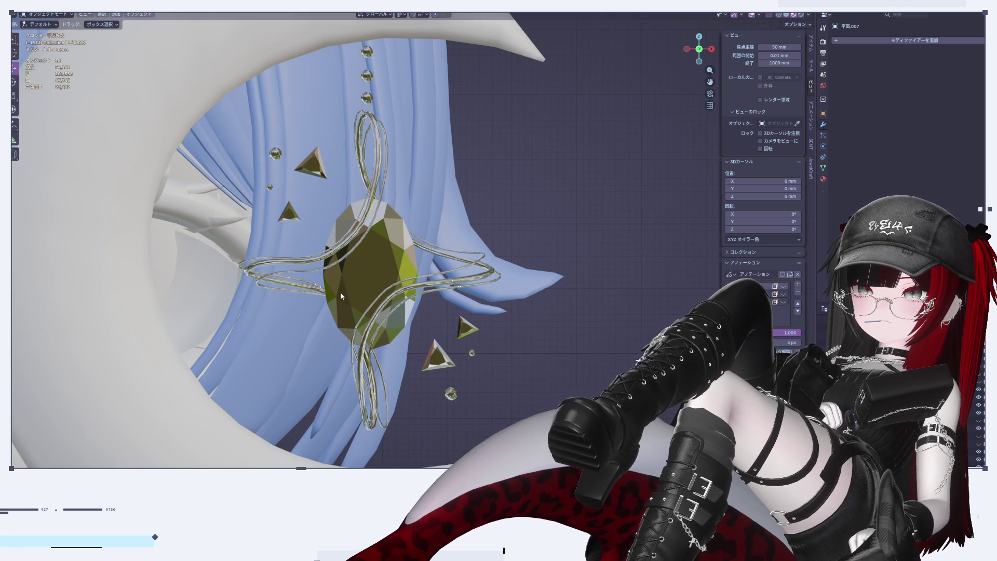
Move the bead beside the upper-left triangle slightly left with soft falloff
key("Tab")
middle_click_drag(266, 178, 292, 202, "shift")
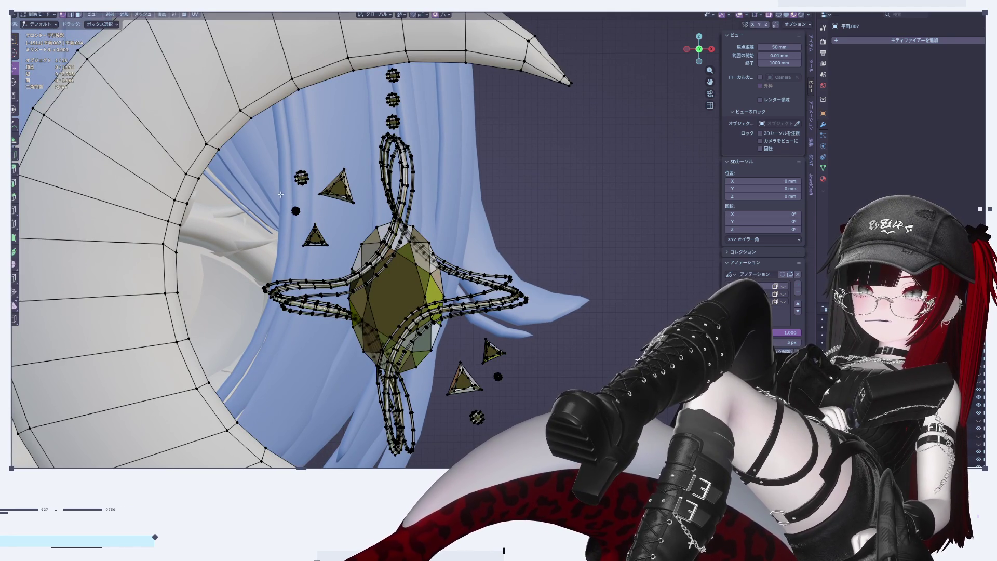
left_click_drag(307, 223, 308, 224)
key("g")
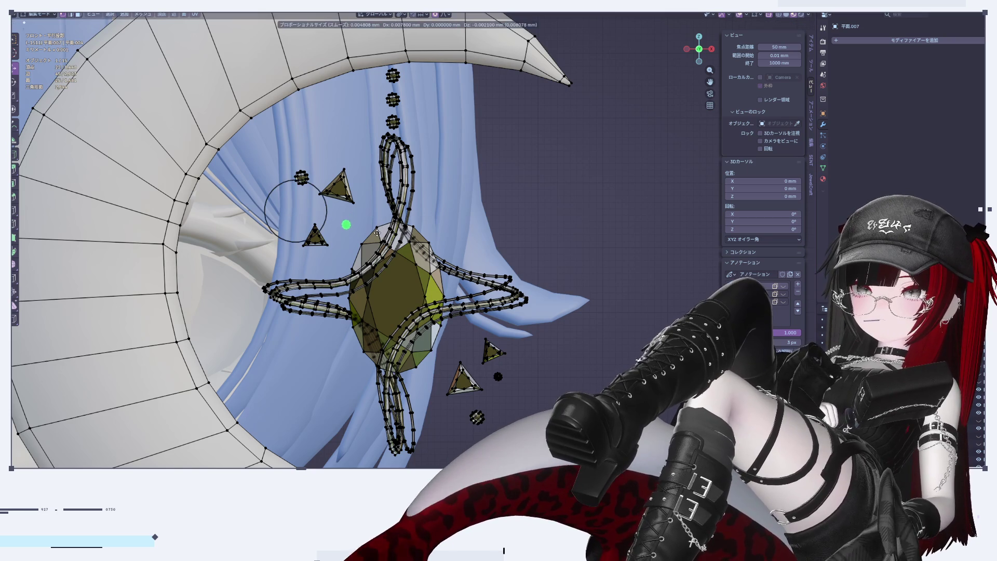
left_click(303, 221)
key("Tab")
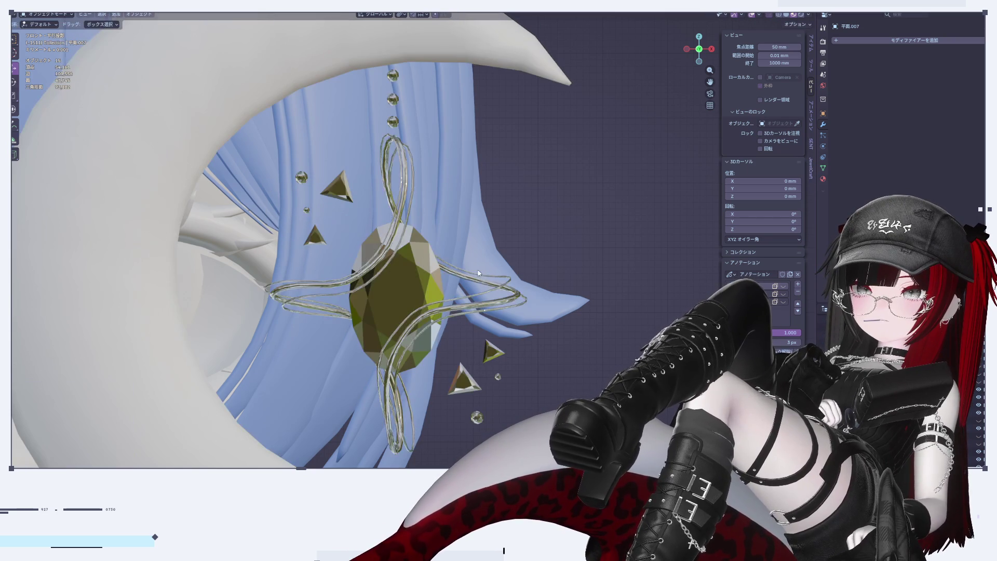
scroll(592, 233, "down", 5)
key("Tab")
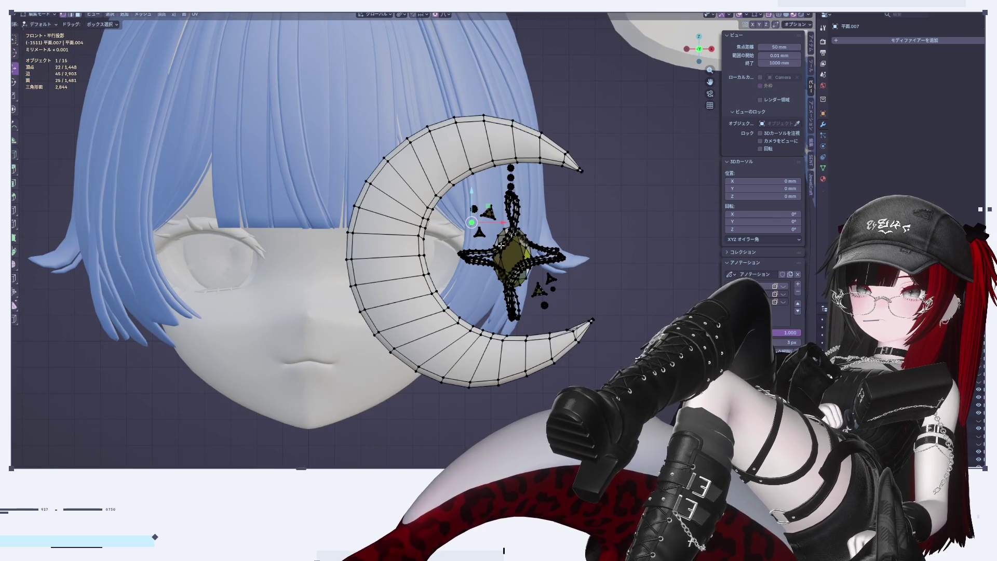
key("Tab")
scroll(617, 224, "up", 5)
scroll(617, 225, "down", 8)
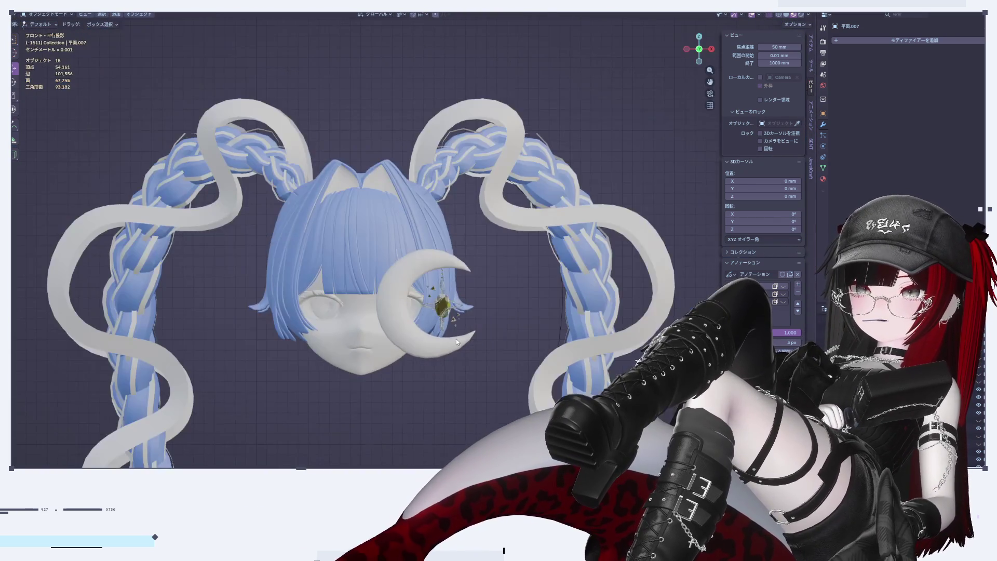
scroll(451, 339, "up", 6)
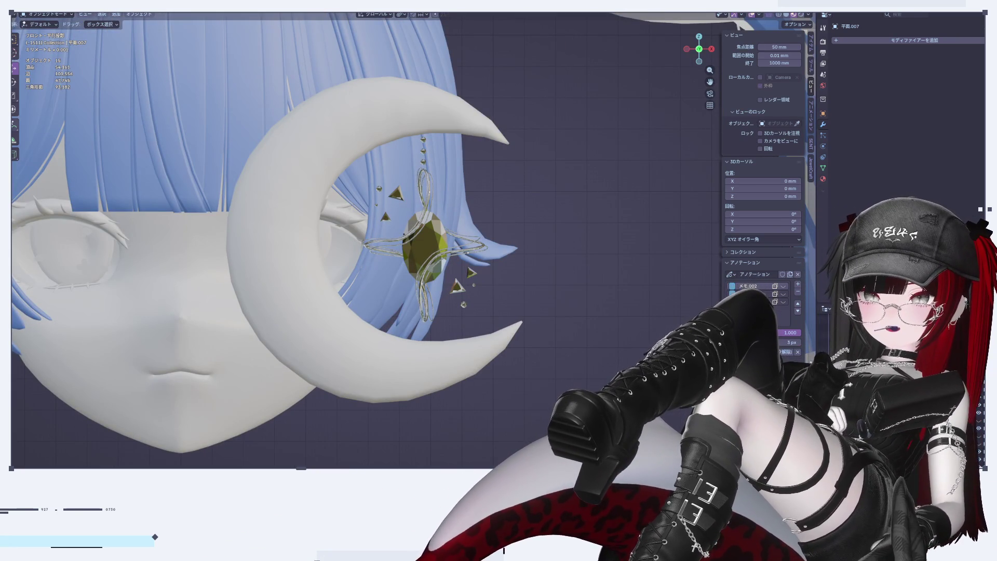
left_click(14, 126)
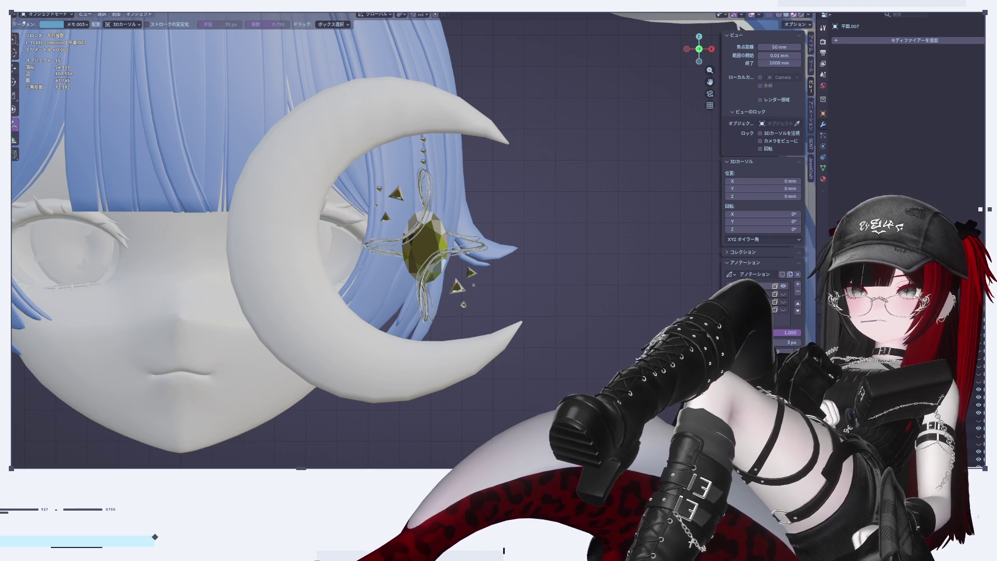
mouse_move(265, 135)
left_mouse_down()
mouse_move(327, 124)
mouse_move(391, 137)
mouse_move(244, 164)
mouse_move(268, 130)
mouse_move(297, 143)
mouse_move(371, 132)
left_mouse_up()
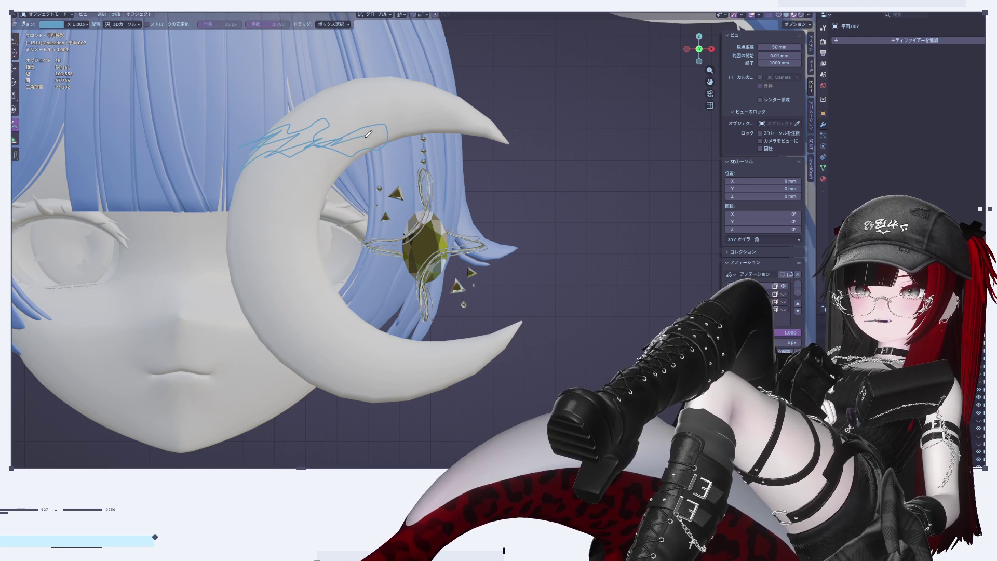
key("ctrl+z")
mouse_move(251, 151)
left_mouse_down()
mouse_move(274, 117)
mouse_move(310, 137)
mouse_move(344, 114)
mouse_move(376, 119)
mouse_move(380, 140)
left_mouse_up()
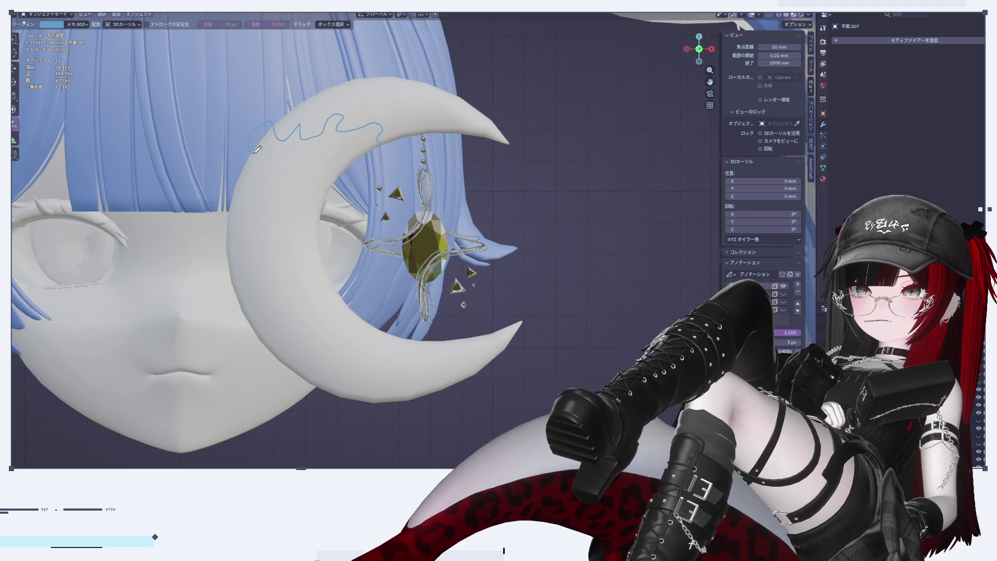
left_click_drag(239, 173, 369, 142)
mouse_move(321, 199)
left_mouse_down()
mouse_move(305, 233)
mouse_move(313, 242)
left_mouse_up()
mouse_move(255, 318)
left_mouse_down()
mouse_move(301, 330)
mouse_move(335, 381)
left_mouse_up()
left_click_drag(251, 339, 324, 384)
mouse_move(424, 344)
left_mouse_down()
mouse_move(392, 345)
mouse_move(444, 400)
mouse_move(457, 328)
mouse_move(438, 387)
left_mouse_up()
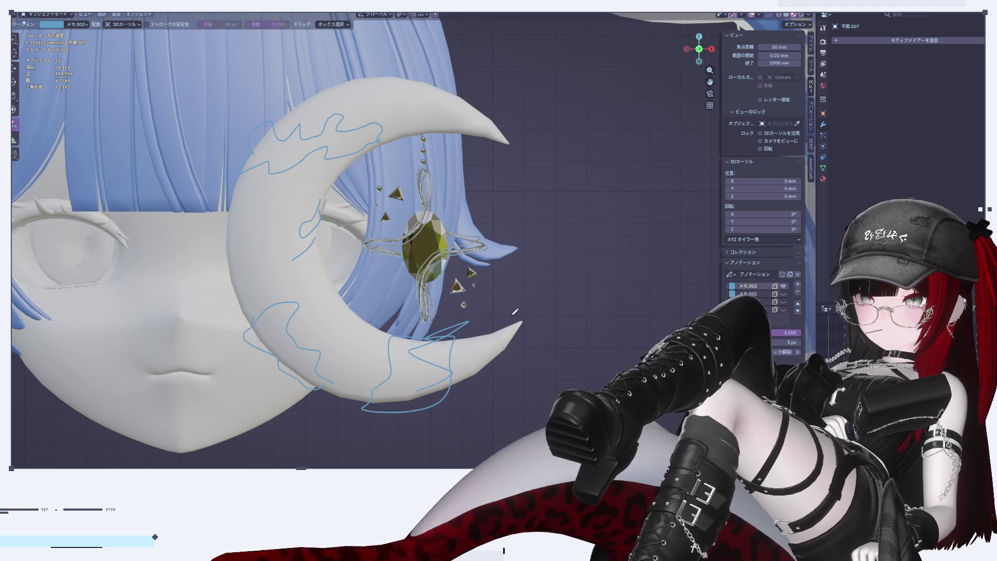
mouse_move(232, 265)
left_mouse_down()
mouse_move(256, 224)
mouse_move(252, 312)
mouse_move(265, 260)
mouse_move(229, 260)
mouse_move(285, 266)
left_mouse_up()
mouse_move(226, 260)
left_mouse_down()
mouse_move(266, 258)
mouse_move(265, 278)
left_mouse_up()
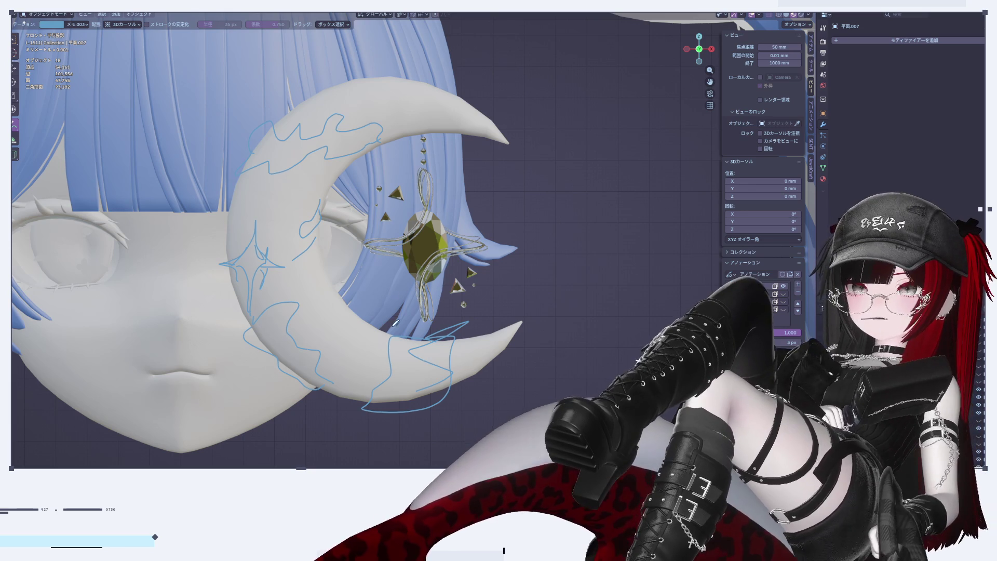
scroll(467, 304, "down", 6)
scroll(481, 300, "up", 6)
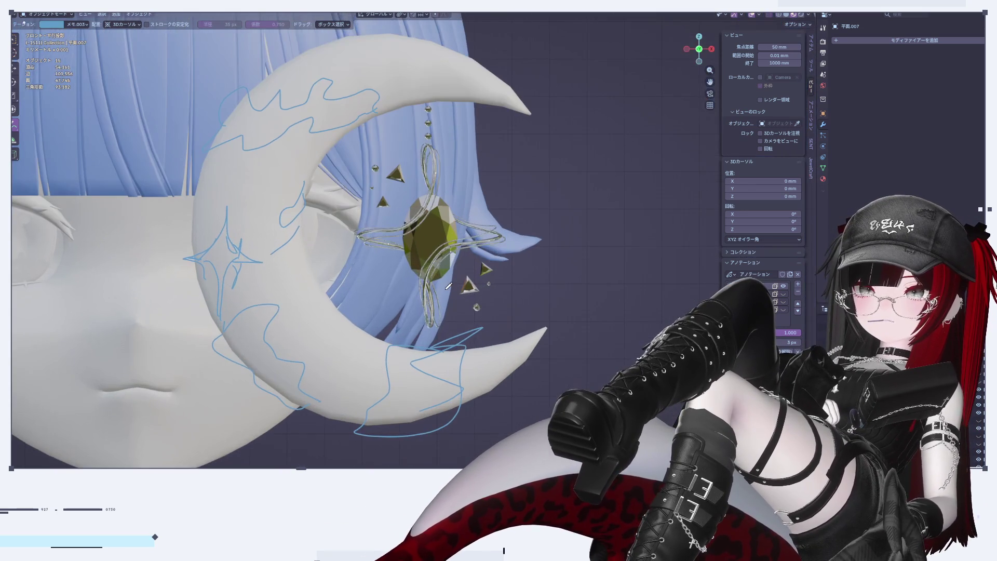
key("ctrl+z")
key("ctrl+z")
key("ctrl+z")
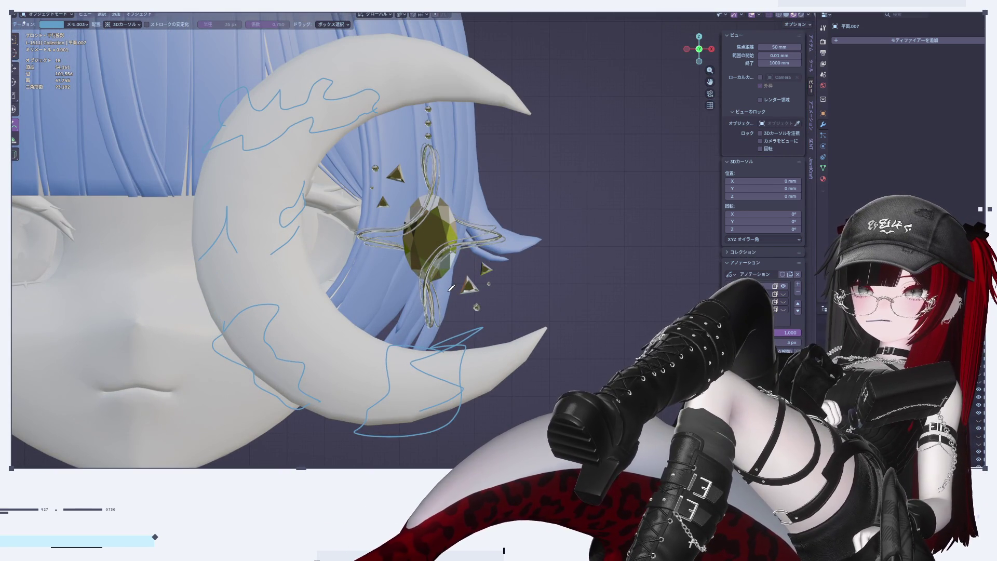
key("ctrl+z")
key("ctrl+z")
key("ctrl+z")
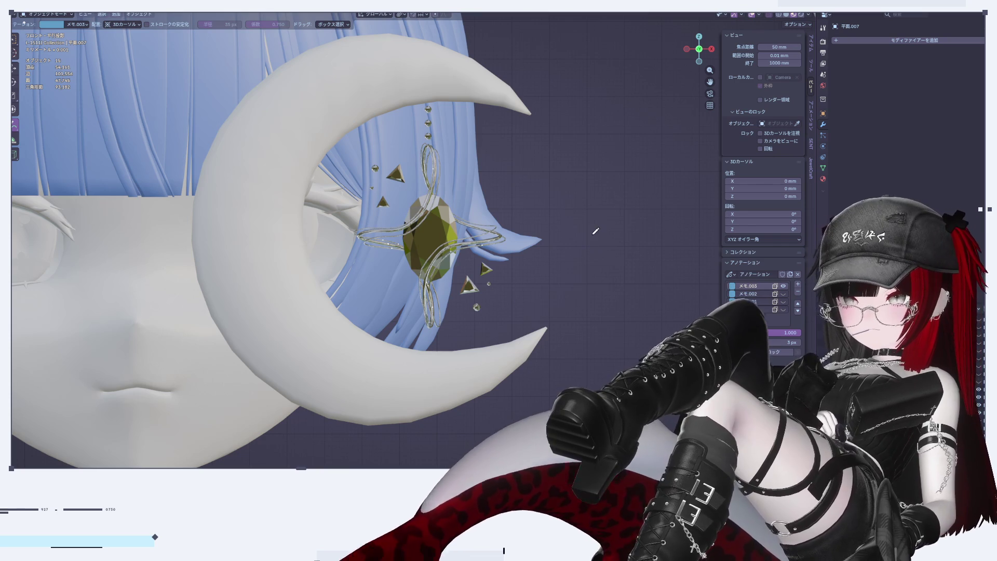
Annotate a bow on the moon's upper part plus band strokes looping across and around the crescent
scroll(330, 200, "down", 1)
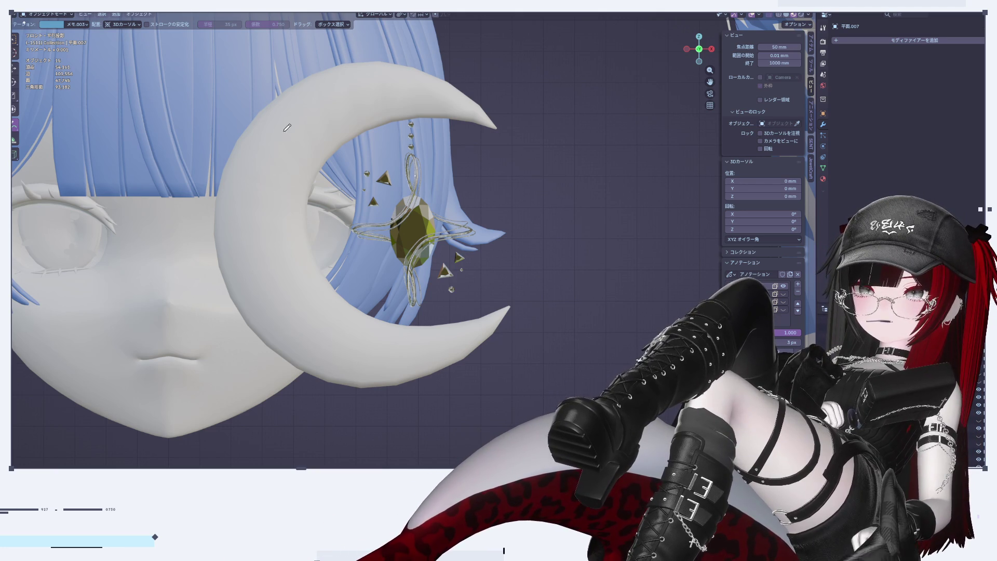
mouse_move(272, 126)
left_mouse_down()
mouse_move(283, 146)
mouse_move(273, 148)
mouse_move(258, 116)
mouse_move(255, 147)
mouse_move(311, 122)
mouse_move(275, 151)
left_mouse_up()
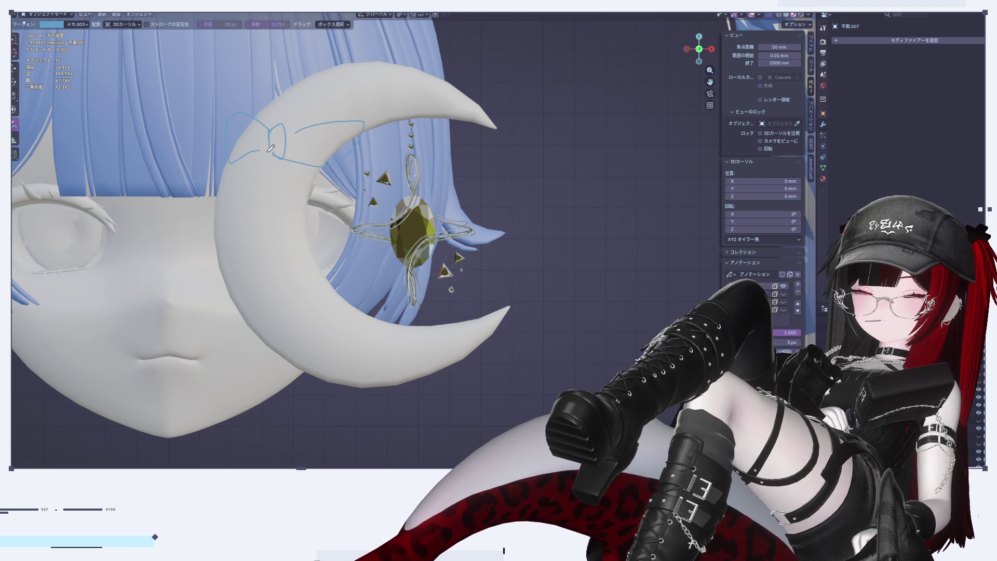
mouse_move(410, 102)
left_mouse_down()
mouse_move(360, 63)
mouse_move(341, 137)
mouse_move(312, 166)
mouse_move(223, 213)
mouse_move(298, 303)
mouse_move(271, 355)
mouse_move(419, 361)
mouse_move(449, 371)
mouse_move(439, 409)
mouse_move(482, 386)
left_mouse_up()
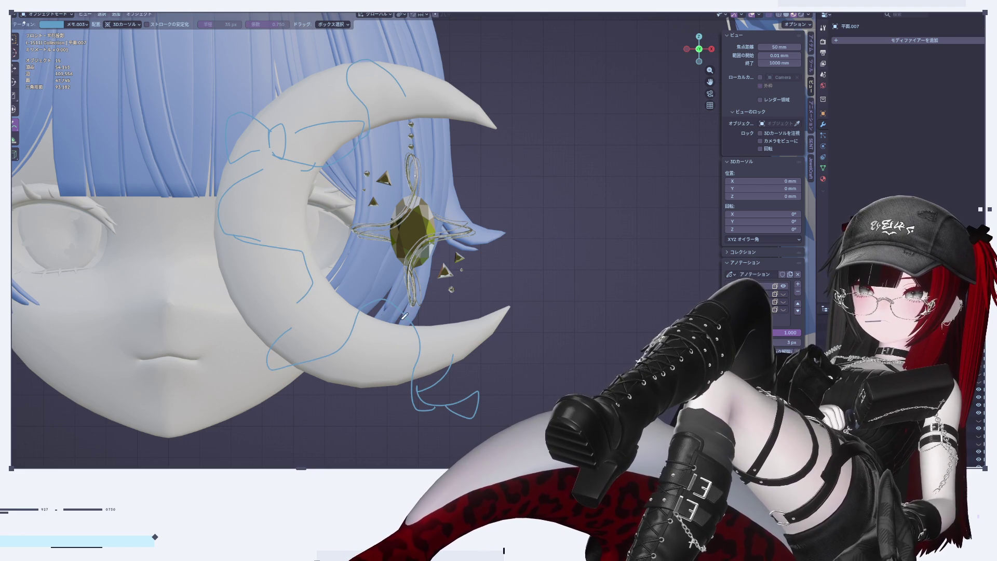
left_click_drag(416, 335, 428, 367)
mouse_move(372, 306)
left_mouse_down()
mouse_move(301, 373)
mouse_move(263, 326)
left_mouse_up()
mouse_move(311, 243)
left_mouse_down()
mouse_move(343, 257)
mouse_move(247, 257)
mouse_move(210, 190)
left_mouse_up()
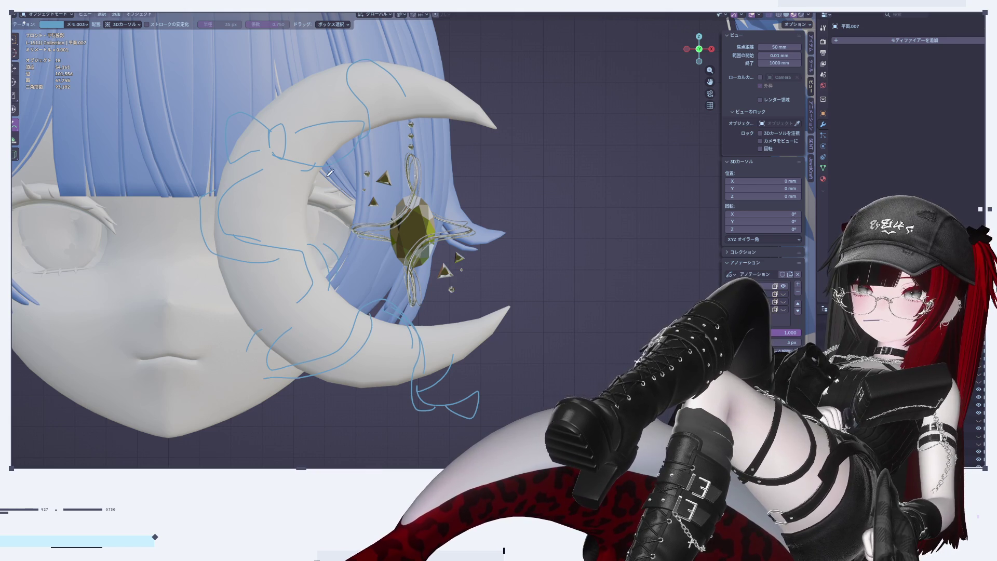
scroll(498, 233, "down", 10)
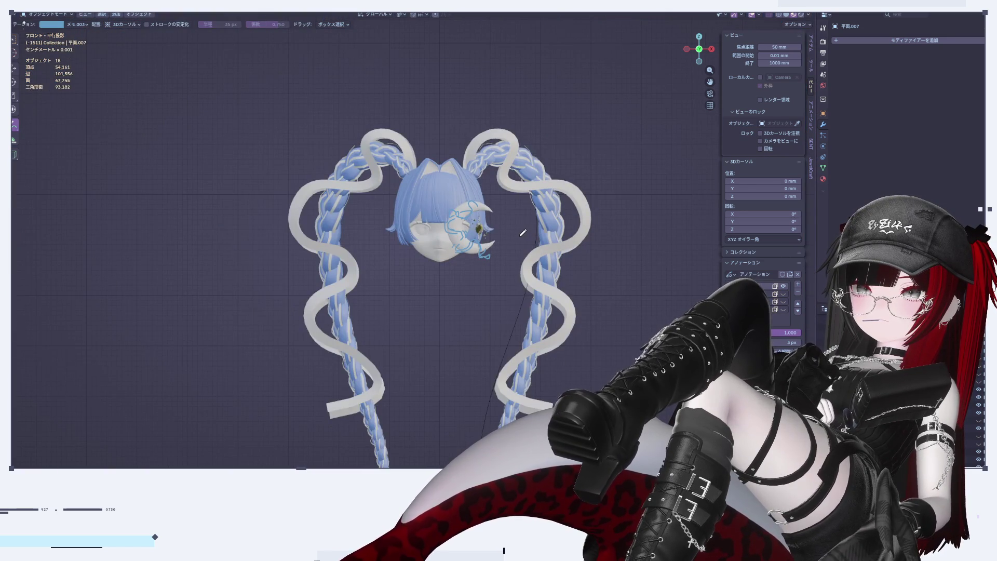
Undo the earlier bow annotation strokes on the crescent
scroll(523, 233, "up", 10)
scroll(514, 225, "down", 2)
scroll(511, 220, "up", 1)
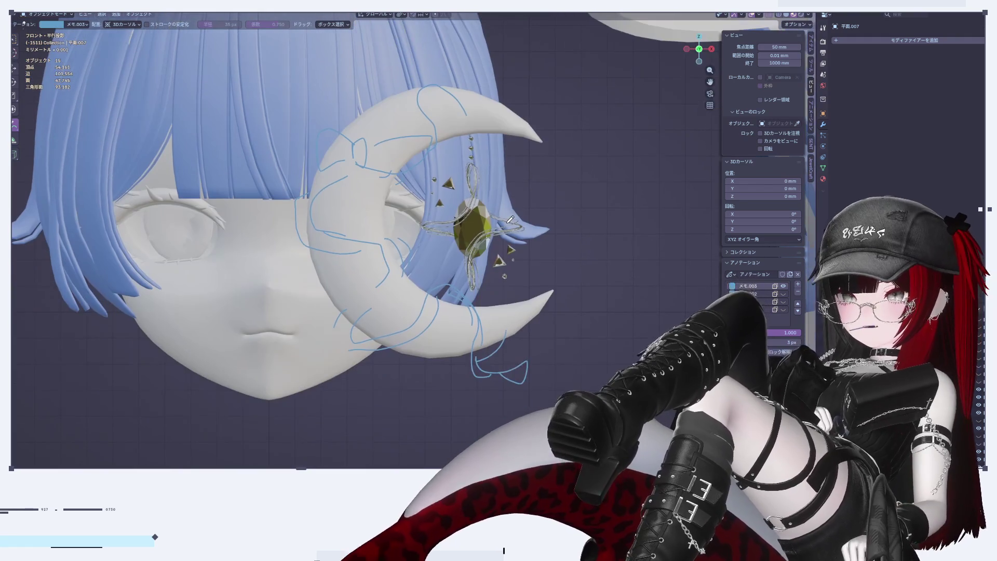
key("ctrl+z")
key("ctrl+z")
key("ctrl+z")
key("ctrl+z")
key("ctrl+z")
key("ctrl+z")
key("ctrl+z")
key("ctrl+z")
key("ctrl+z")
Sketch a trial circle with loops and squiggles on the moon's lower-left
middle_click_drag(406, 330, 345, 305, "shift")
mouse_move(338, 312)
left_mouse_down()
mouse_move(326, 291)
mouse_move(338, 313)
mouse_move(315, 302)
mouse_move(327, 283)
mouse_move(311, 268)
mouse_move(369, 320)
left_mouse_up()
left_click_drag(364, 286, 400, 322)
left_click_drag(400, 283, 413, 303)
left_click_drag(361, 272, 358, 269)
left_click_drag(298, 249, 289, 275)
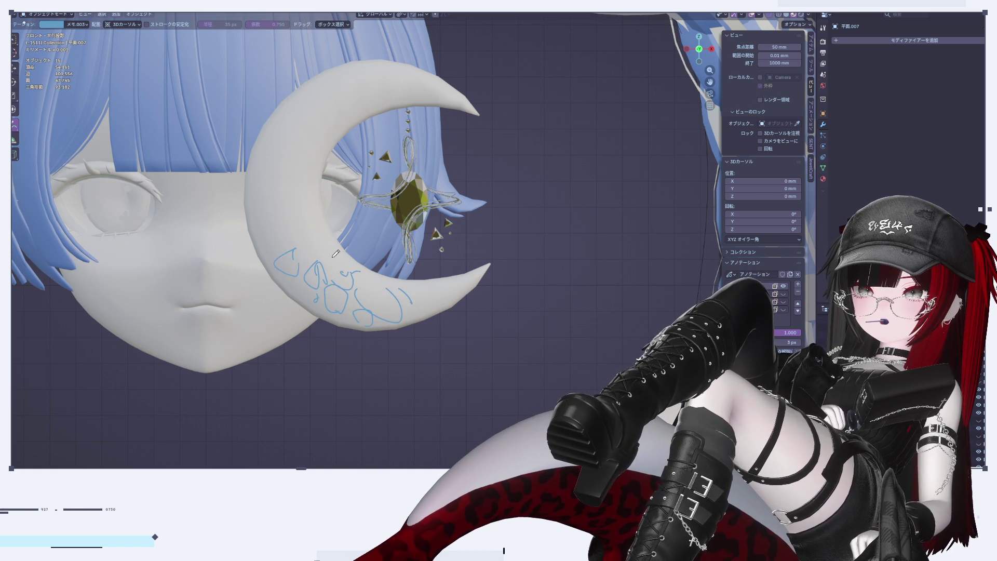
Add a few more trial curves and marks, then undo the lower-moon scribbles
scroll(312, 254, "down", 5)
scroll(455, 247, "up", 5)
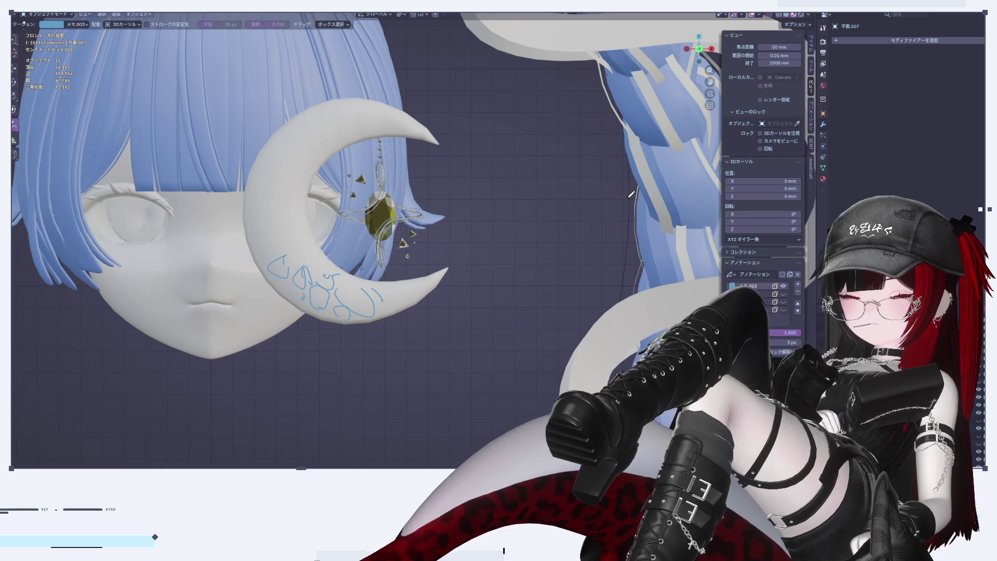
scroll(517, 179, "down", 5)
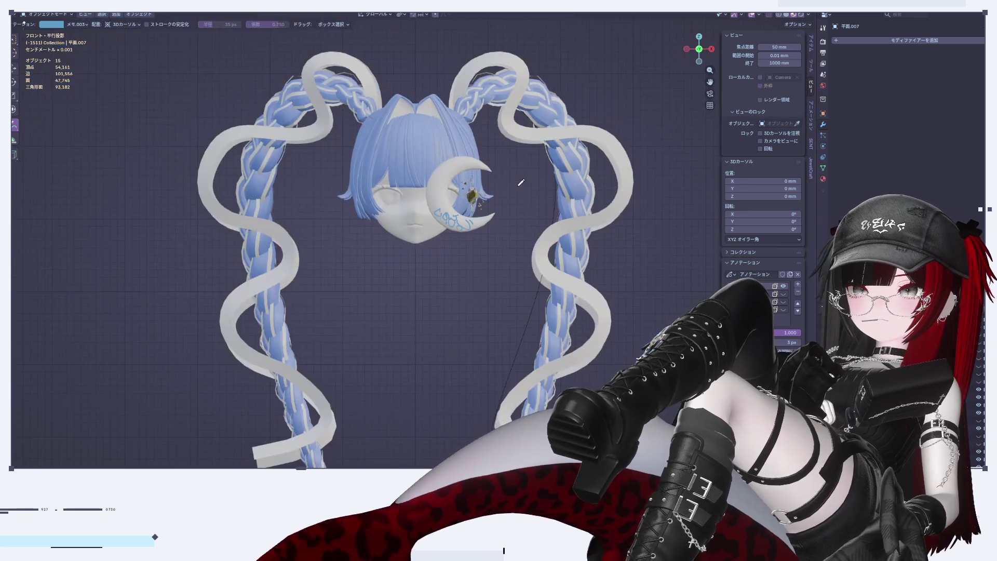
scroll(517, 178, "up", 6)
mouse_move(429, 266)
left_mouse_down()
mouse_move(446, 271)
mouse_move(436, 296)
left_mouse_up()
left_click_drag(370, 240, 370, 244)
scroll(455, 248, "down", 5)
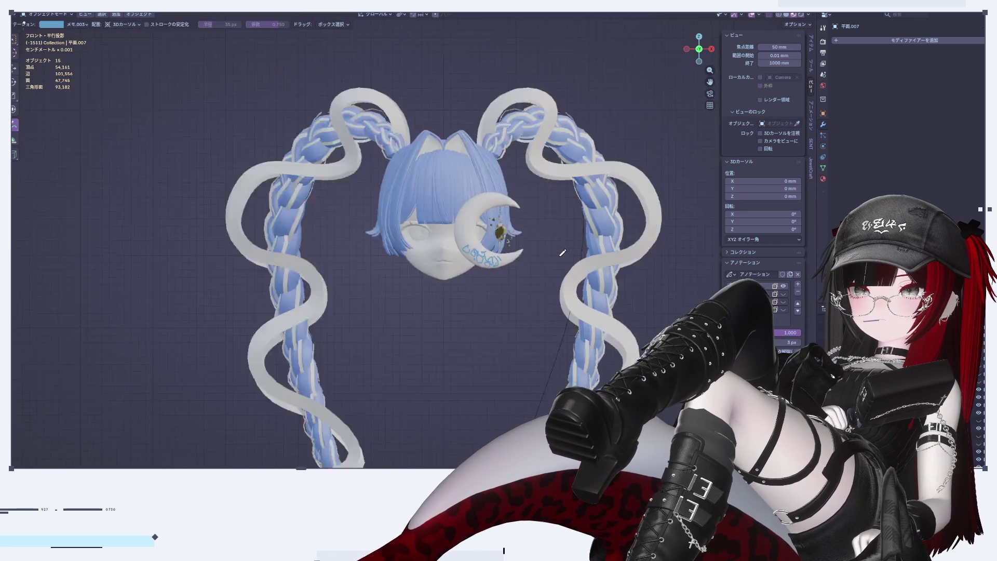
scroll(509, 216, "up", 2)
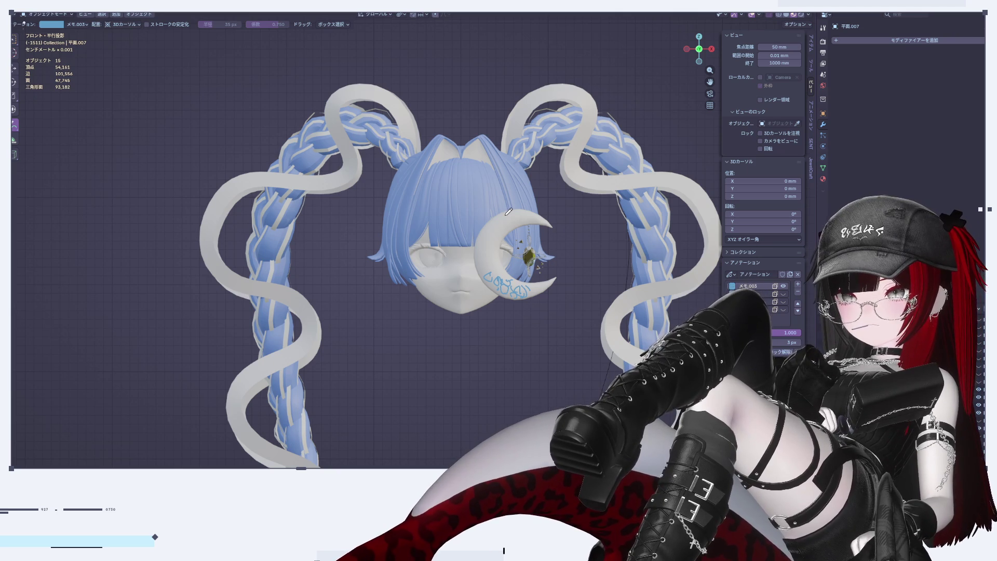
key("ctrl+z")
key("ctrl+z")
key("ctrl+z")
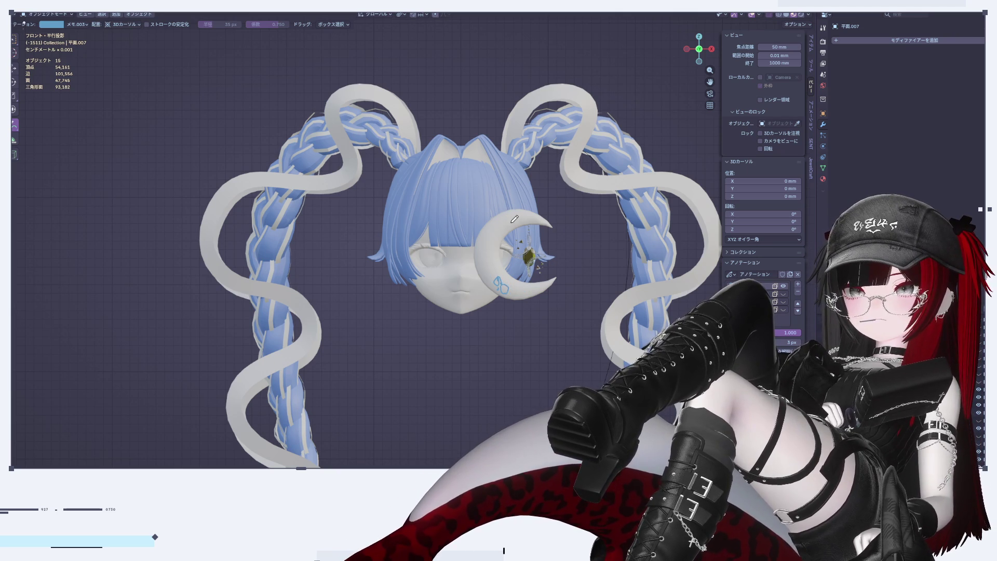
scroll(525, 248, "up", 6)
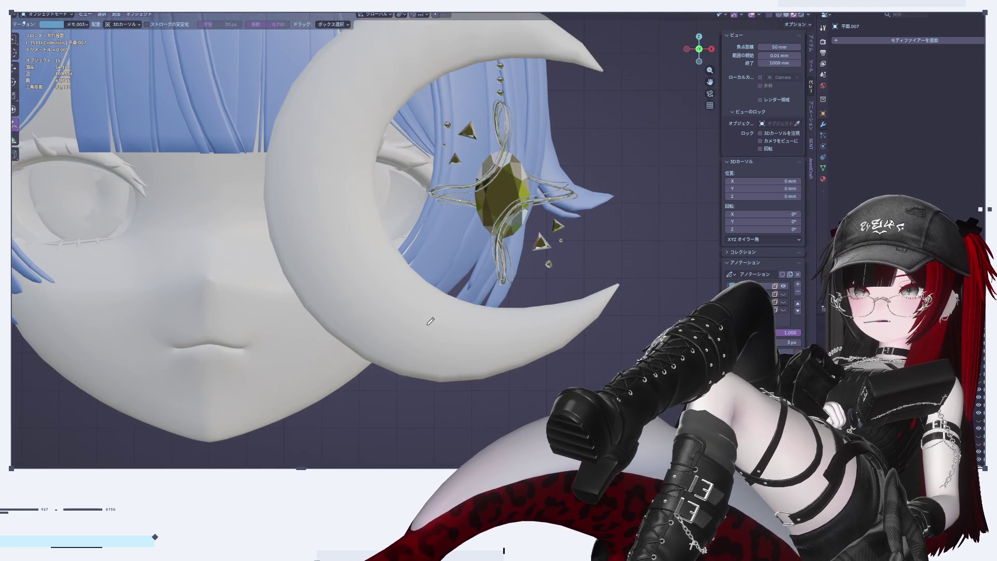
Sketch a small bow on the lower crescent with long ribbon lines, undoing the last tail
mouse_move(428, 325)
left_mouse_down()
mouse_move(440, 335)
mouse_move(430, 318)
mouse_move(382, 325)
mouse_move(432, 335)
mouse_move(426, 347)
left_mouse_up()
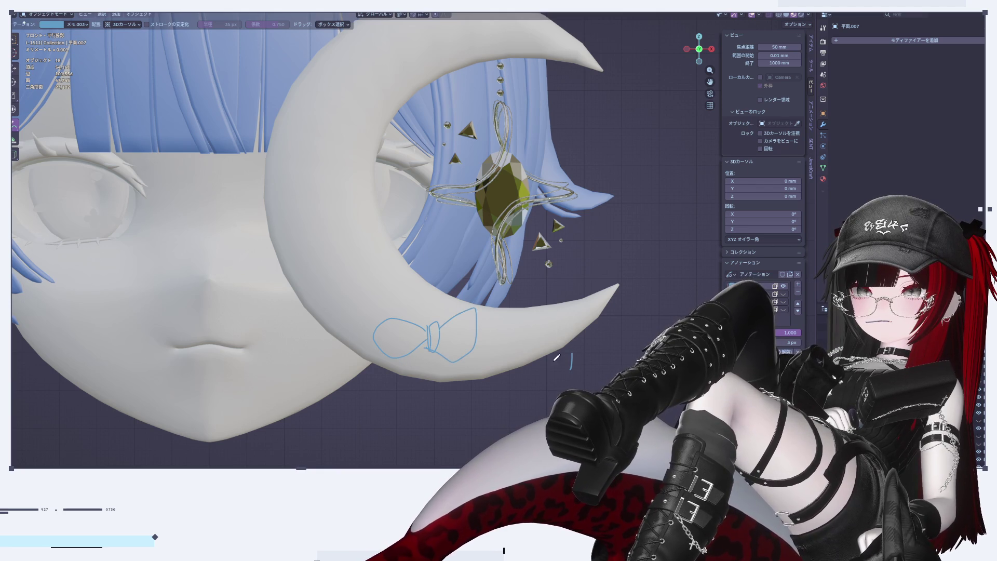
mouse_move(570, 297)
left_mouse_down()
mouse_move(555, 287)
mouse_move(506, 394)
left_mouse_up()
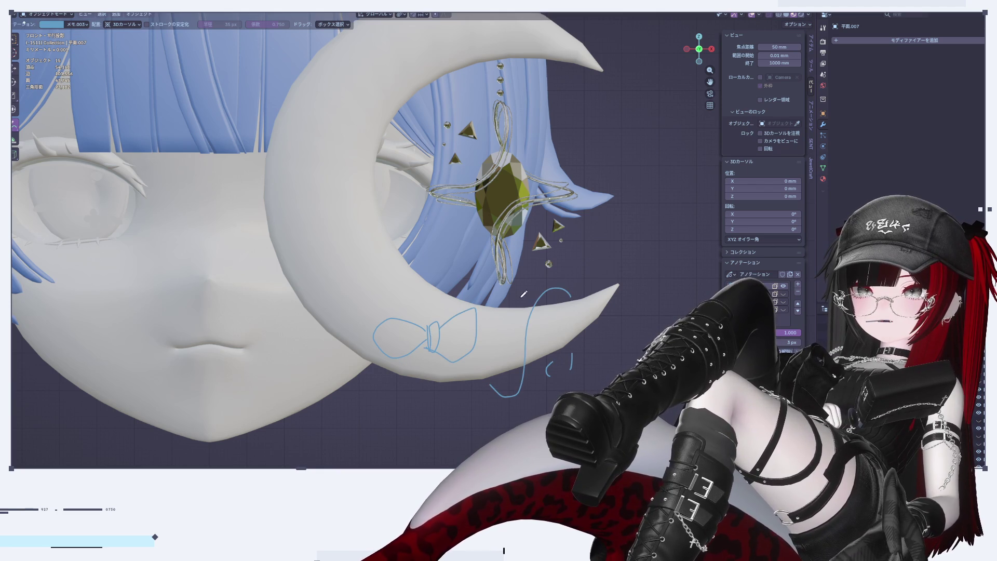
mouse_move(555, 286)
left_mouse_down()
mouse_move(513, 289)
mouse_move(496, 367)
mouse_move(476, 376)
left_mouse_up()
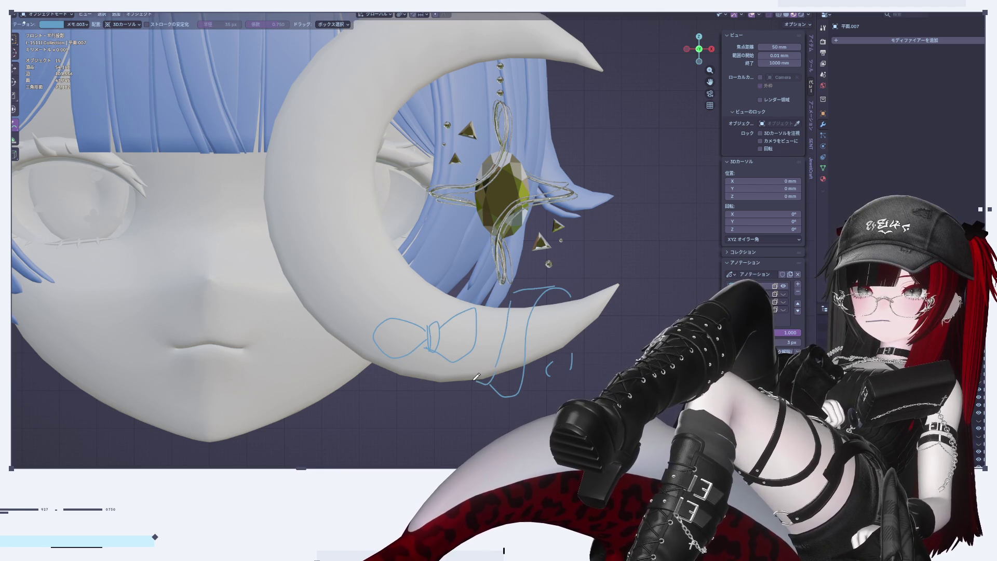
mouse_move(476, 281)
left_mouse_down()
mouse_move(435, 317)
mouse_move(459, 310)
left_mouse_up()
mouse_move(441, 343)
left_mouse_down()
mouse_move(456, 395)
mouse_move(499, 430)
left_mouse_up()
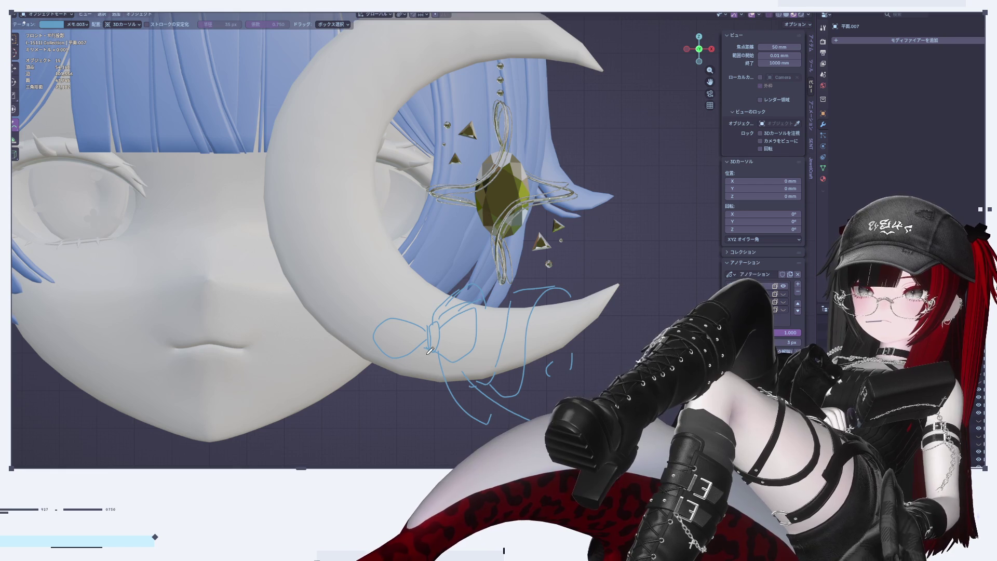
key("ctrl+z")
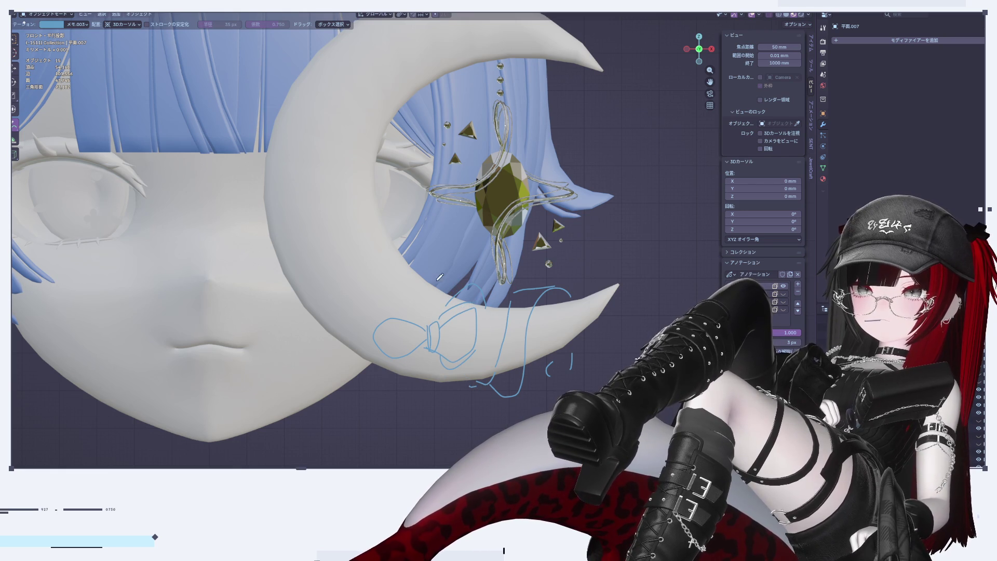
Add strokes left of the bow, then undo them and delete the annotation layer
mouse_move(439, 303)
left_mouse_down()
mouse_move(379, 315)
mouse_move(402, 301)
mouse_move(414, 308)
mouse_move(403, 266)
mouse_move(330, 327)
mouse_move(299, 331)
left_mouse_up()
mouse_move(389, 226)
left_mouse_down()
mouse_move(342, 224)
mouse_move(266, 368)
left_mouse_up()
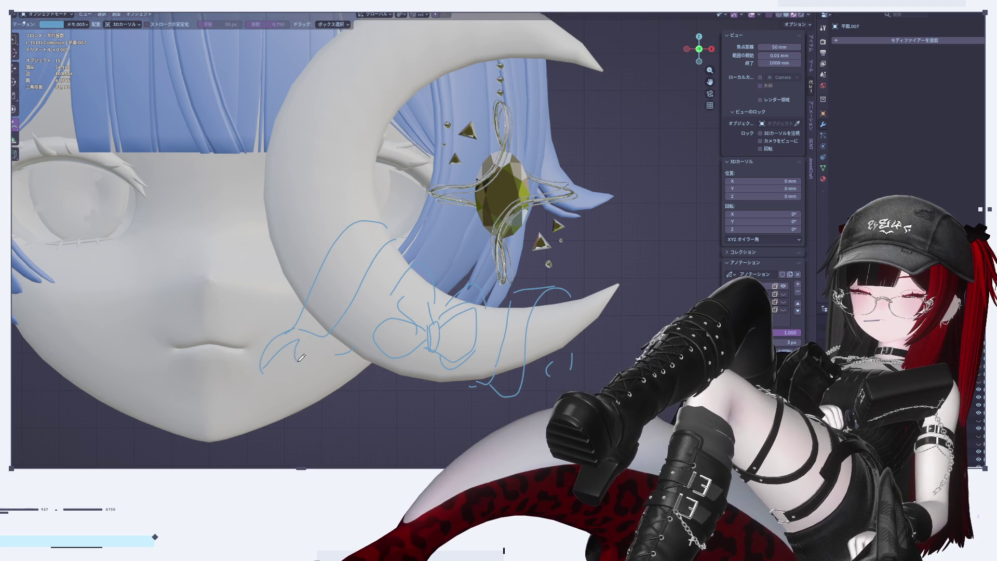
scroll(501, 343, "down", 6)
scroll(543, 328, "up", 6)
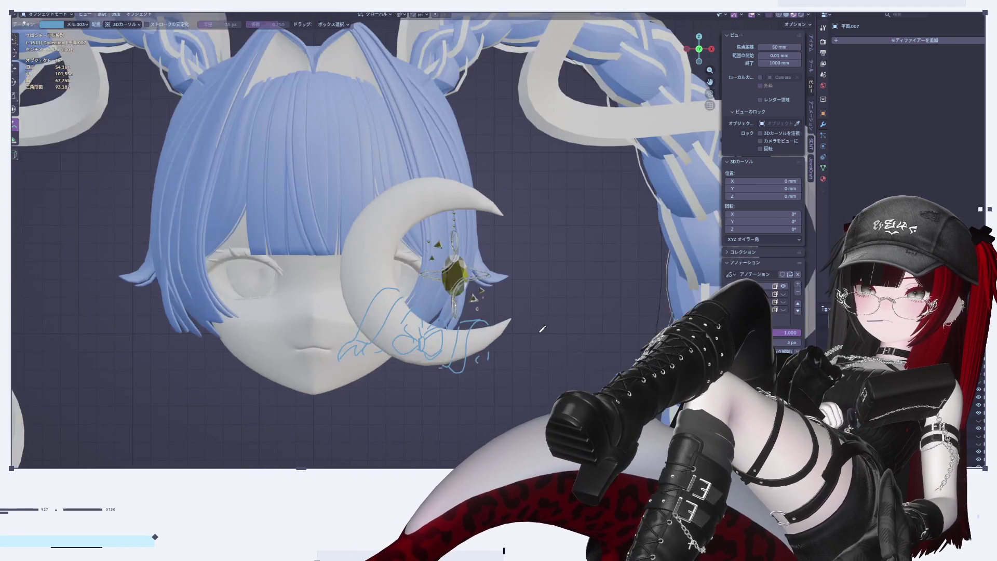
key("ctrl+z")
key("ctrl+z")
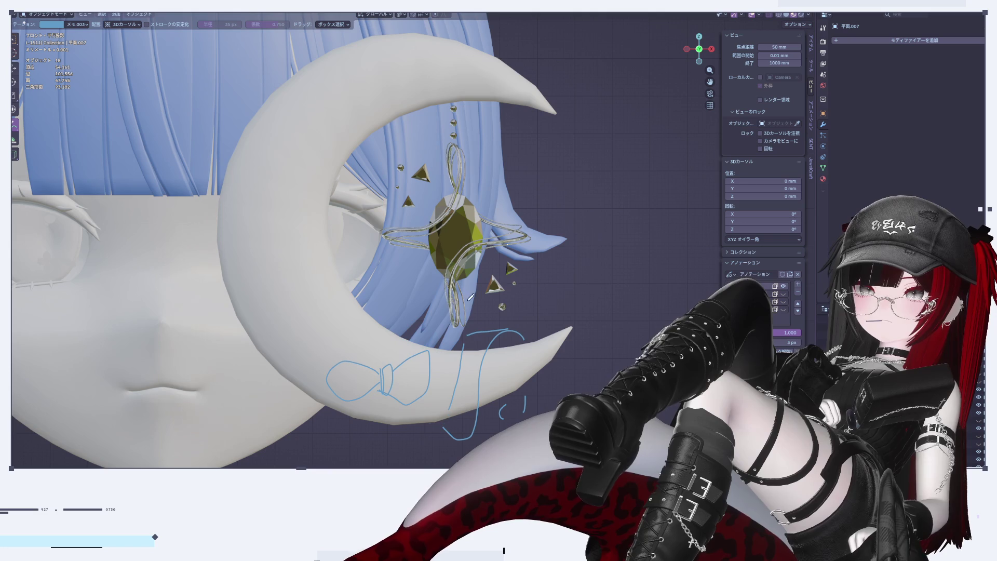
left_click(798, 293)
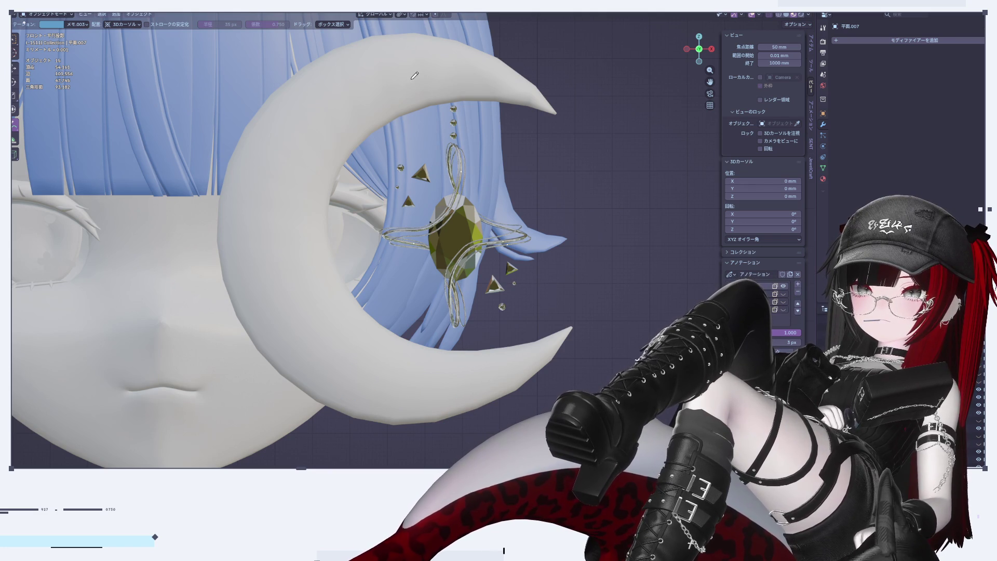
Draw diagonal and horizontal strokes across the upper crescent and its left part
left_click_drag(320, 51, 363, 166)
mouse_move(315, 68)
left_mouse_down()
mouse_move(346, 172)
mouse_move(332, 137)
left_mouse_up()
mouse_move(400, 112)
left_mouse_down()
mouse_move(239, 134)
mouse_move(378, 115)
left_mouse_up()
left_click_drag(260, 149, 391, 128)
left_click_drag(281, 122, 398, 110)
mouse_move(241, 147)
left_mouse_down()
mouse_move(253, 145)
mouse_move(332, 246)
left_mouse_up()
left_click_drag(284, 166, 337, 235)
mouse_move(341, 182)
left_mouse_down()
mouse_move(235, 261)
mouse_move(234, 200)
mouse_move(301, 247)
left_mouse_up()
Add loops and strokes across the crescent's lower-left part
mouse_move(297, 206)
left_mouse_down()
mouse_move(265, 230)
mouse_move(349, 300)
left_mouse_up()
left_click_drag(331, 255, 270, 345)
left_click_drag(307, 299, 270, 347)
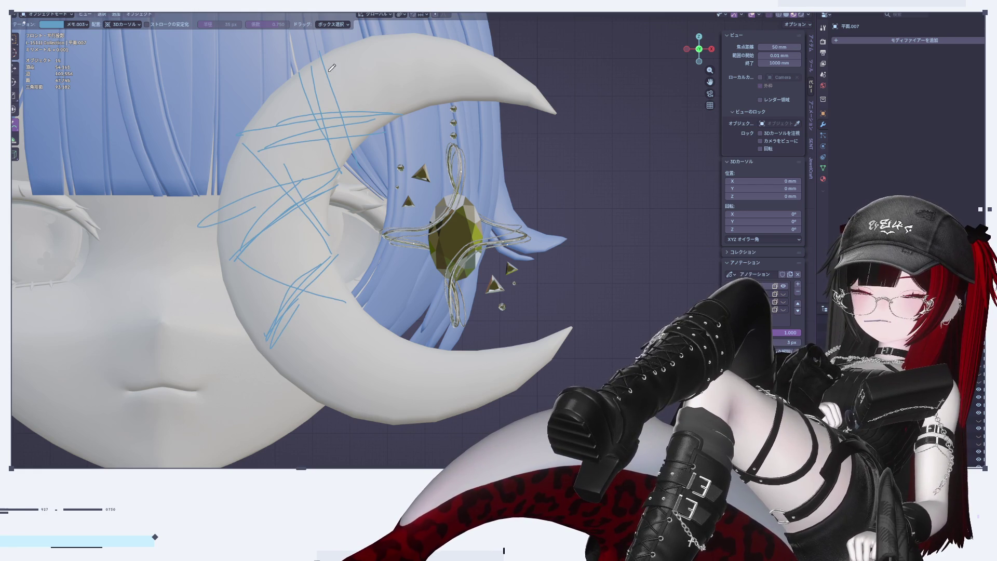
scroll(320, 269, "down", 4)
scroll(323, 266, "up", 3)
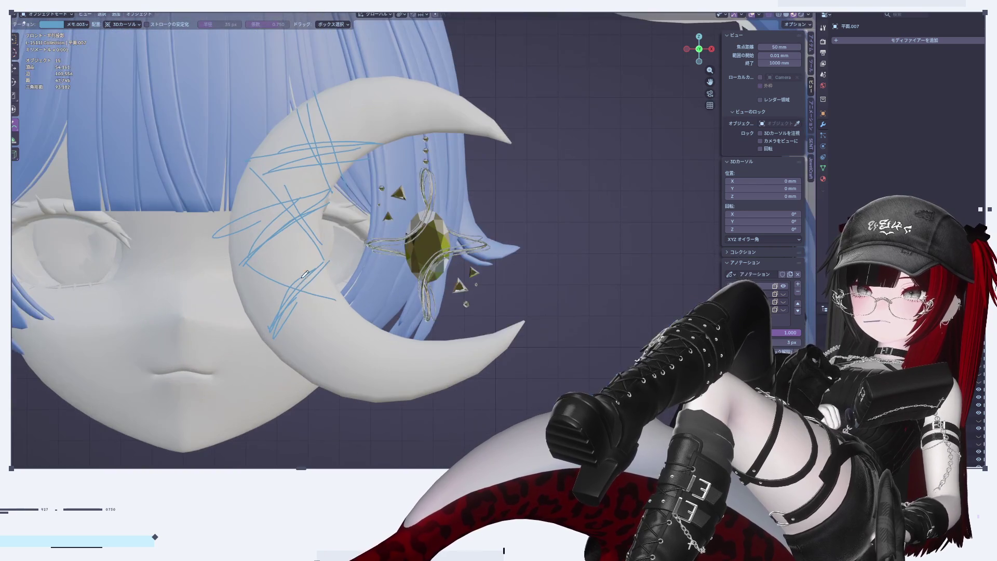
mouse_move(299, 291)
left_mouse_down()
mouse_move(304, 312)
mouse_move(295, 286)
mouse_move(309, 301)
mouse_move(295, 291)
mouse_move(278, 326)
mouse_move(335, 299)
mouse_move(286, 311)
mouse_move(239, 404)
mouse_move(293, 318)
mouse_move(343, 381)
mouse_move(339, 398)
mouse_move(303, 305)
mouse_move(302, 366)
mouse_move(364, 313)
mouse_move(382, 374)
mouse_move(377, 315)
mouse_move(364, 413)
mouse_move(426, 399)
mouse_move(390, 410)
mouse_move(370, 375)
left_mouse_up()
scroll(413, 349, "down", 2)
scroll(413, 349, "down", 5)
scroll(412, 388, "up", 6)
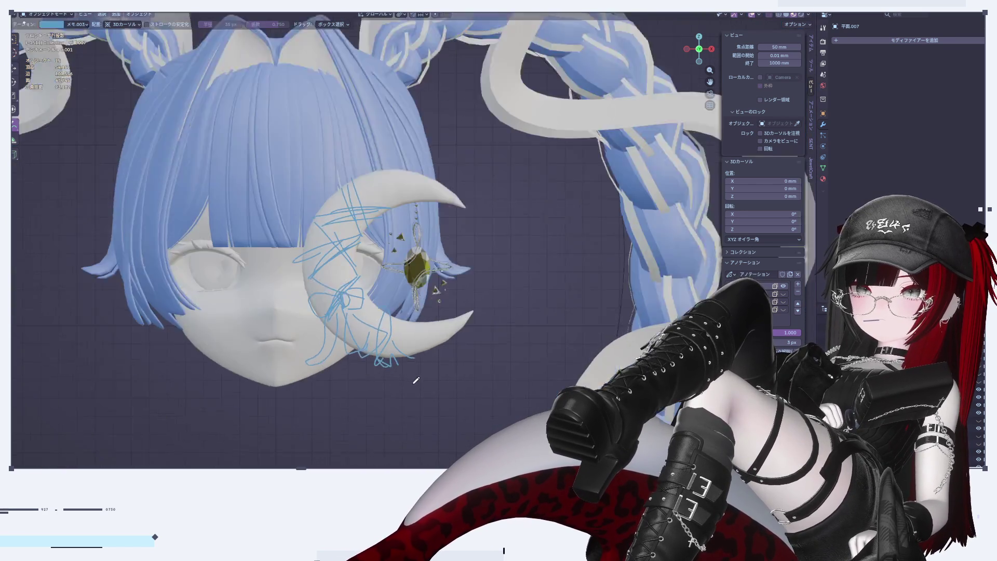
scroll(316, 266, "up", 2)
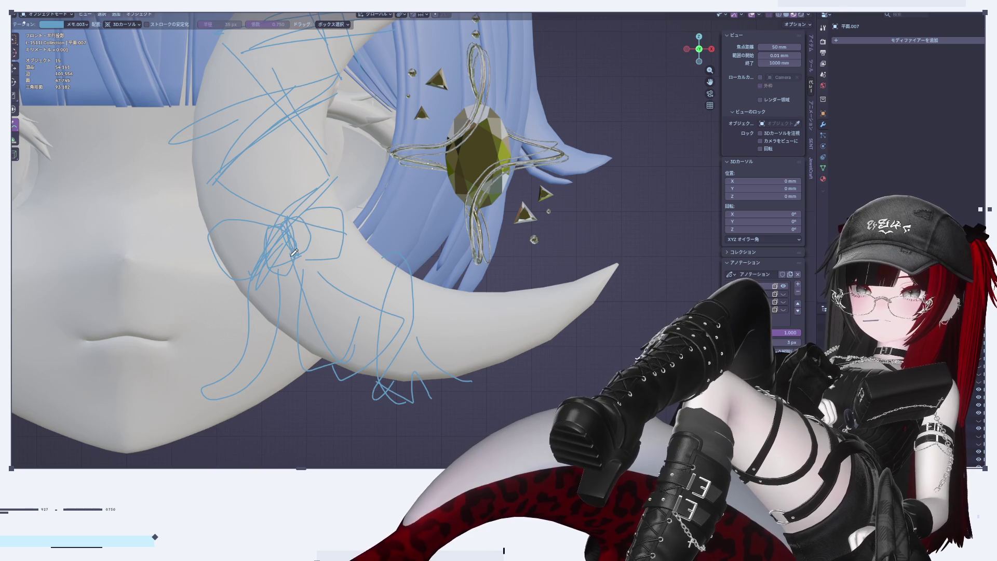
Sketch a band loop across the lower crescent with strokes trailing below the moon
mouse_move(203, 225)
left_mouse_down()
mouse_move(233, 284)
mouse_move(314, 229)
mouse_move(351, 257)
mouse_move(286, 287)
left_mouse_up()
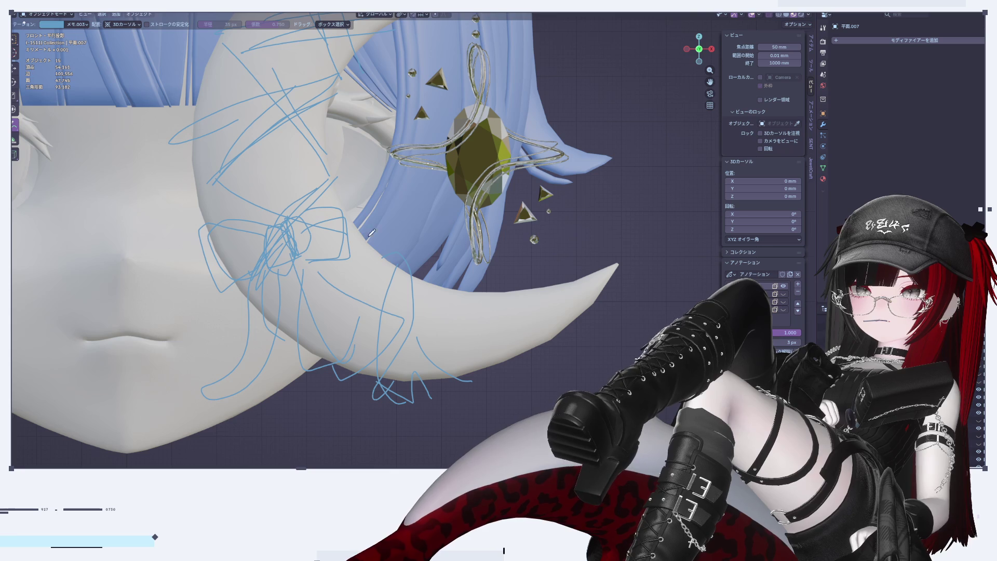
left_click_drag(276, 310, 203, 404)
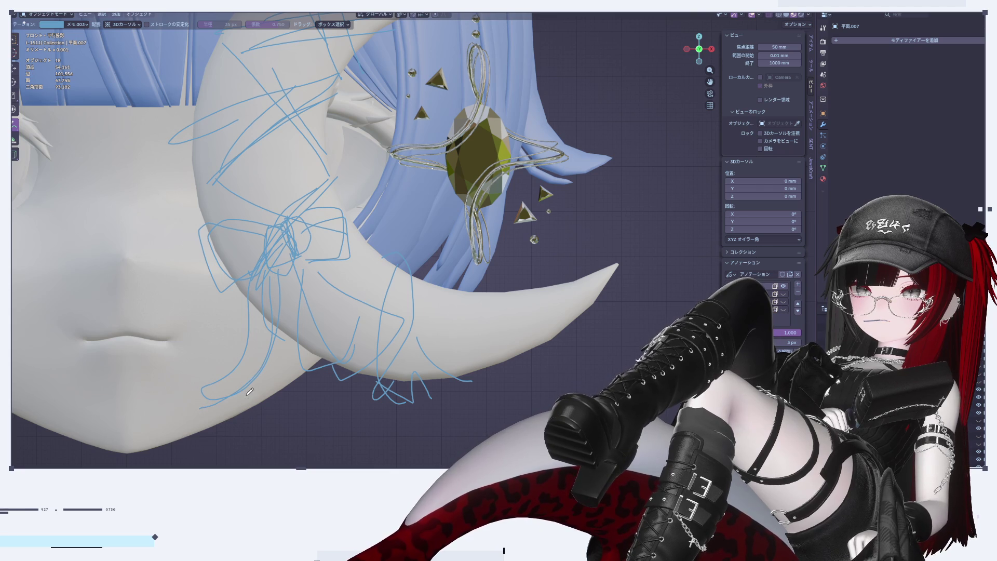
left_click_drag(260, 358, 382, 460)
mouse_move(290, 384)
left_mouse_down()
mouse_move(540, 398)
mouse_move(274, 414)
left_mouse_up()
scroll(366, 372, "down", 5)
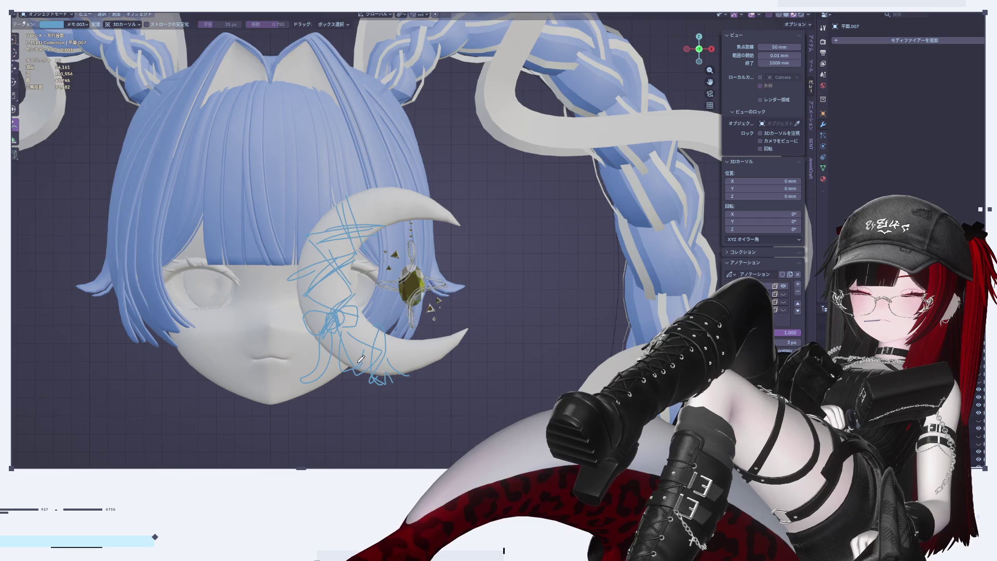
Erase strokes at the crescent's lower left and redraw two band strokes trailing down-left
scroll(364, 360, "up", 3)
mouse_move(292, 378)
left_mouse_down("ctrl")
mouse_move(283, 383)
mouse_move(298, 377)
mouse_move(317, 327)
mouse_move(291, 348)
mouse_move(344, 313)
mouse_move(263, 296)
mouse_move(362, 273)
mouse_move(305, 289)
mouse_move(284, 373)
mouse_move(251, 388)
mouse_move(281, 398)
left_mouse_up("ctrl")
left_click_drag(322, 309, 283, 413)
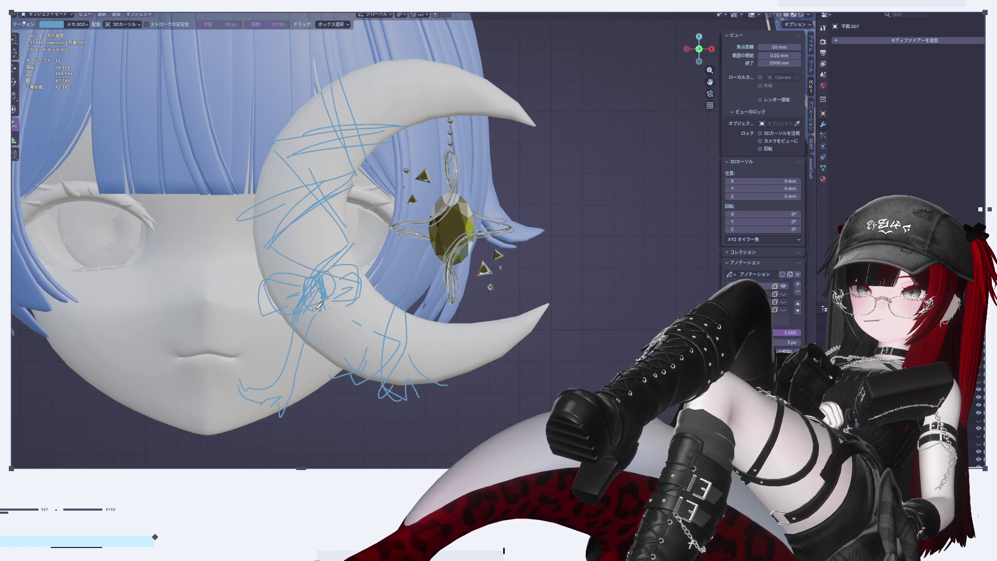
left_click_drag(325, 315, 295, 399)
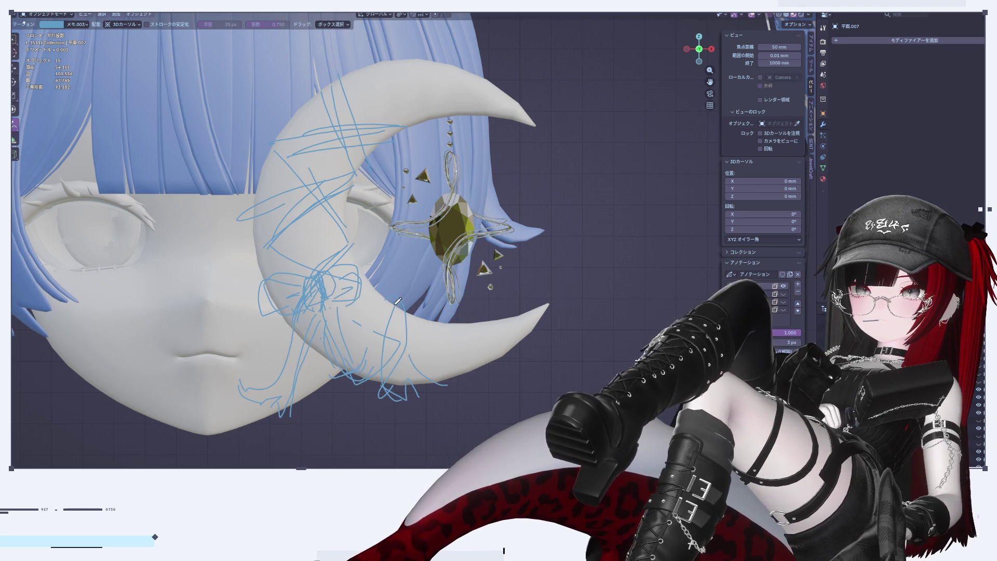
Erase strokes near the lower tip and redraw band strokes over the moon's lower-right part
mouse_move(389, 331)
left_mouse_down("ctrl")
mouse_move(392, 312)
mouse_move(353, 371)
mouse_move(376, 383)
left_mouse_up("ctrl")
mouse_move(336, 317)
left_mouse_down()
mouse_move(335, 358)
mouse_move(338, 317)
mouse_move(354, 316)
mouse_move(399, 376)
mouse_move(366, 368)
mouse_move(387, 384)
left_mouse_up()
left_click_drag(389, 297, 418, 384)
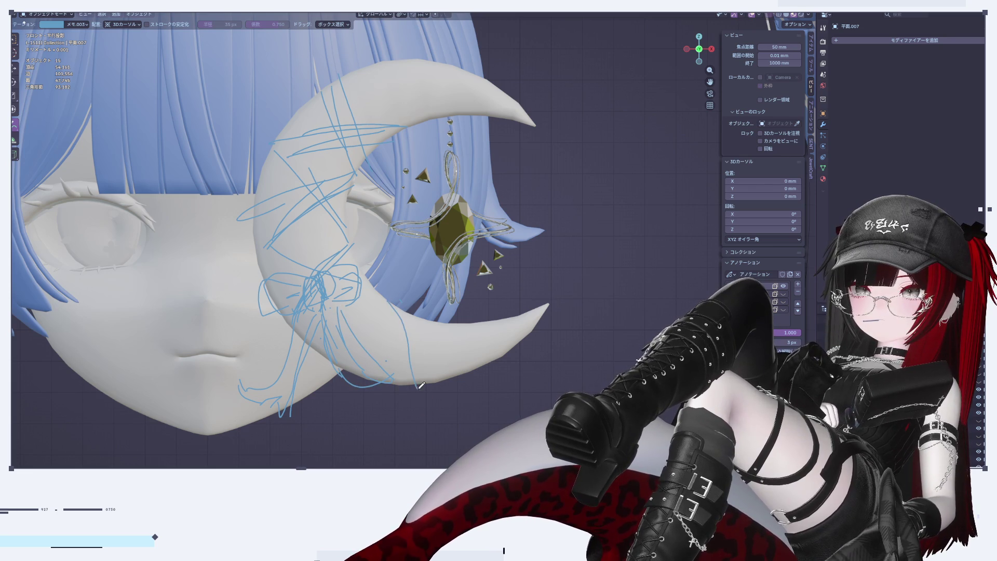
mouse_move(416, 309)
left_mouse_down()
mouse_move(437, 374)
mouse_move(463, 385)
mouse_move(439, 417)
mouse_move(447, 393)
left_mouse_up()
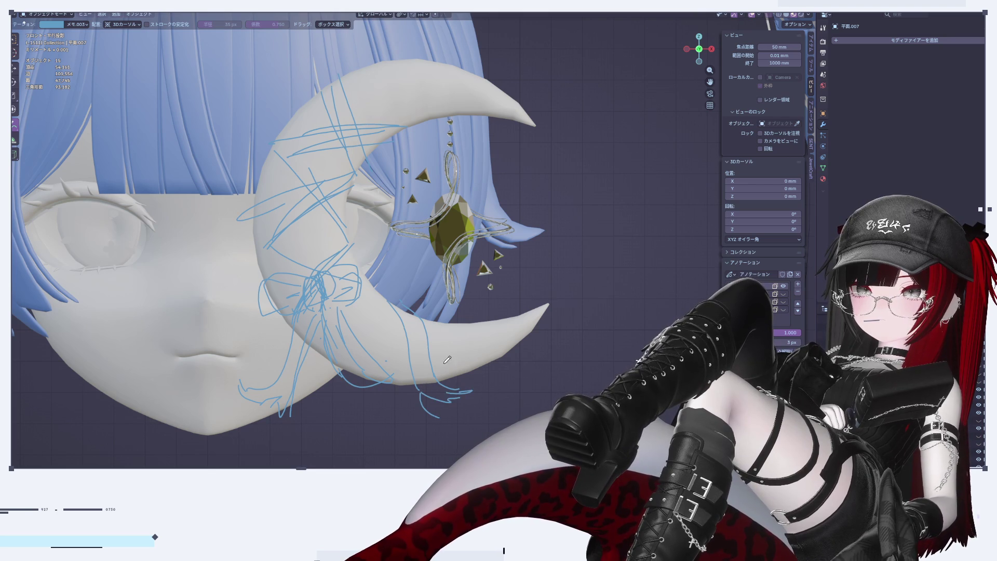
key("ctrl+z")
key("ctrl+z")
key("ctrl+z")
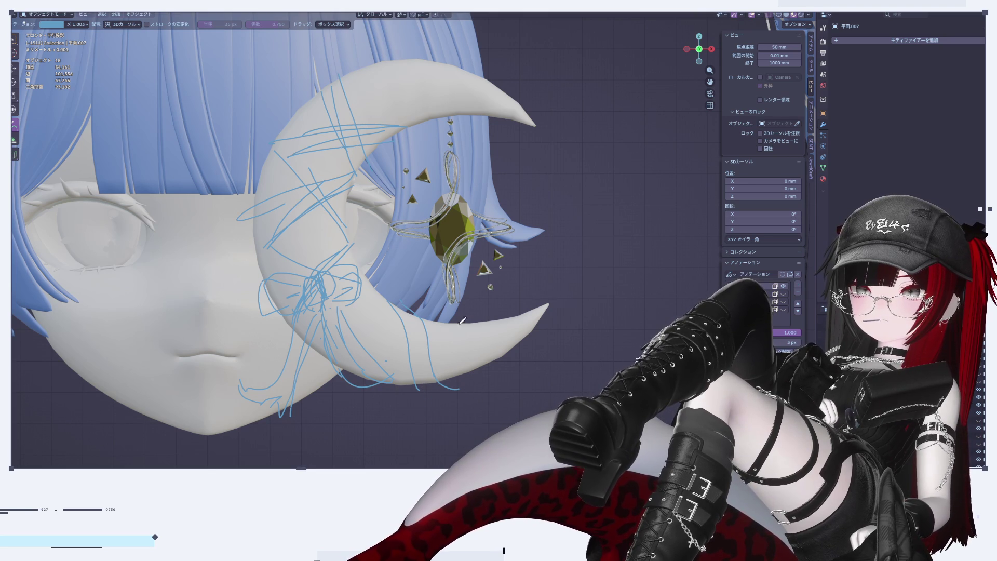
Try strokes arcing down from the lower tip, undoing the last one
left_click_drag(473, 317, 483, 379)
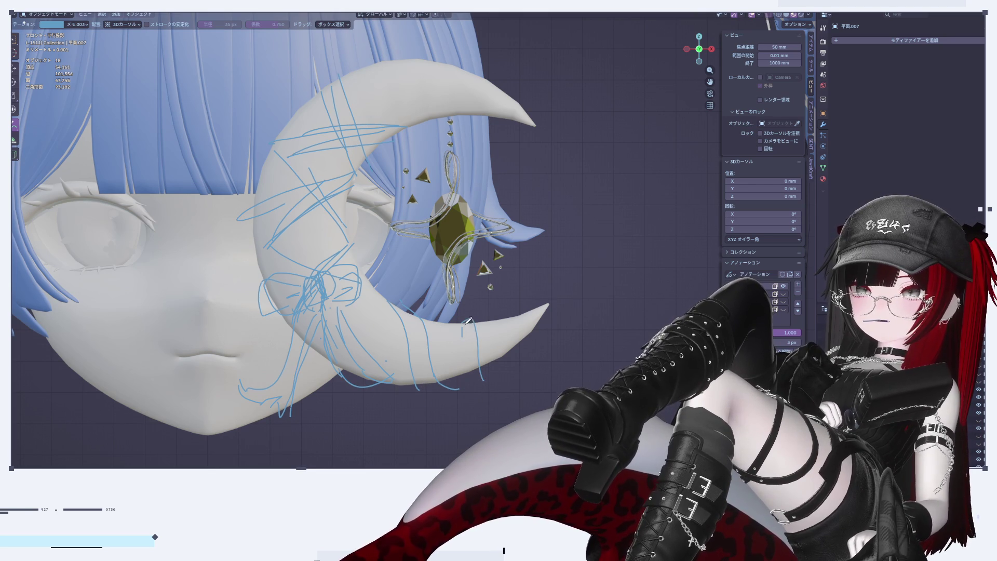
left_click_drag(469, 315, 514, 358)
key("ctrl+z")
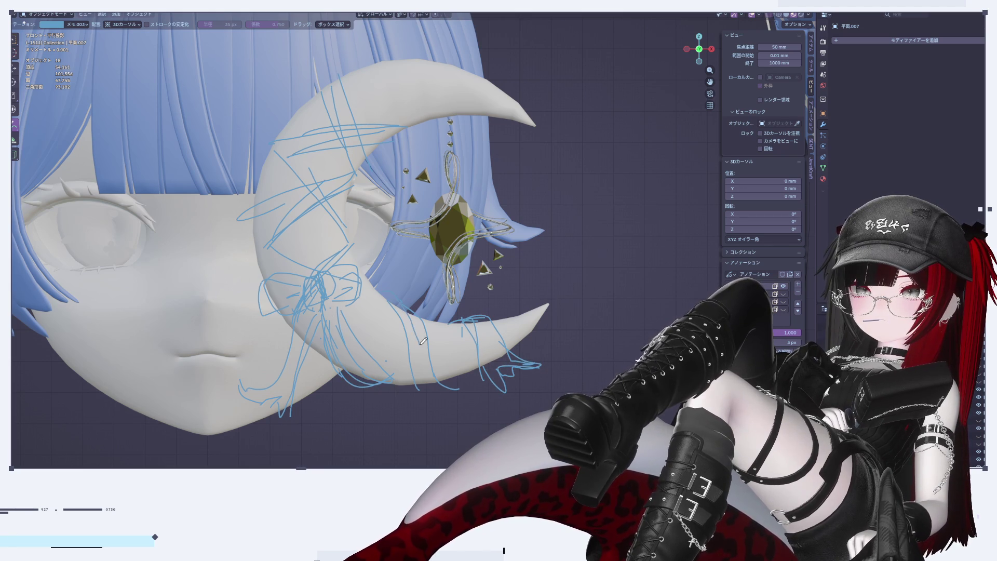
scroll(429, 311, "down", 8)
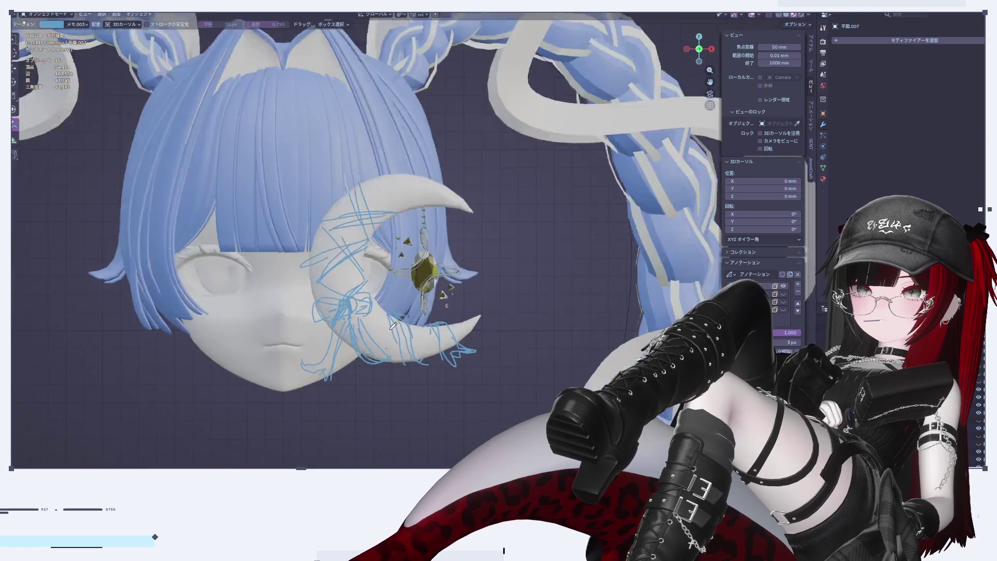
Sketch band strokes over the lower-left face plus a rightward line and curve beneath the moon
scroll(400, 309, "up", 10)
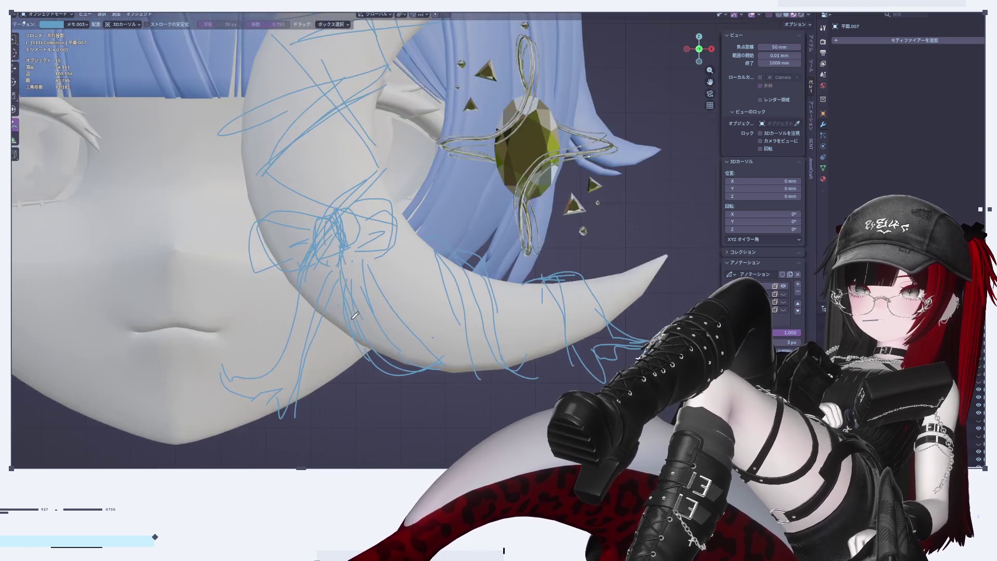
mouse_move(354, 316)
left_mouse_down()
mouse_move(339, 275)
mouse_move(392, 403)
mouse_move(324, 264)
mouse_move(449, 414)
left_mouse_up()
left_click_drag(398, 393, 480, 384)
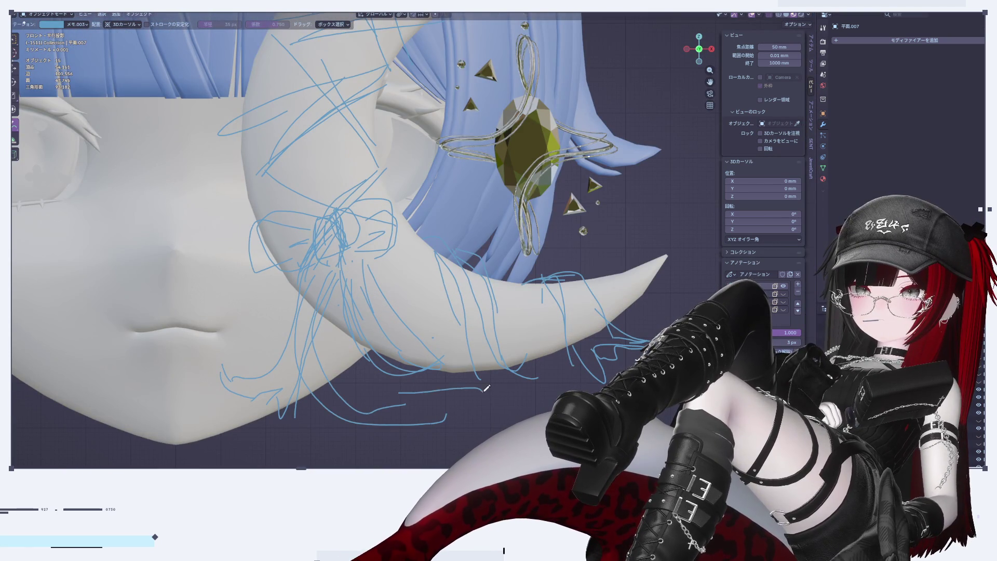
mouse_move(434, 418)
left_mouse_down()
mouse_move(417, 447)
mouse_move(384, 464)
mouse_move(362, 447)
left_mouse_up()
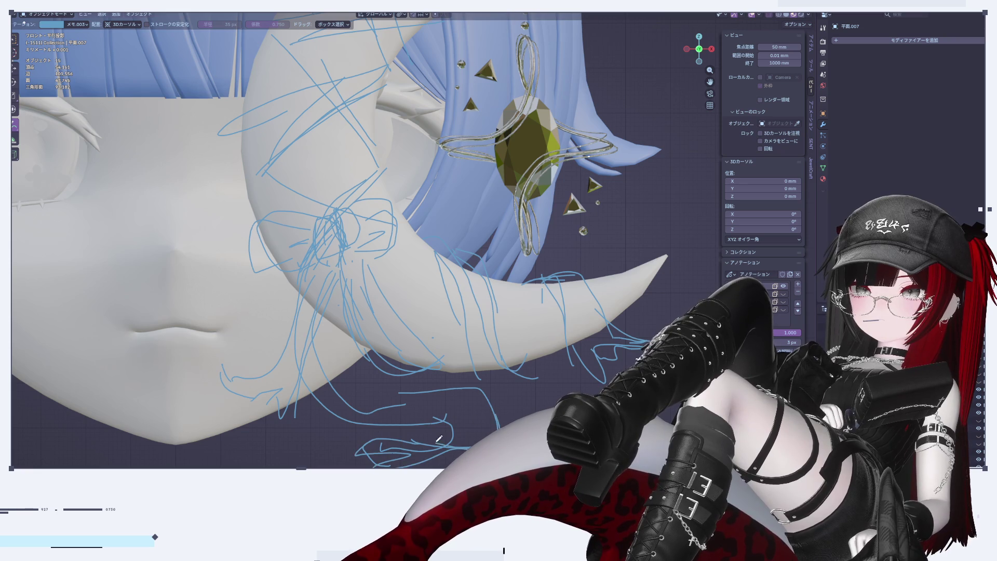
scroll(474, 444, "down", 10)
scroll(450, 354, "up", 10)
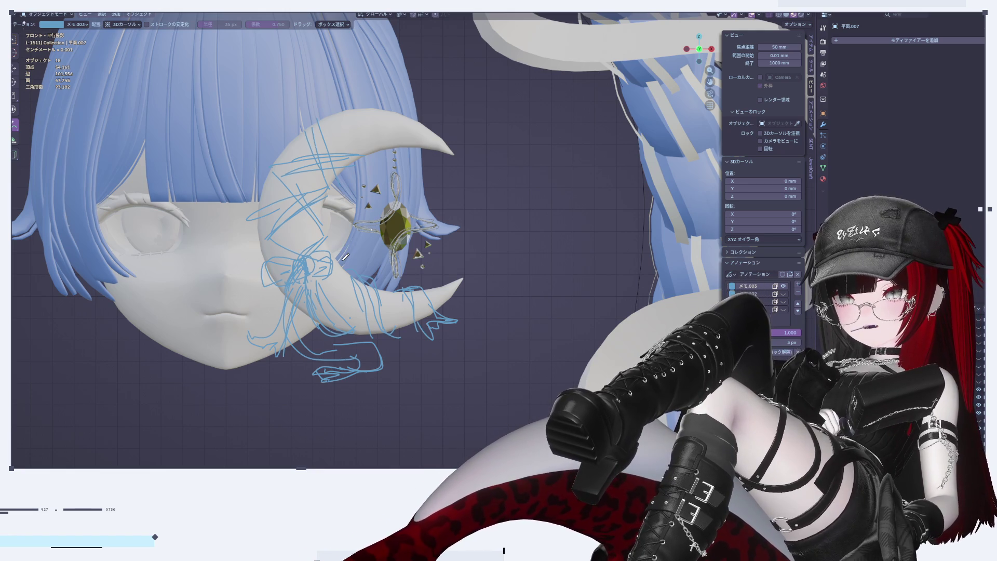
scroll(345, 256, "down", 8)
scroll(395, 253, "up", 10)
scroll(395, 253, "down", 2)
scroll(394, 253, "up", 3, "shift")
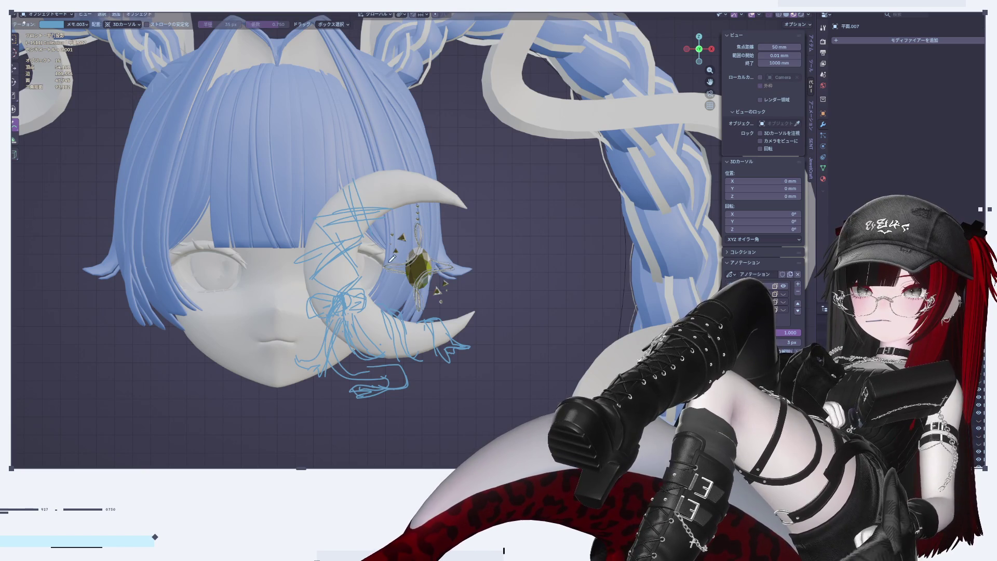
scroll(440, 278, "up", 2)
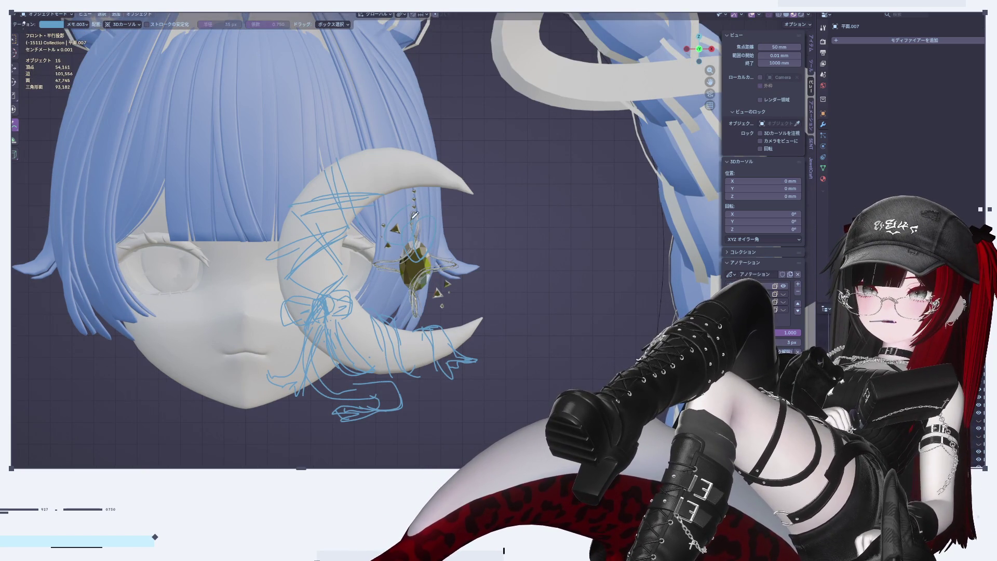
Undo a trial circle around the gem, then scribble band strokes over the moon's lower curve
left_click_drag(414, 202, 394, 235)
key("ctrl+z")
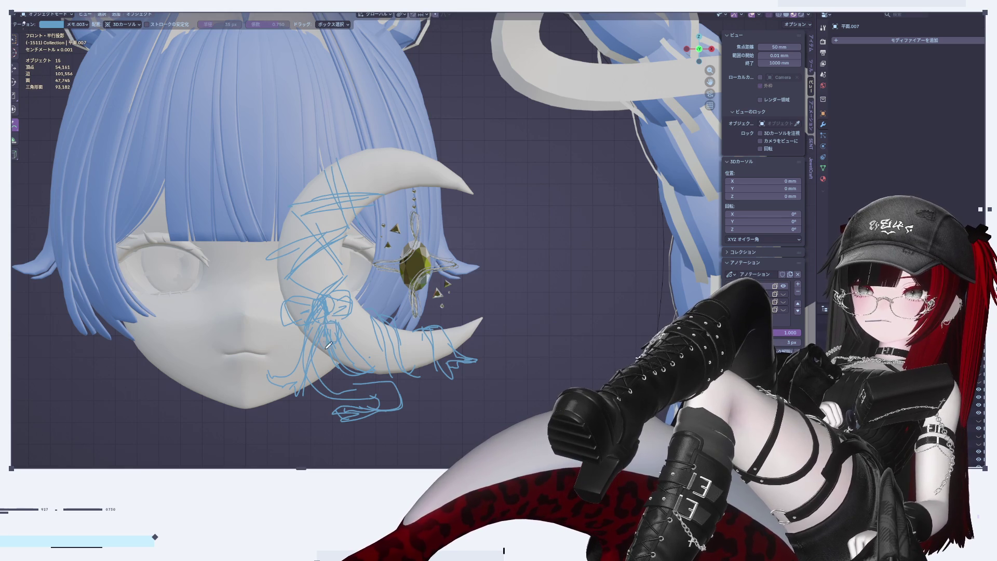
mouse_move(336, 326)
left_mouse_down()
mouse_move(379, 332)
mouse_move(296, 332)
mouse_move(351, 325)
mouse_move(293, 302)
mouse_move(363, 310)
mouse_move(315, 335)
mouse_move(351, 326)
left_mouse_up()
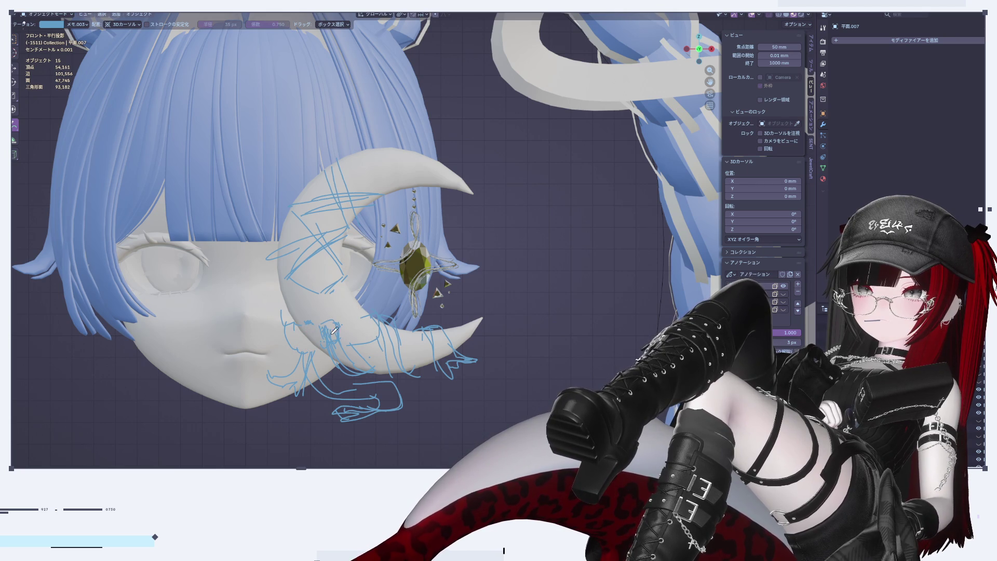
mouse_move(290, 274)
left_mouse_down()
mouse_move(324, 298)
mouse_move(344, 297)
left_mouse_up()
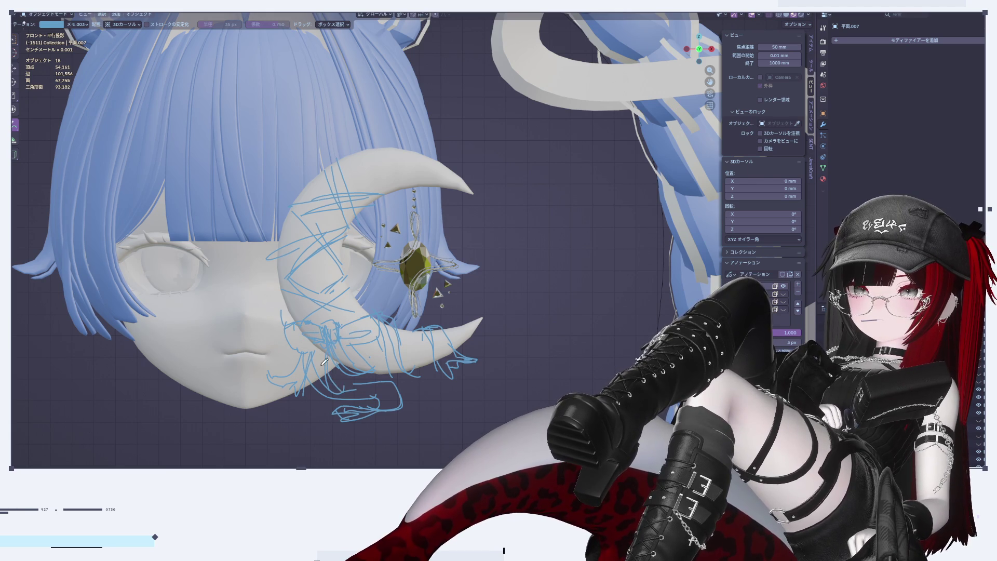
Try strokes below the moon and around the lower horn, undoing them
mouse_move(337, 366)
left_mouse_down()
mouse_move(444, 398)
mouse_move(416, 390)
mouse_move(412, 405)
mouse_move(270, 372)
mouse_move(330, 385)
mouse_move(356, 404)
mouse_move(383, 408)
mouse_move(338, 374)
mouse_move(337, 384)
mouse_move(438, 408)
mouse_move(442, 392)
left_mouse_up()
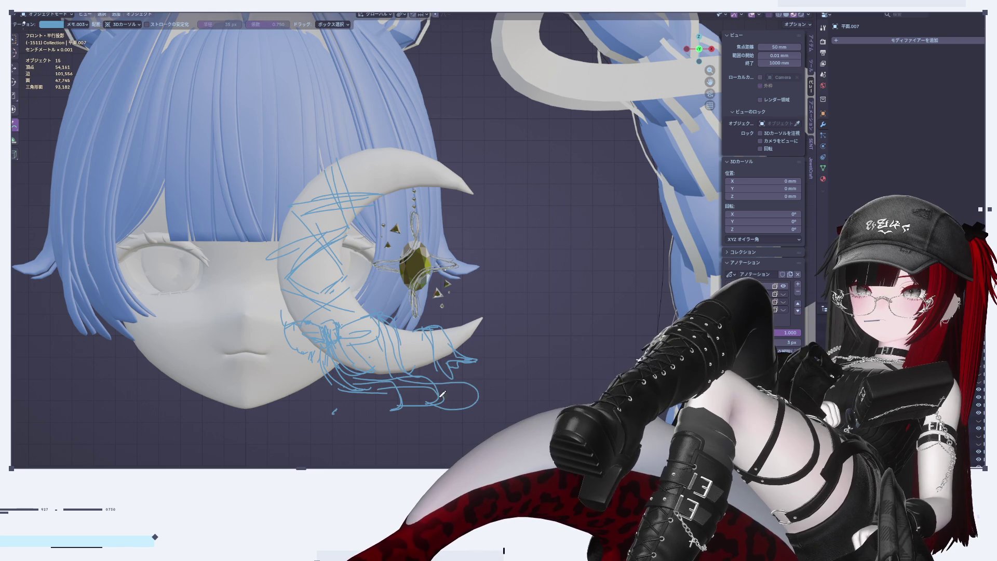
left_click_drag(389, 410, 441, 418)
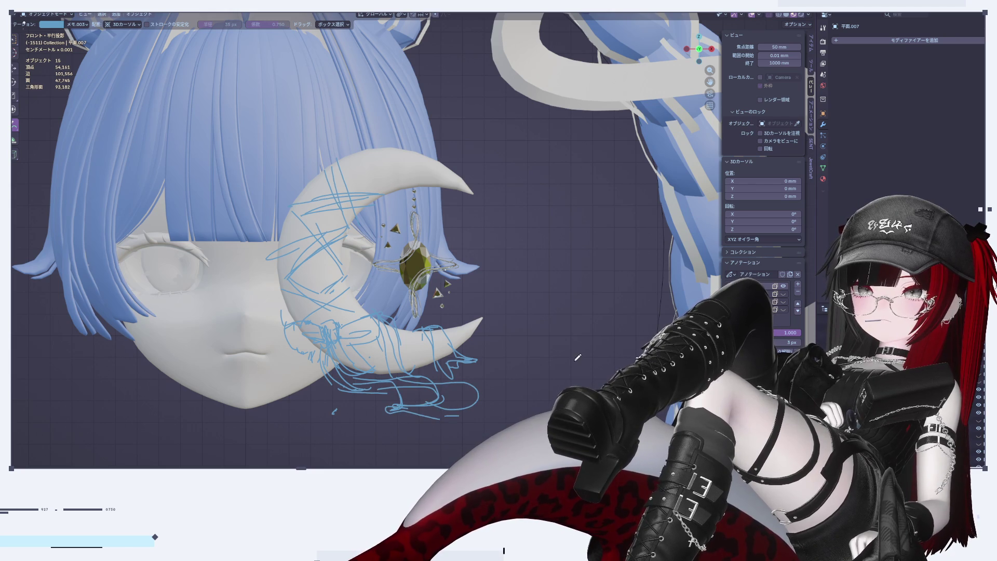
key("ctrl+z")
key("ctrl+z")
key("ctrl+z")
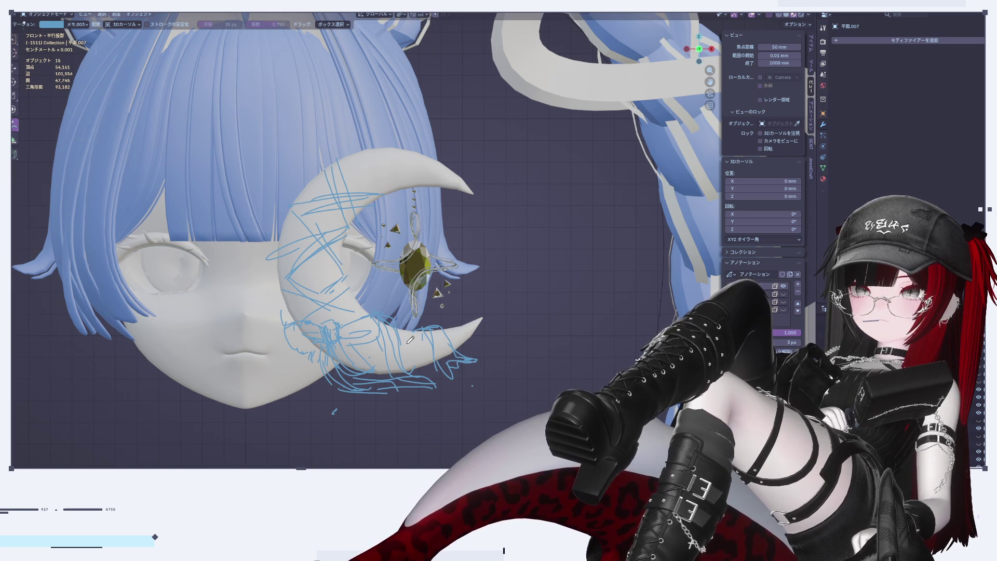
mouse_move(416, 345)
left_mouse_down()
mouse_move(392, 317)
mouse_move(452, 322)
mouse_move(410, 353)
mouse_move(381, 416)
mouse_move(337, 416)
left_mouse_up()
left_click_drag(429, 303, 441, 408)
key("ctrl+z")
key("ctrl+z")
key("ctrl+z")
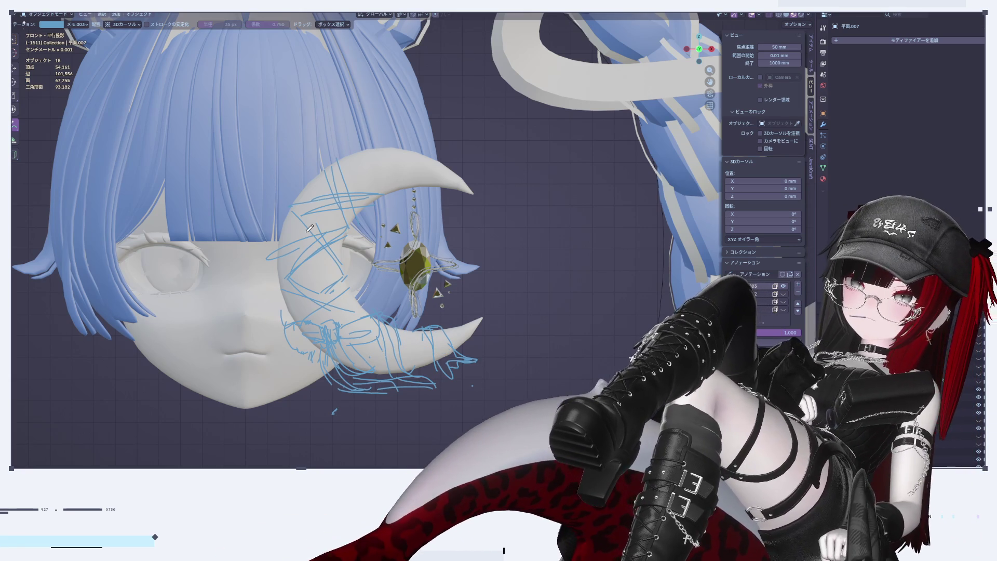
Loop strokes along the moon's left edge and over its upper arm toward the right tip
mouse_move(331, 183)
left_mouse_down()
mouse_move(345, 172)
mouse_move(344, 191)
mouse_move(339, 167)
mouse_move(305, 182)
mouse_move(377, 182)
mouse_move(387, 164)
mouse_move(350, 186)
left_mouse_up()
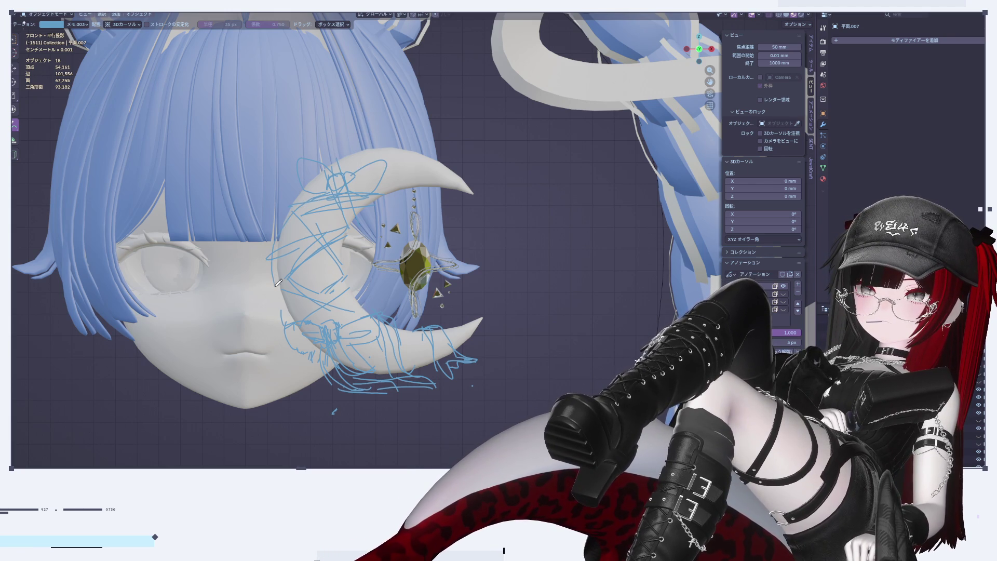
left_click_drag(310, 211, 313, 301)
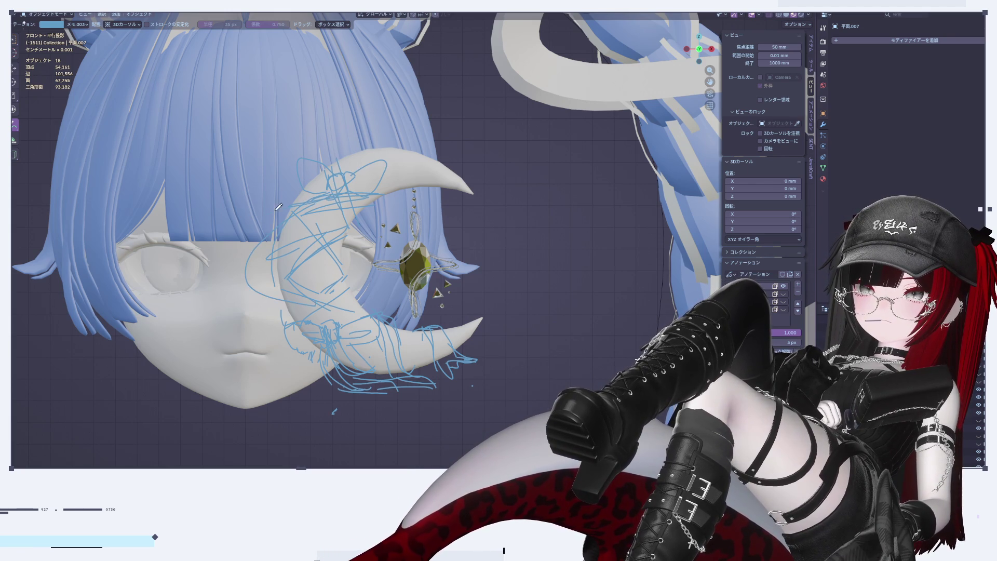
mouse_move(316, 192)
left_mouse_down()
mouse_move(306, 282)
mouse_move(248, 260)
mouse_move(291, 311)
left_mouse_up()
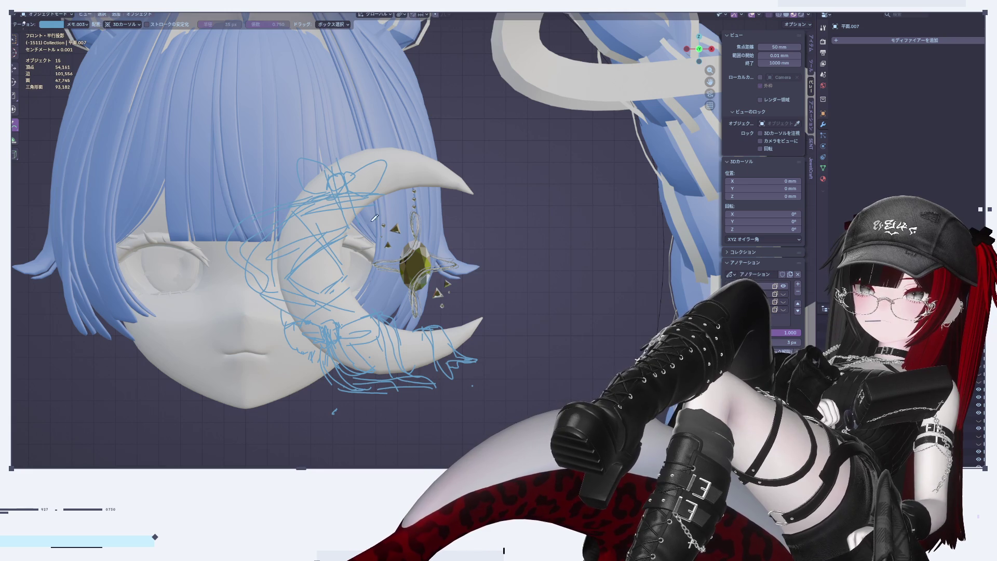
mouse_move(332, 193)
left_mouse_down()
mouse_move(389, 132)
mouse_move(441, 156)
mouse_move(446, 192)
mouse_move(492, 210)
mouse_move(478, 228)
left_mouse_up()
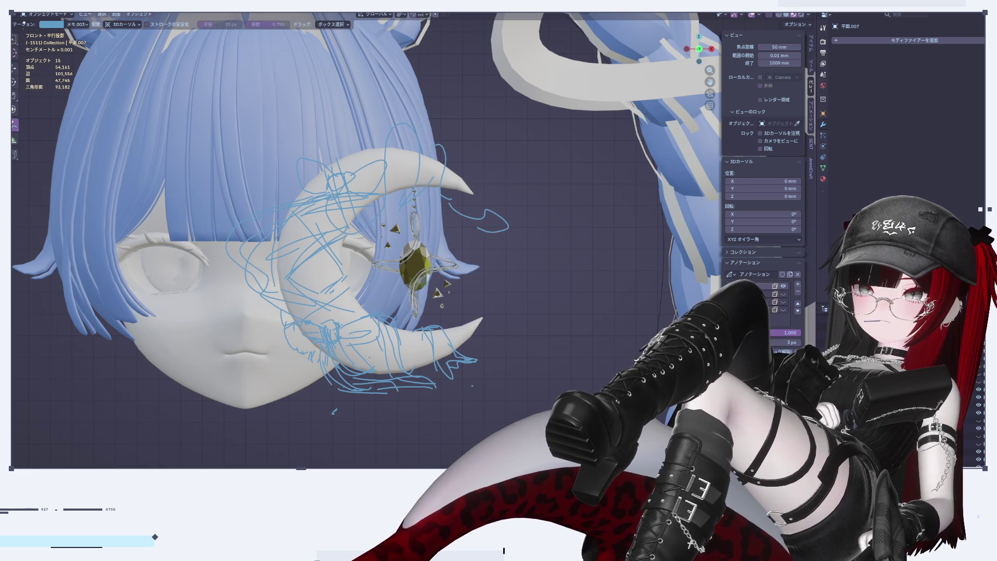
scroll(548, 399, "down", 5)
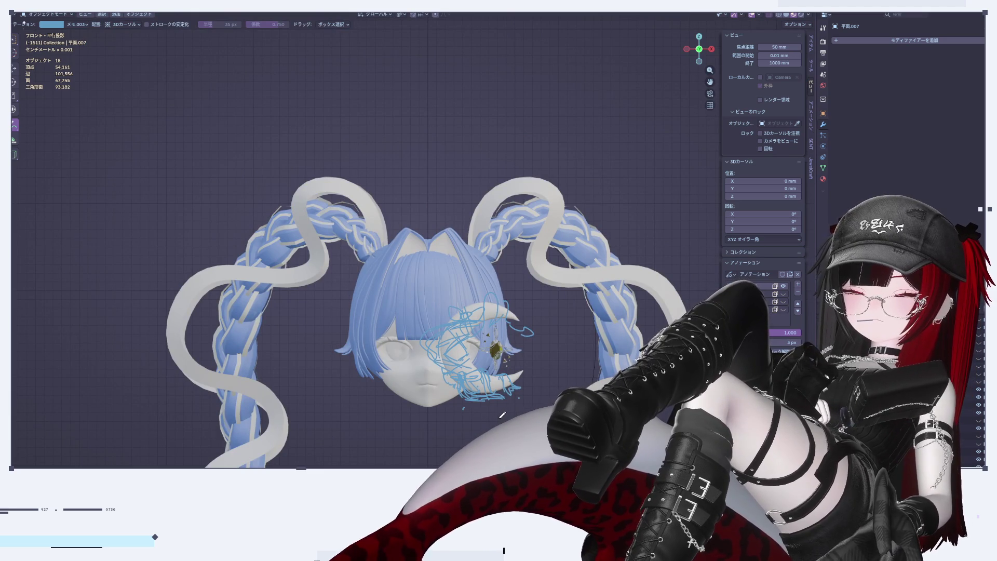
scroll(503, 414, "up", 5)
scroll(542, 262, "down", 2)
scroll(457, 305, "up", 2)
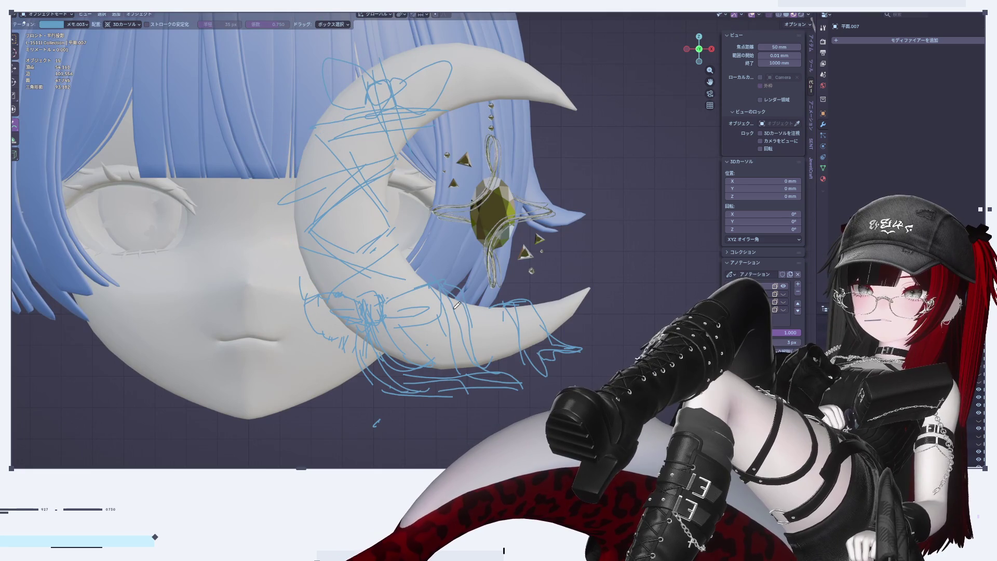
scroll(452, 291, "down", 3)
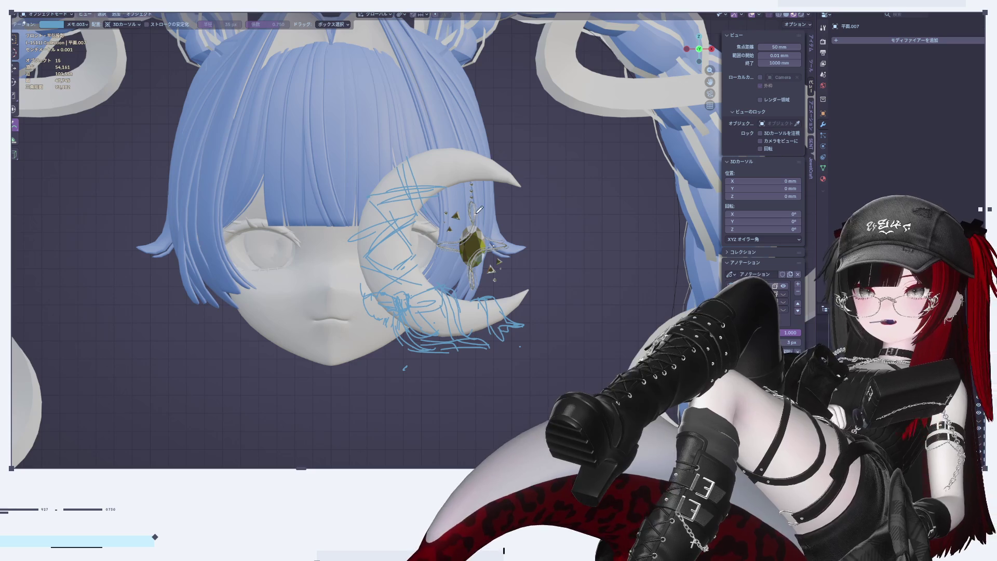
scroll(477, 208, "up", 3)
scroll(518, 203, "down", 1)
middle_click_drag(518, 203, 423, 205)
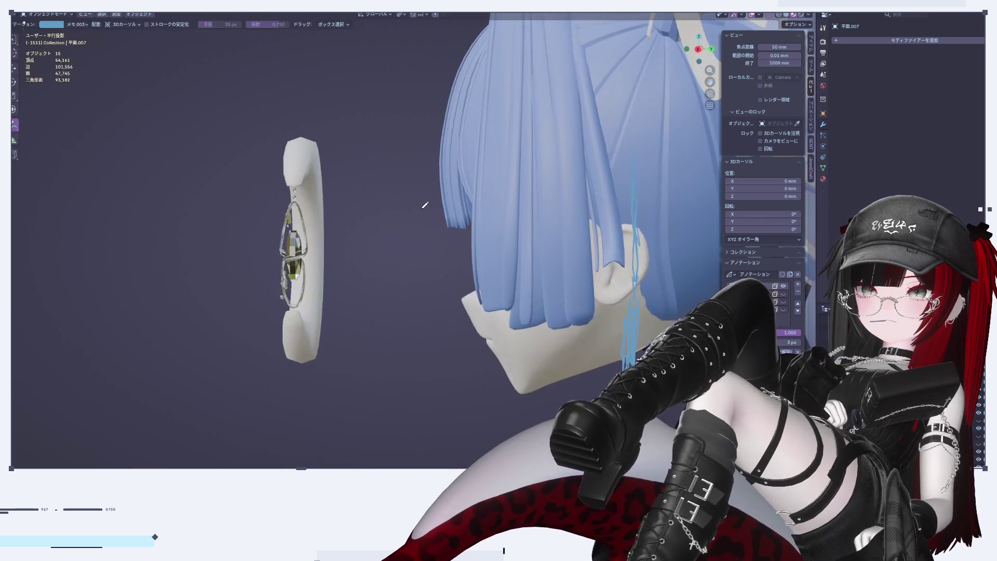
mouse_move(327, 171)
middle_mouse_down()
mouse_move(231, 190)
mouse_move(250, 202)
middle_mouse_up()
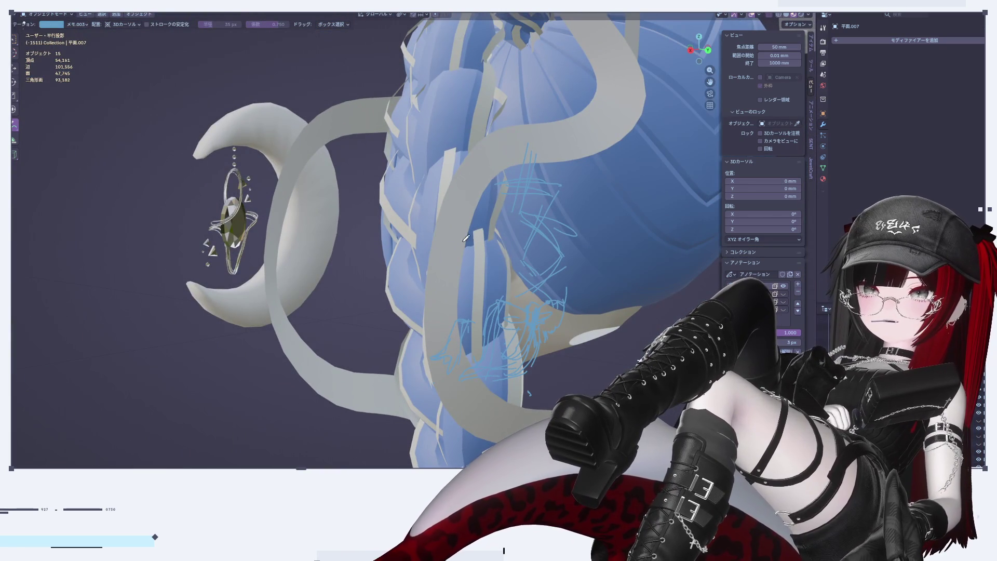
scroll(394, 298, "up", 3)
scroll(395, 298, "down", 3)
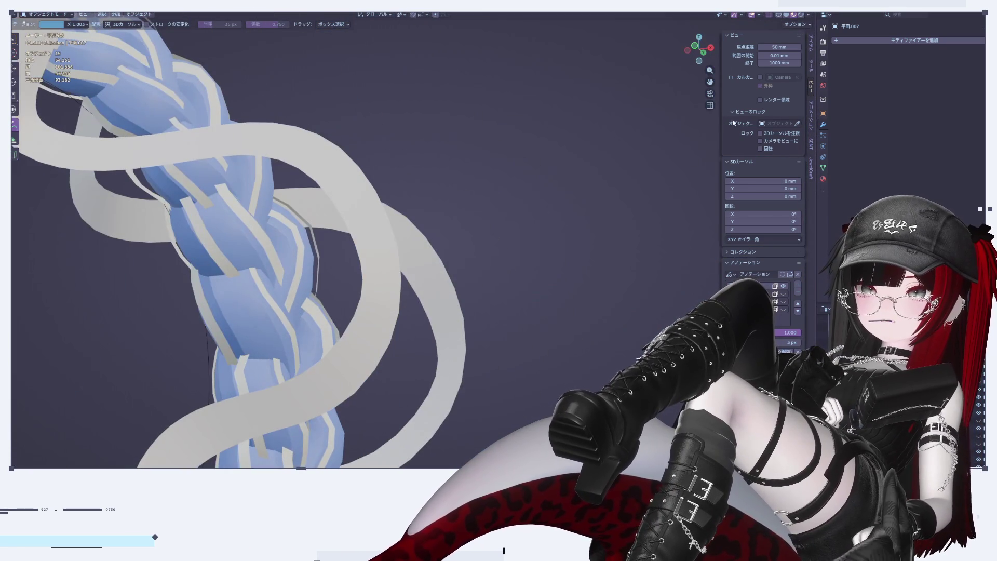
left_click(700, 49)
left_click(687, 49)
scroll(364, 259, "down", 5)
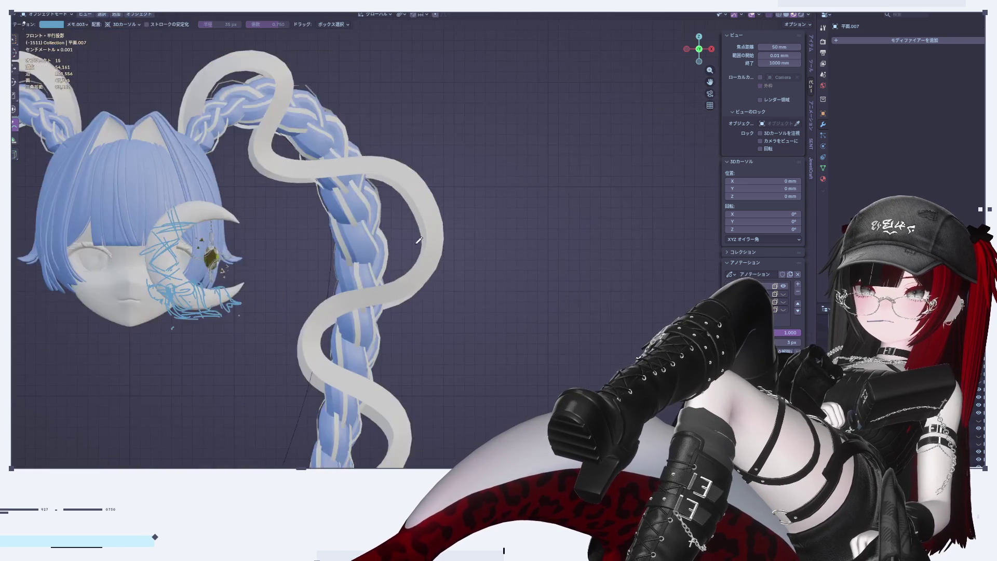
scroll(427, 270, "up", 1)
scroll(427, 270, "up", 8)
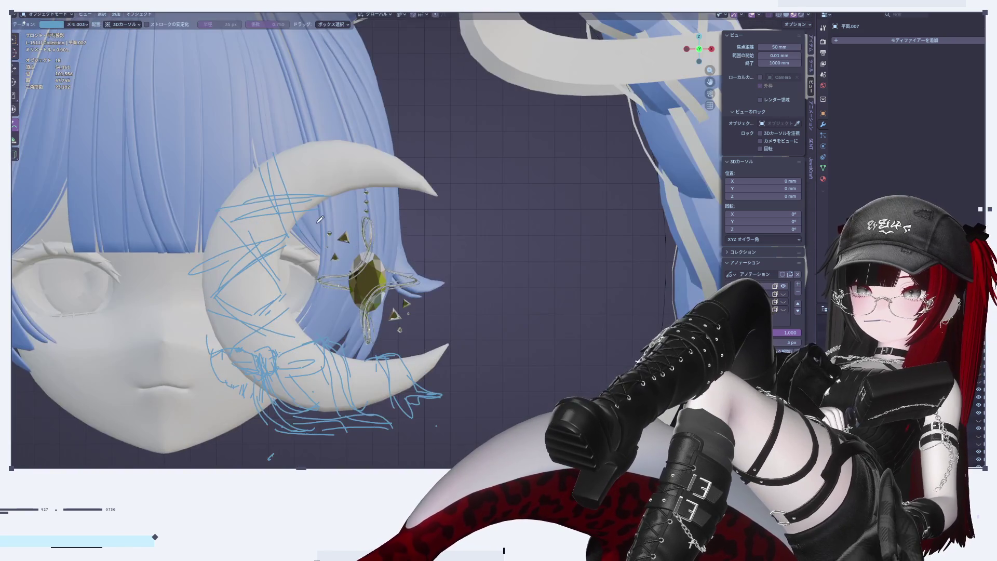
scroll(363, 217, "up", 1)
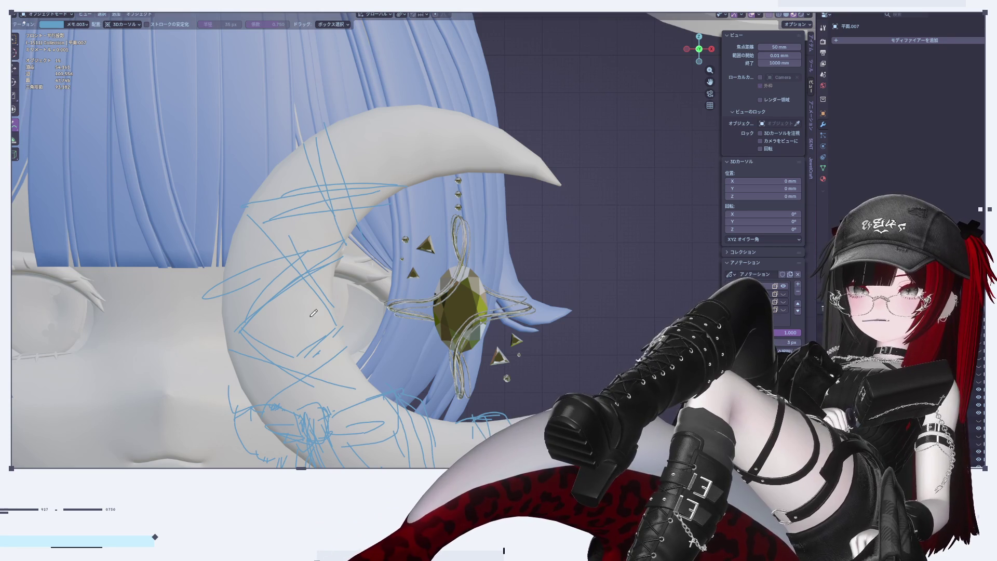
scroll(66, 109, "up", 1)
scroll(333, 178, "down", 1)
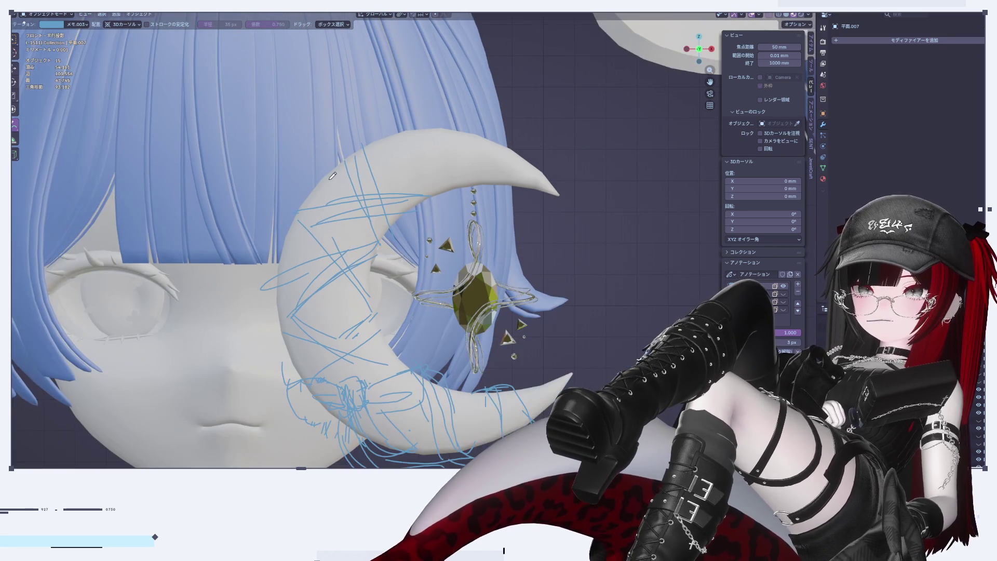
left_click(14, 68)
In Edit Mode, duplicate a face loop on the crescent's upper arm in place
left_click(385, 153)
key("Tab")
scroll(362, 211, "up", 4)
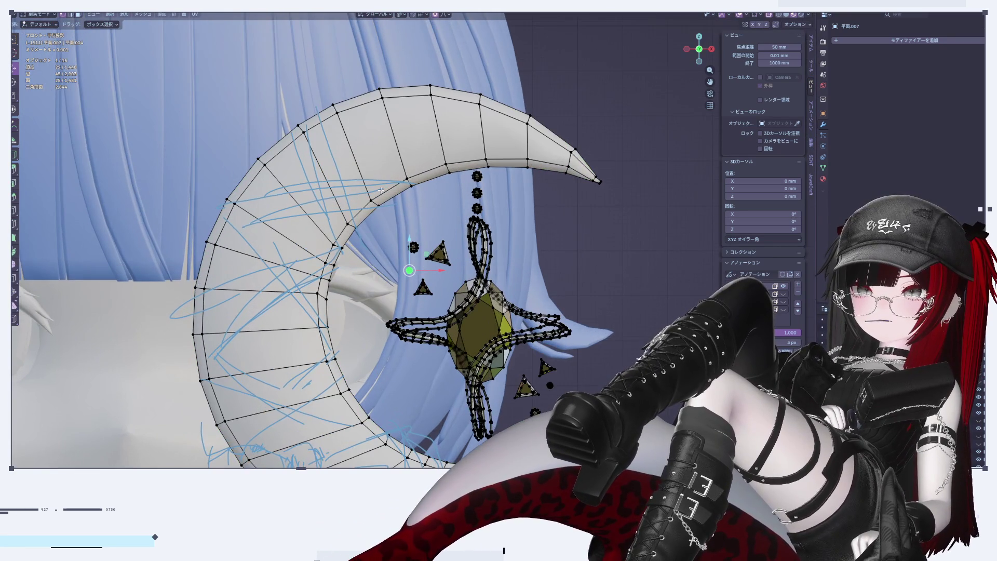
left_click(362, 211, "alt")
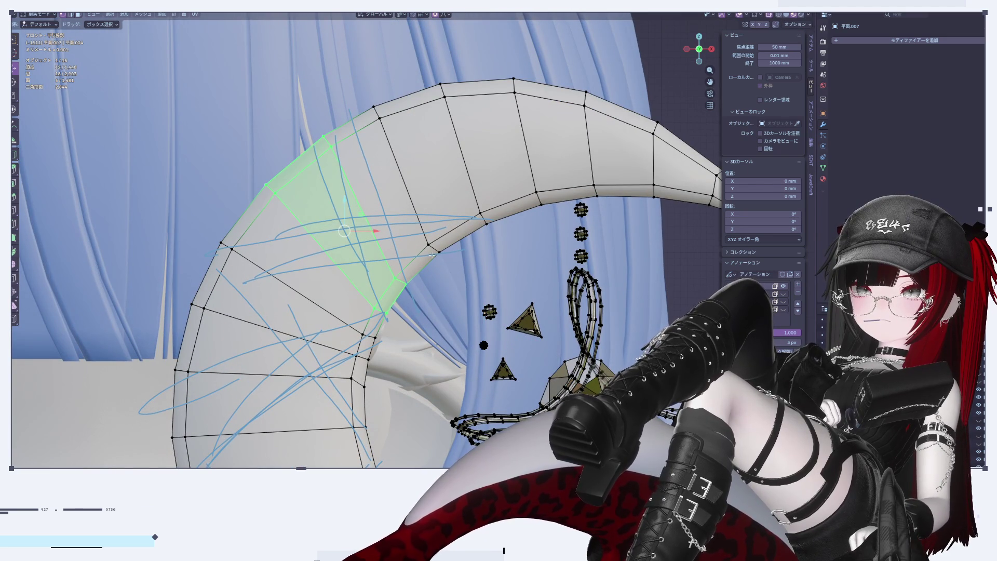
left_click(357, 200, "alt")
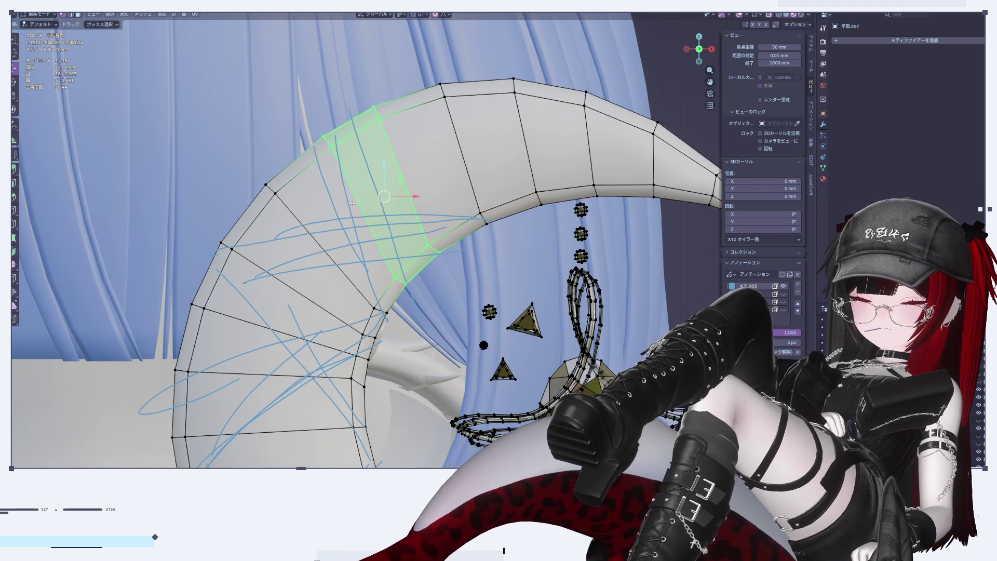
key("shift+d")
key("Escape")
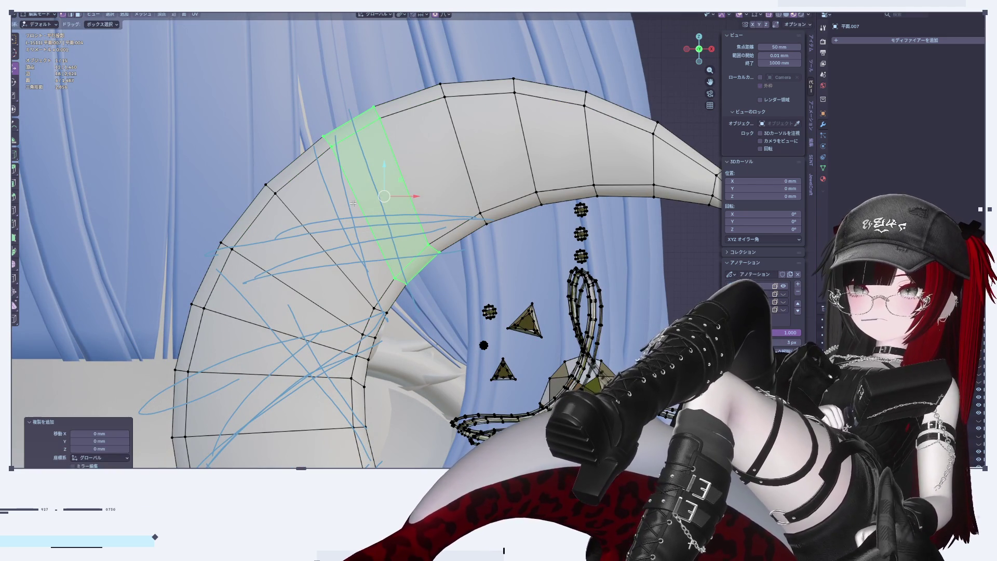
Puff the copied face ring outward with Alt+S and check its thickness from the side
key("alt+s")
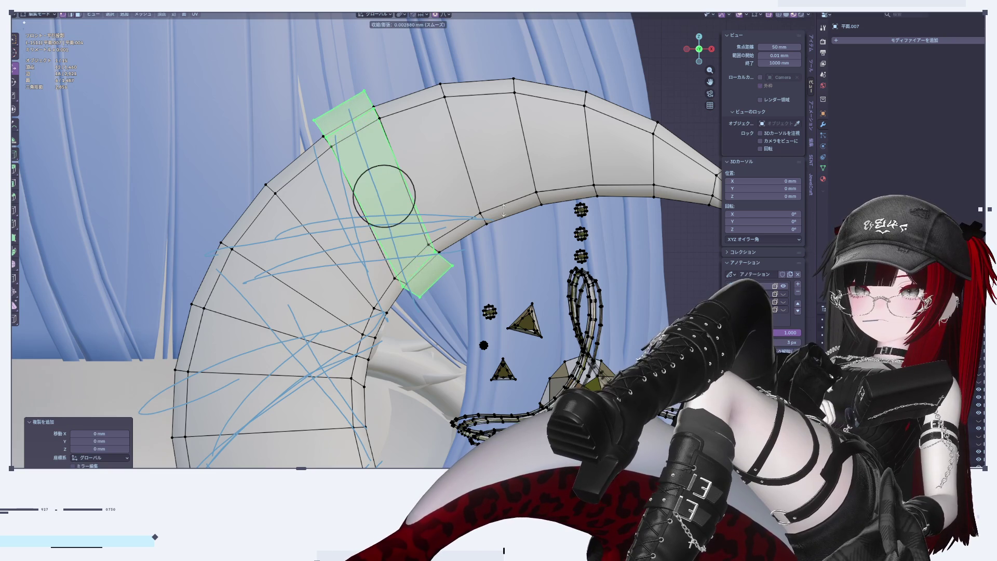
left_click(504, 208)
scroll(505, 208, "down", 3)
middle_click_drag(505, 208, 663, 60)
scroll(663, 61, "up", 2)
left_click(711, 49)
left_click(686, 49)
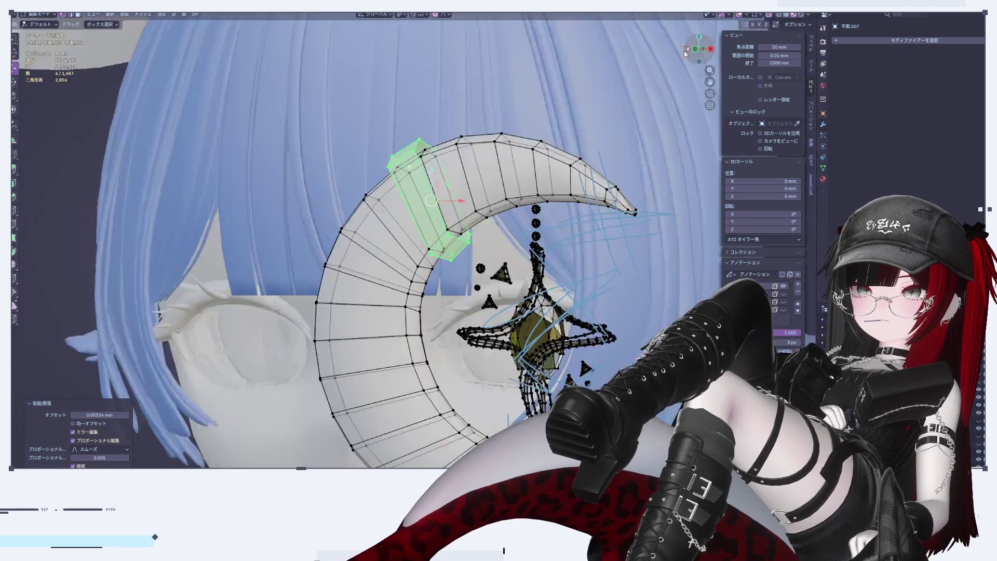
Separate the copied ring into its own object and select the new band
key("p")
left_click(538, 80)
key("Tab")
left_click(426, 123)
left_click(410, 152)
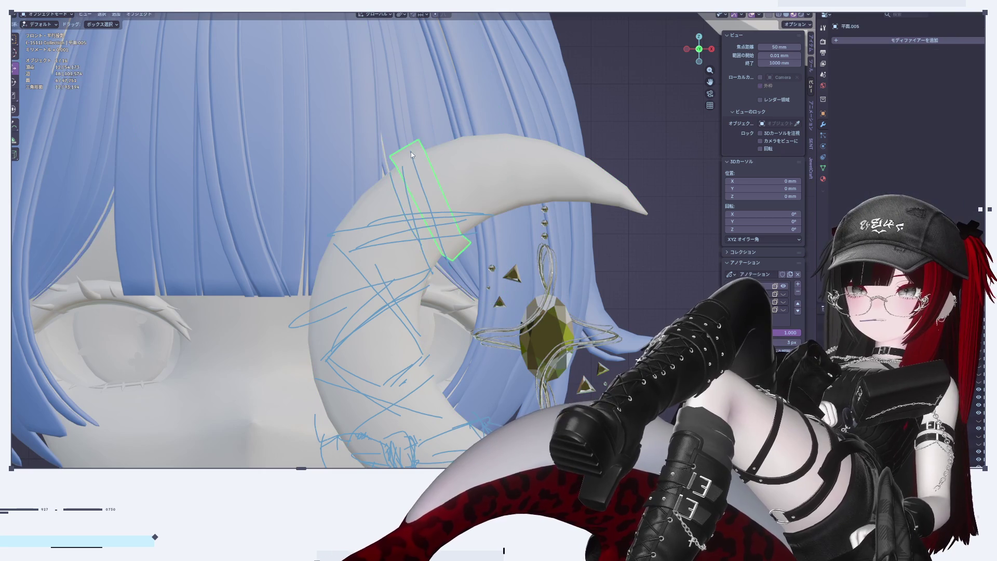
Flatten both edge loops of the band with LoopTools
key("Tab")
scroll(410, 169, "up", 2)
left_click(473, 213, "alt")
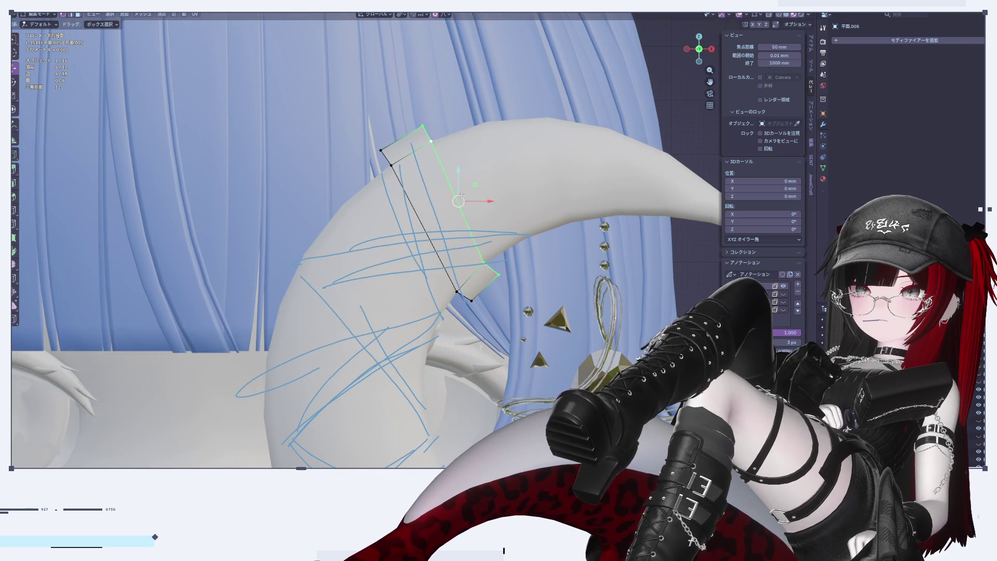
left_click(813, 147)
left_click(769, 69)
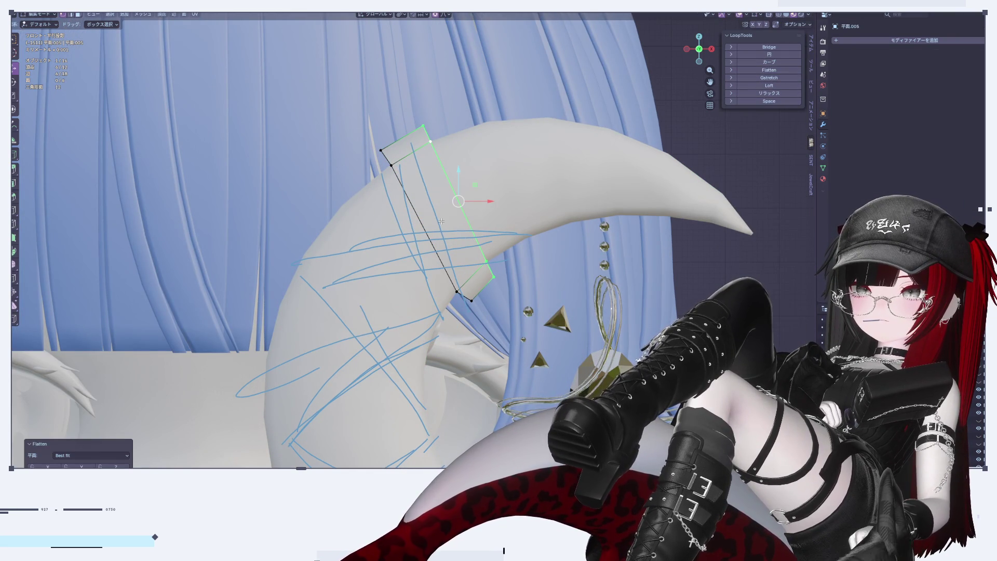
left_click(415, 219, "alt")
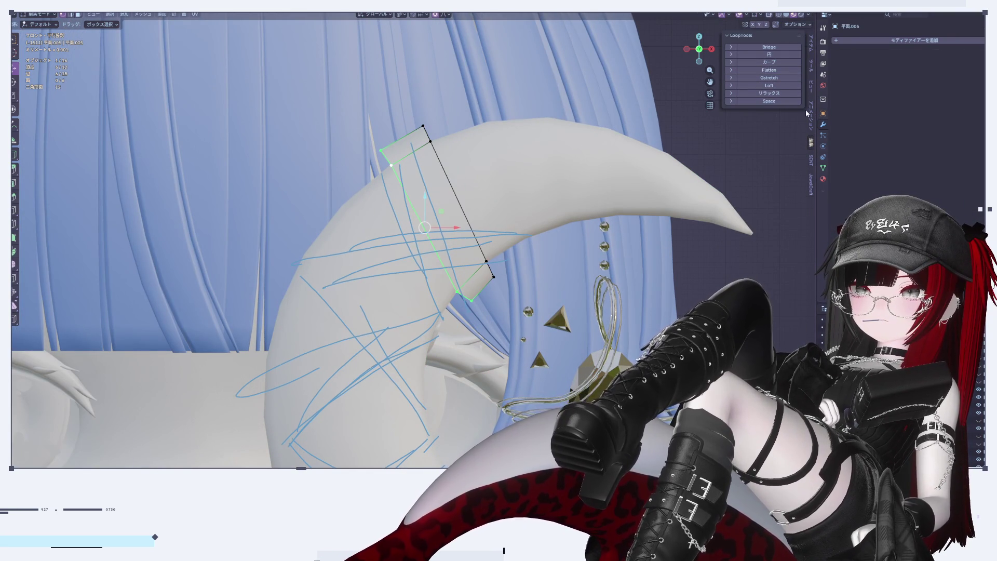
left_click(779, 71)
Slightly tilt the band's right edge, checking it from the side and front views
mouse_move(363, 312)
middle_mouse_down()
mouse_move(310, 374)
mouse_move(426, 255)
middle_mouse_up()
left_click(712, 50)
key("KP_1")
left_click(440, 192)
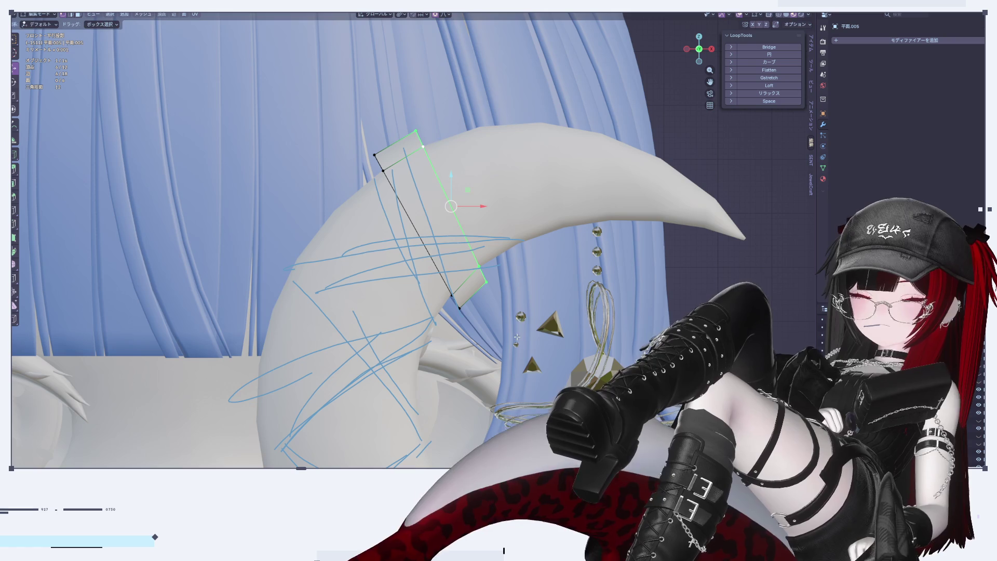
key("r")
left_click(525, 335)
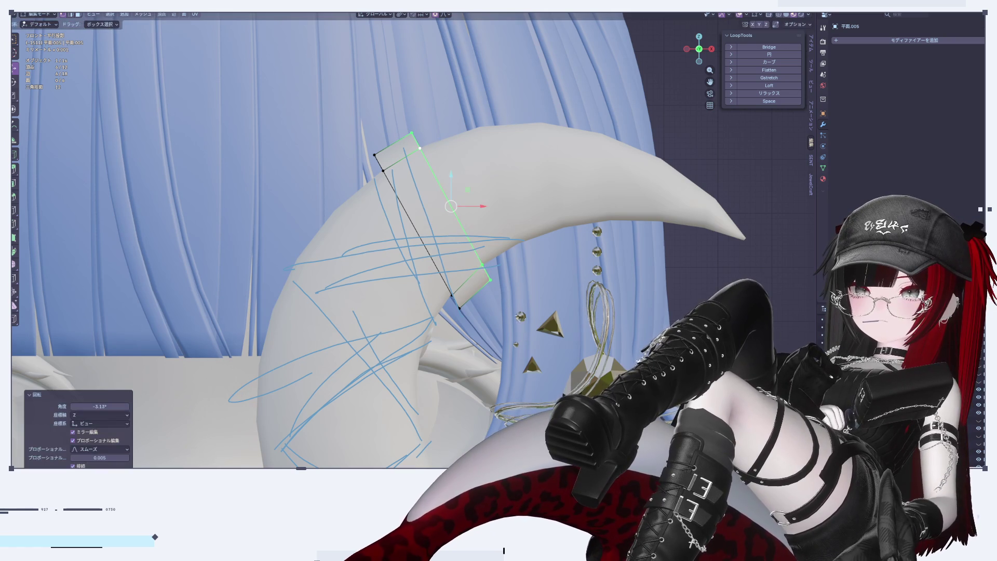
left_click(505, 77)
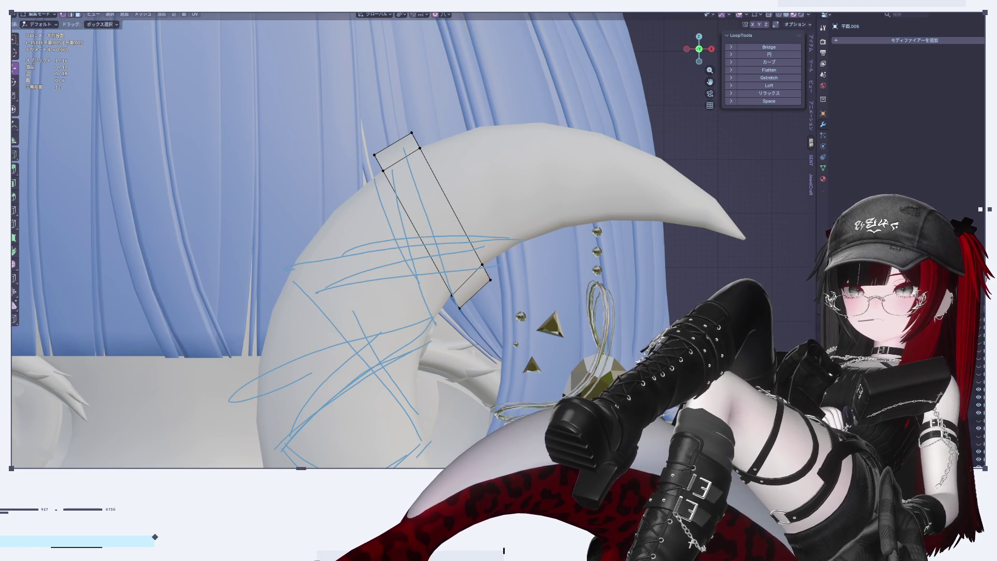
Shift the whole band left along the moon, raise it on Z, and enlarge it slightly
scroll(400, 273, "down", 4)
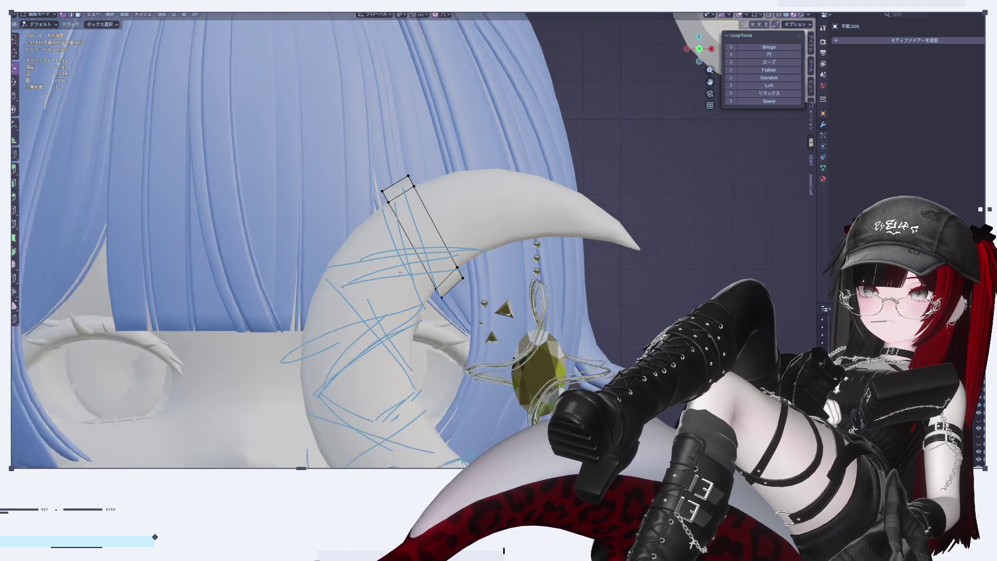
scroll(400, 259, "up", 5)
key("a")
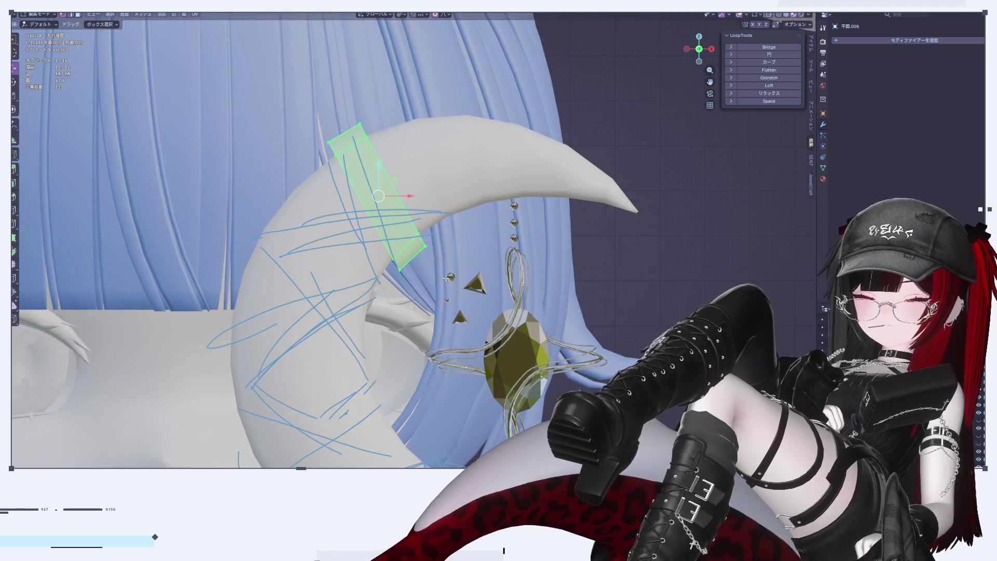
left_click_drag(408, 202, 397, 195)
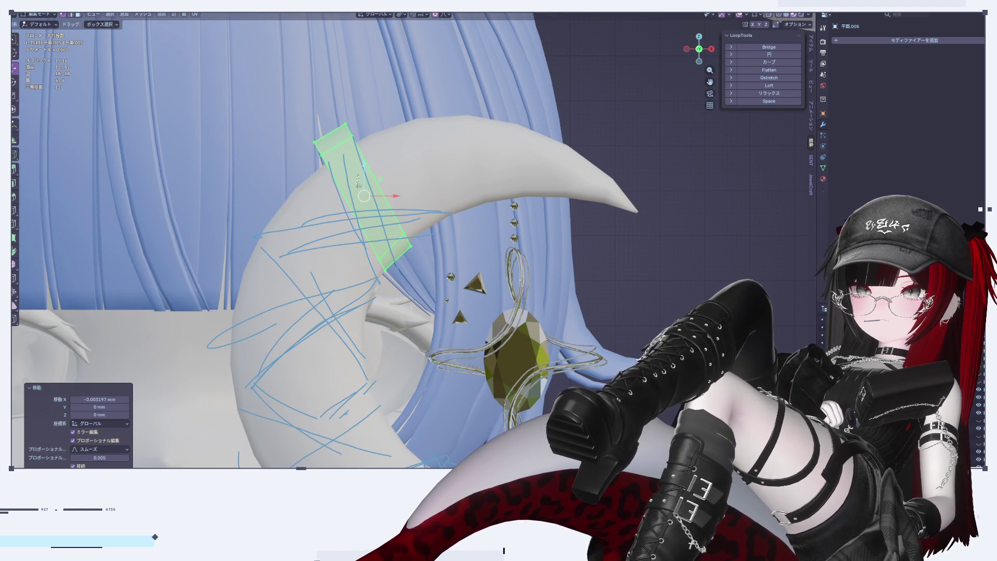
key("g")
key("z")
left_click(428, 289)
key("s")
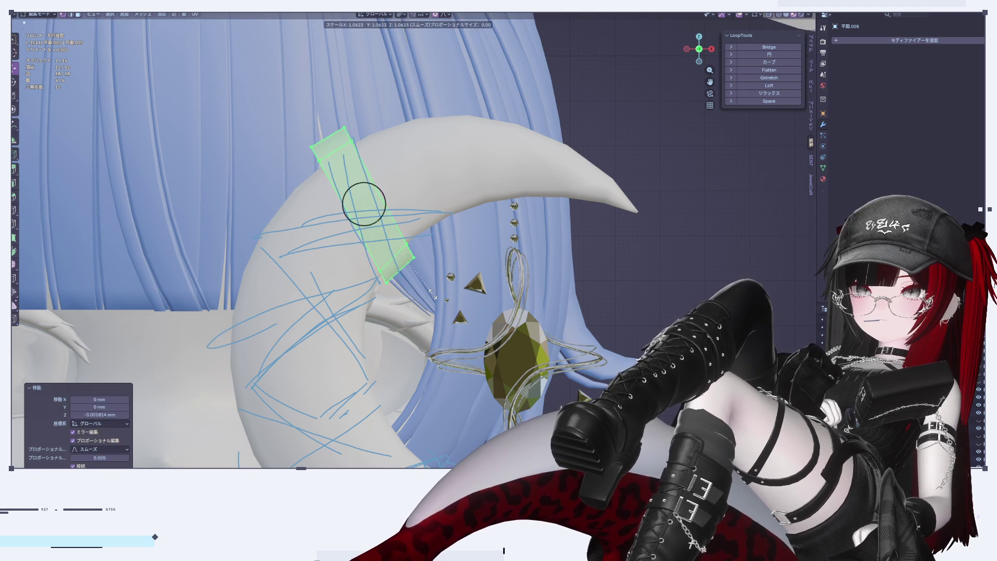
left_click(434, 298)
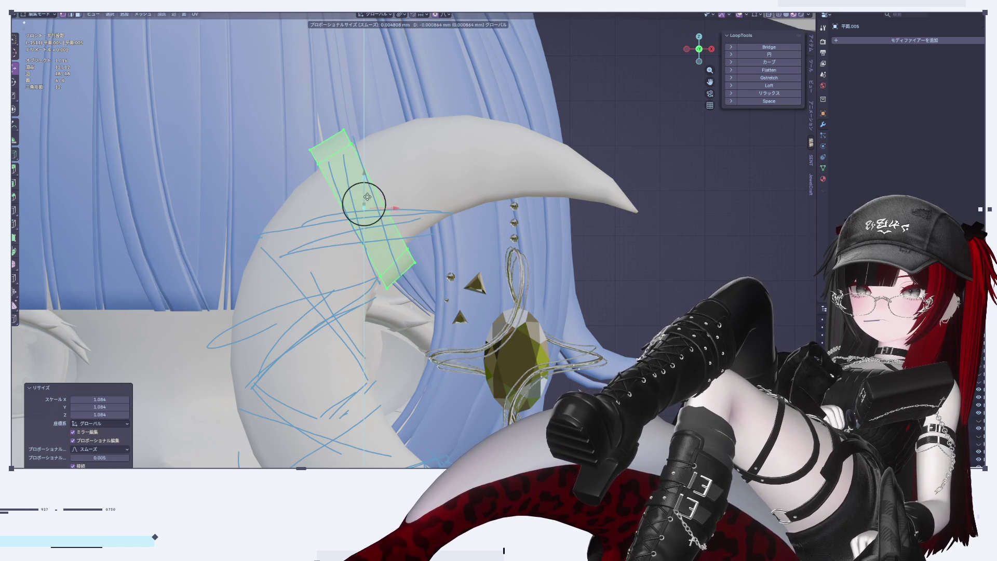
Undo an attempted extrusion, then rescale the band slightly and check it in Object Mode
key("e")
key("Escape")
key("ctrl+z")
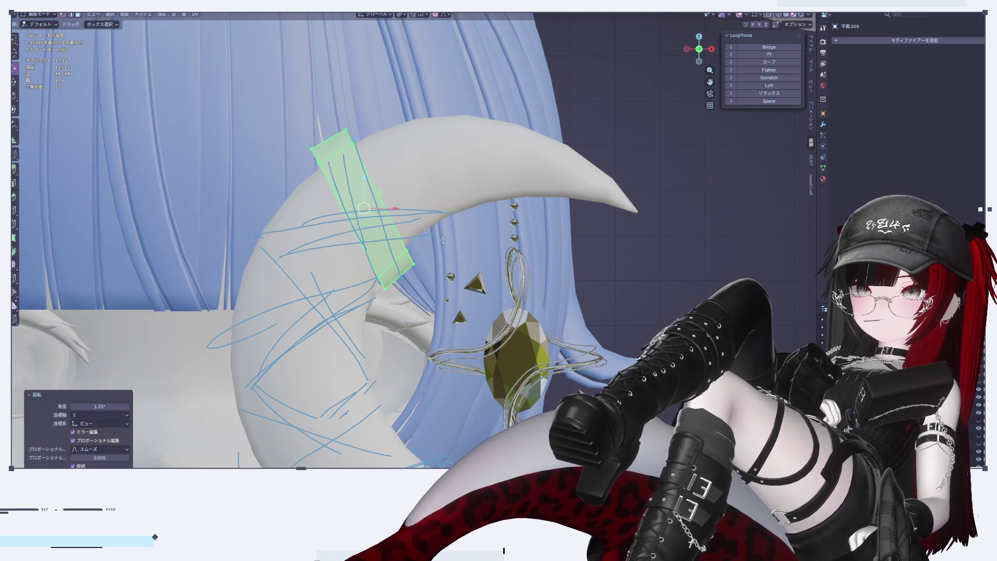
key("Tab")
scroll(450, 306, "down", 4)
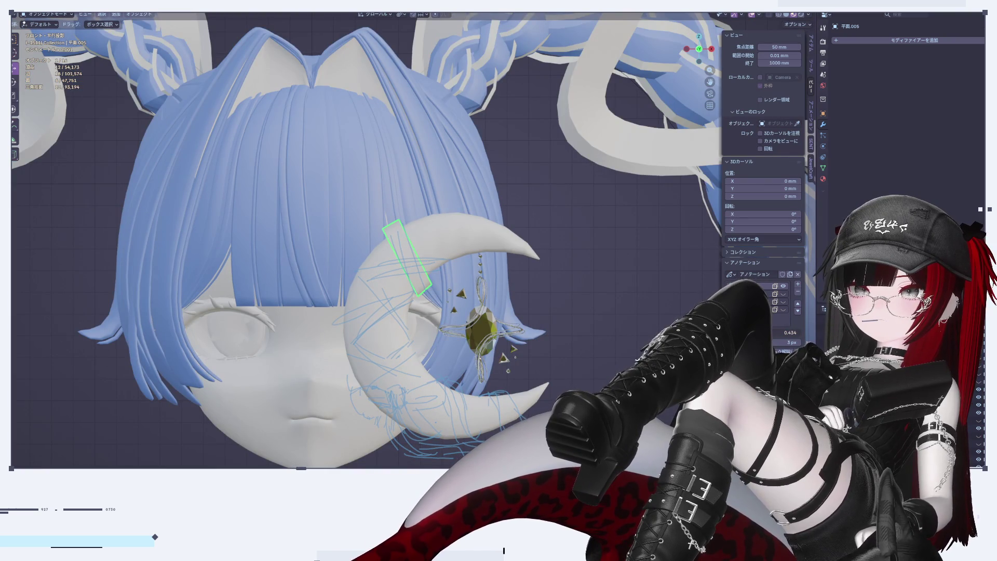
key("Tab")
scroll(468, 293, "up", 7)
key("s")
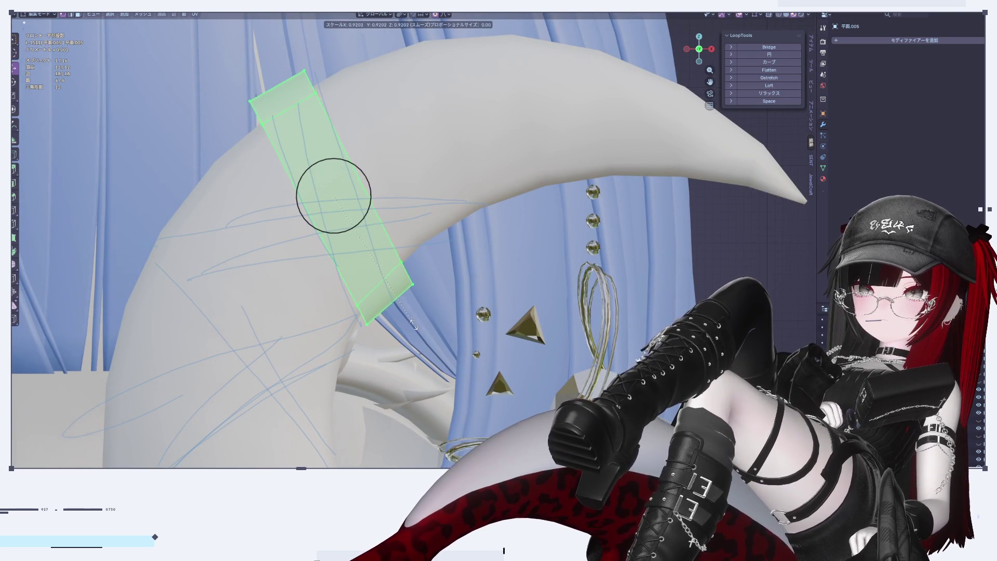
left_click(425, 335)
key("Tab")
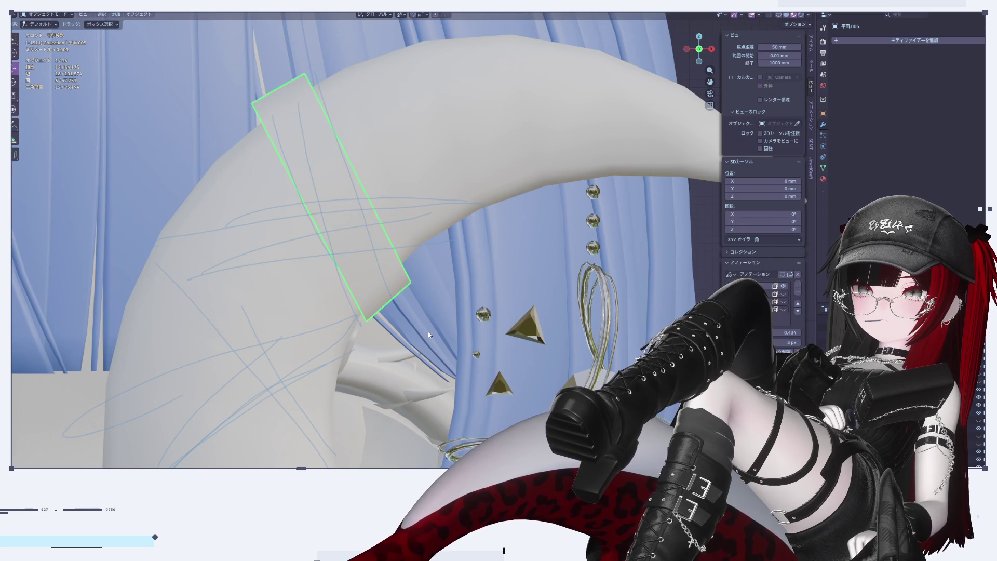
Apply another small scale adjustment to the band and review it in Object Mode
key("Tab")
scroll(429, 335, "down", 5)
scroll(400, 332, "up", 7)
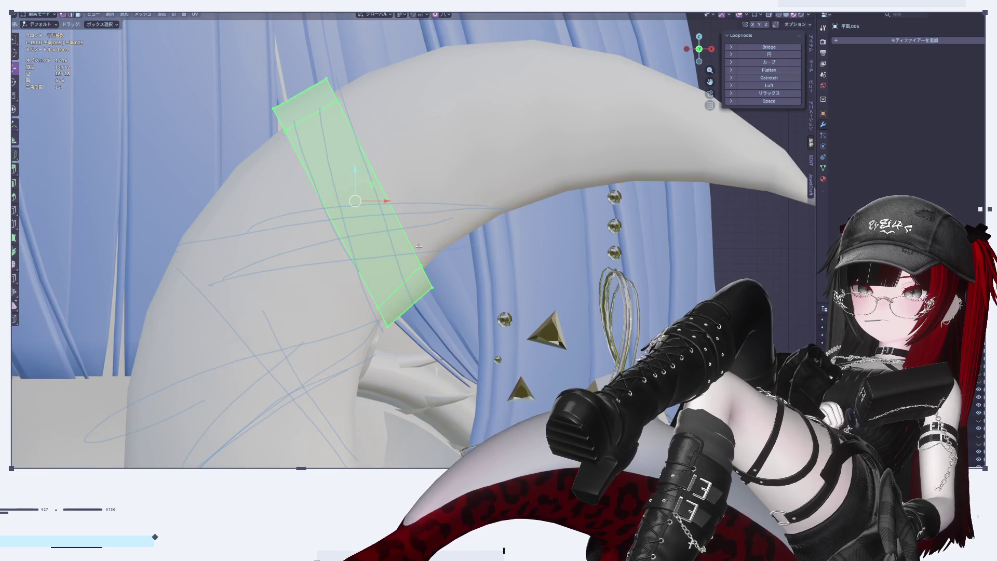
key("s")
left_click(391, 211)
key("Tab")
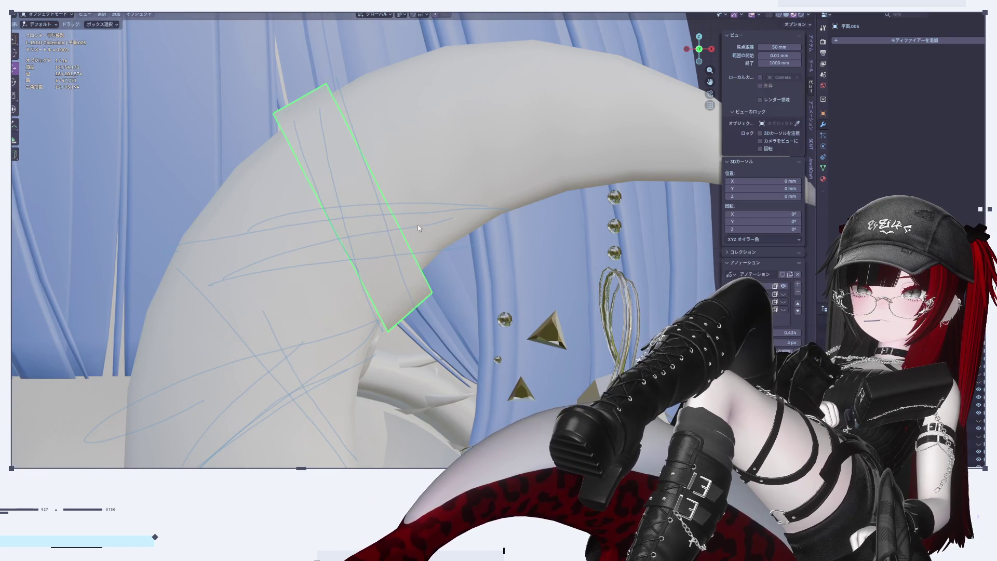
Duplicate the band's faces in place and begin rotating the copy
key("Tab")
key("shift+d")
right_click(508, 302)
key("r")
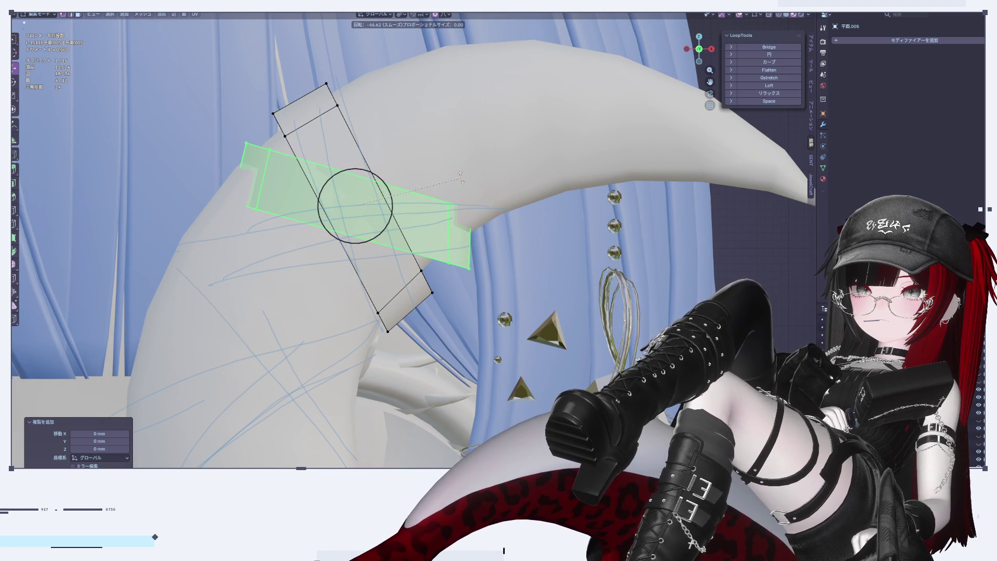
Confirm the rotated copy crossing the first band, then enable X-ray in front view
left_click(435, 193)
middle_click_drag(451, 225, 338, 250)
middle_click_drag(306, 255, 385, 242)
left_click(702, 49)
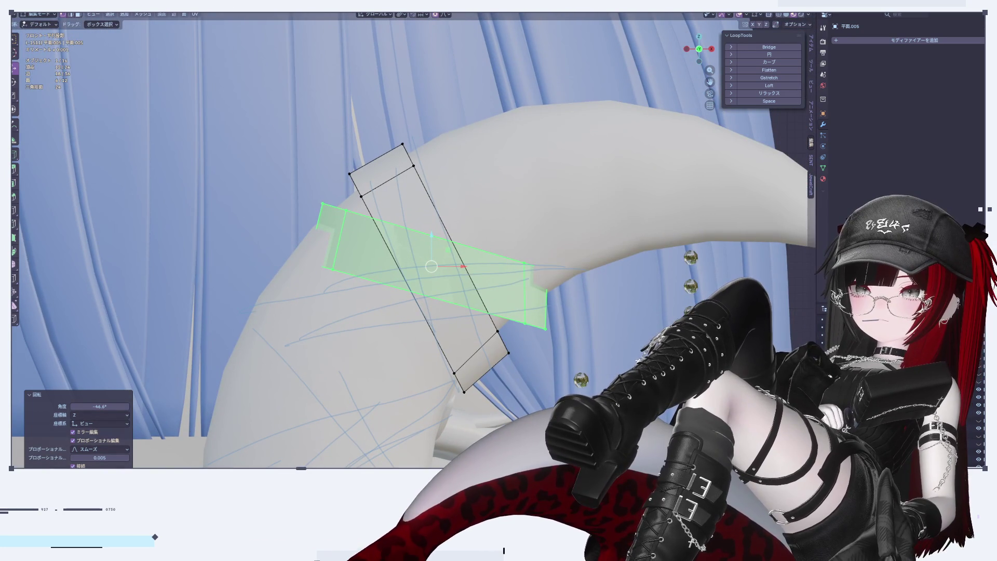
left_click(769, 16)
Box-select the copy's left end faces, rotate them, and shift them along Z and X
mouse_move(226, 190)
left_mouse_down()
mouse_move(302, 226)
mouse_move(355, 267)
left_mouse_up()
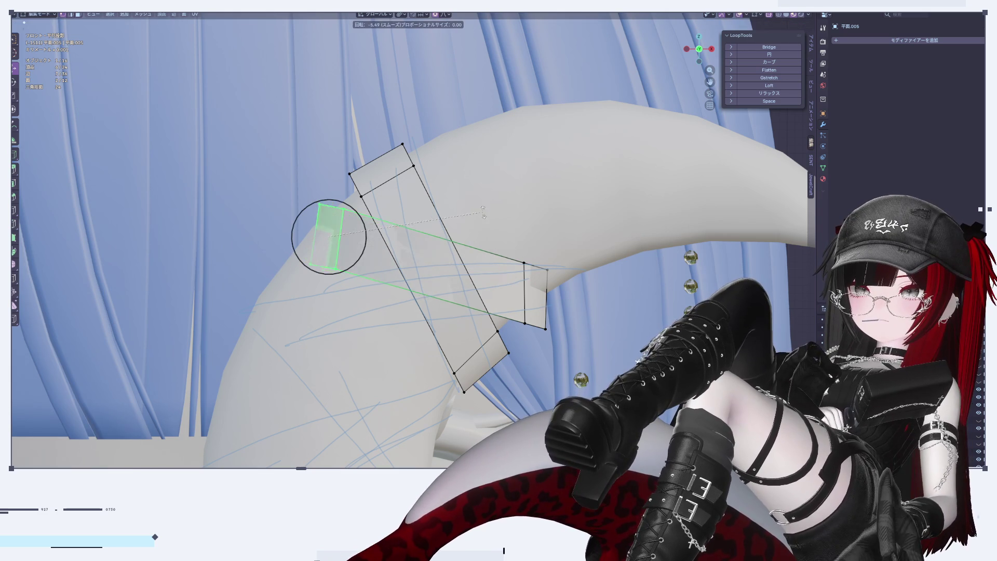
key("r")
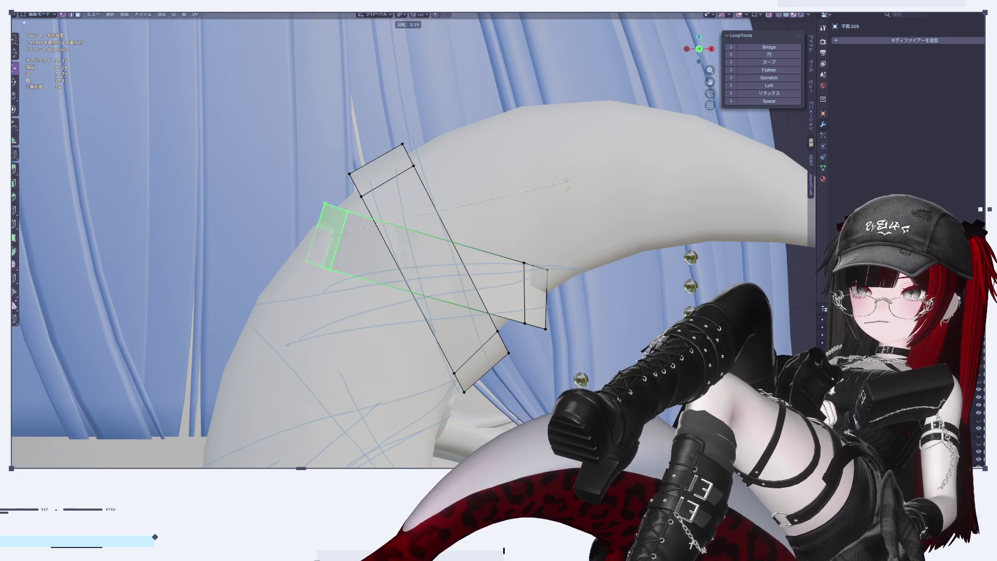
left_click(407, 240)
key("g")
key("z")
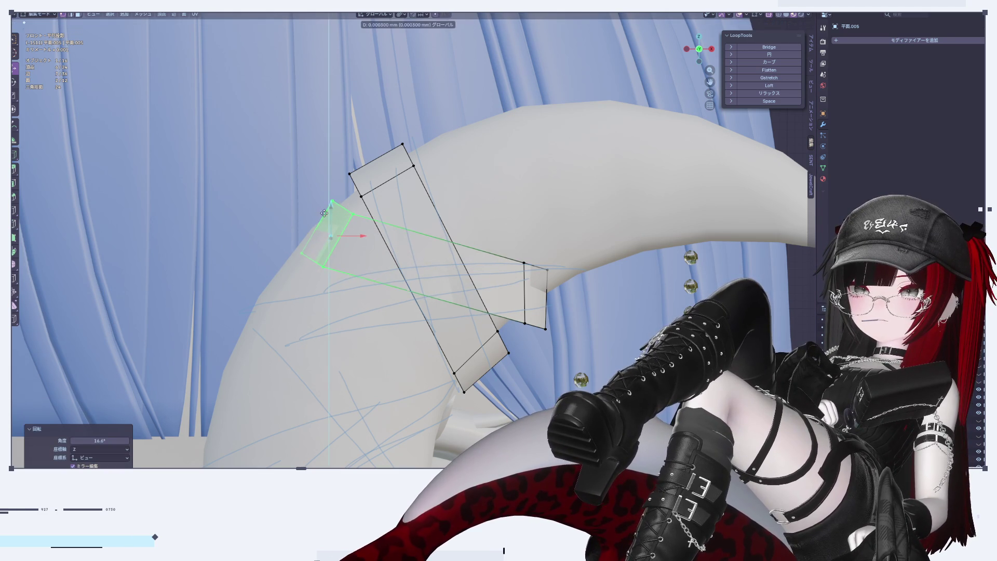
key("Return")
key("g")
key("x")
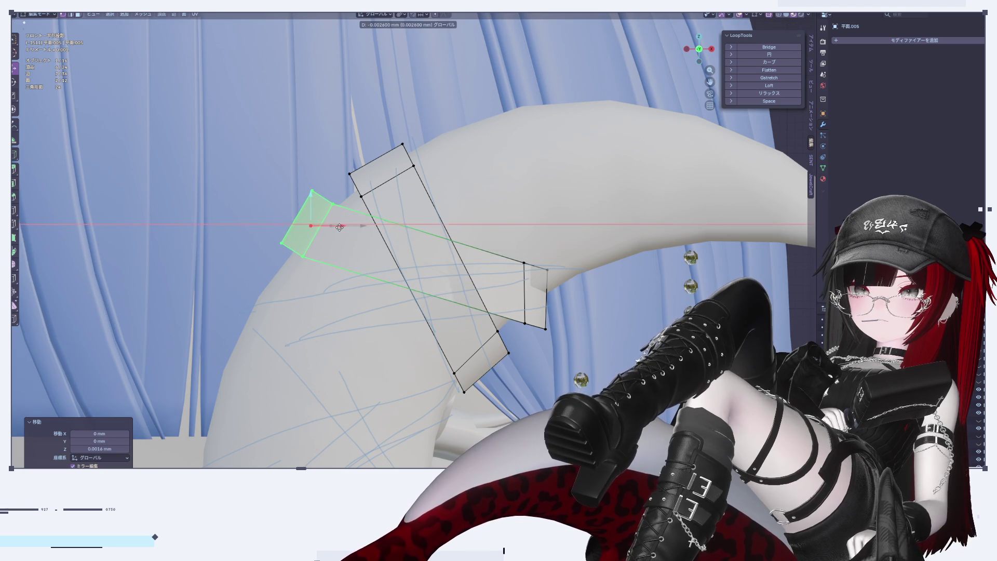
key("Return")
key("r")
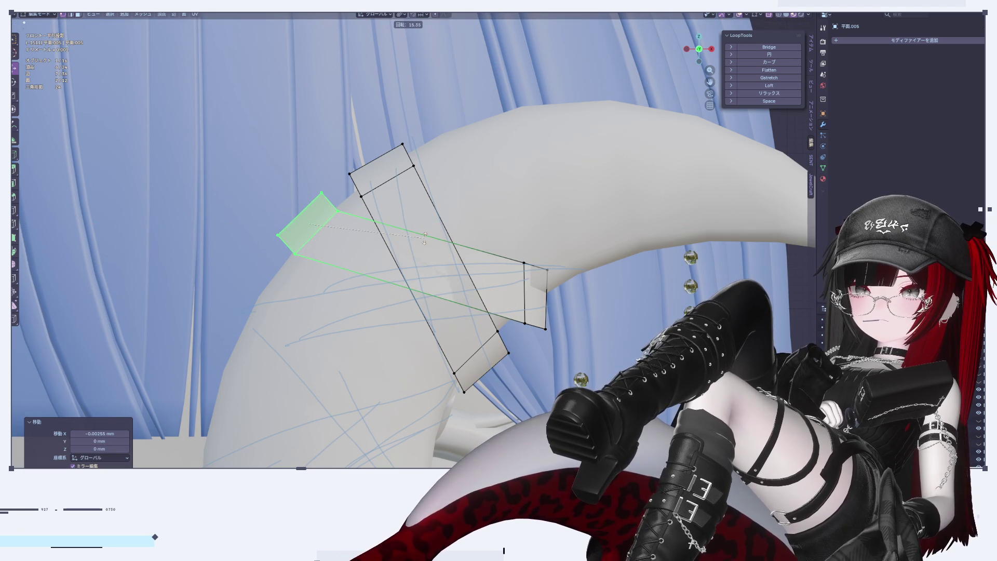
key("Escape")
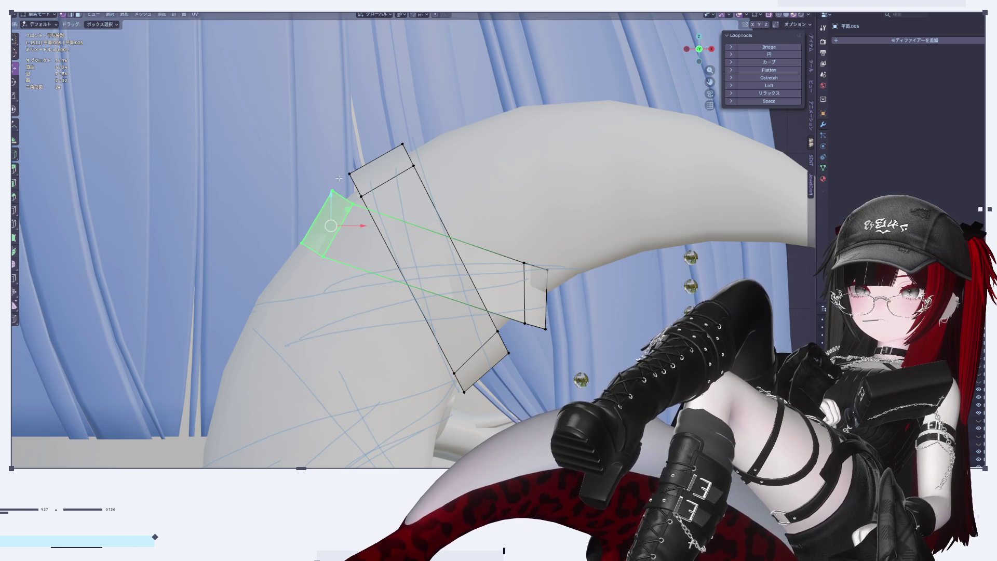
Move the strip's outer end edge further left and tilt it 12.5°
left_click(342, 198)
mouse_move(341, 198)
middle_mouse_down()
mouse_move(350, 298)
mouse_move(394, 271)
mouse_move(430, 229)
mouse_move(430, 187)
mouse_move(378, 212)
middle_mouse_up()
key("KP_1")
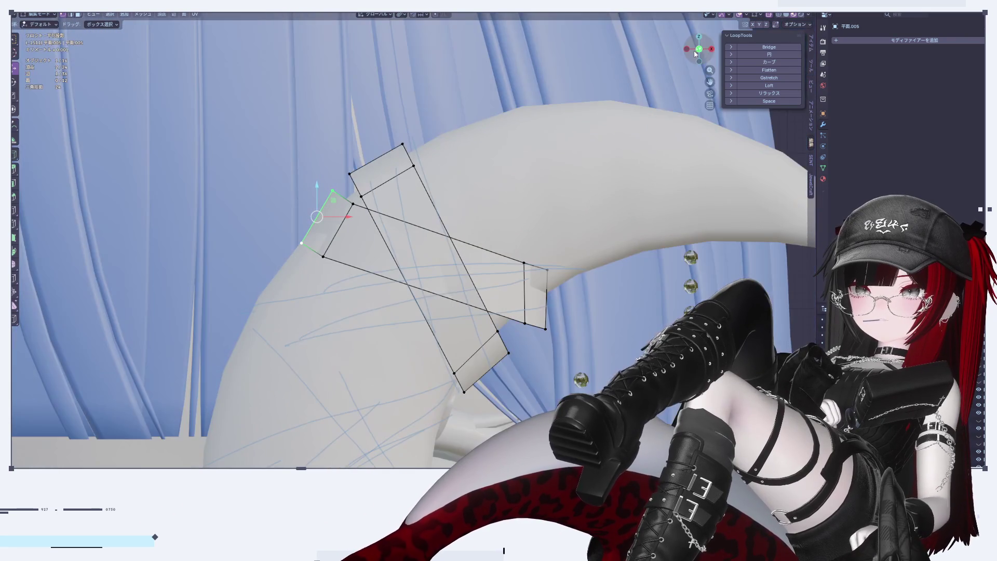
scroll(360, 227, "up", 2)
key("g")
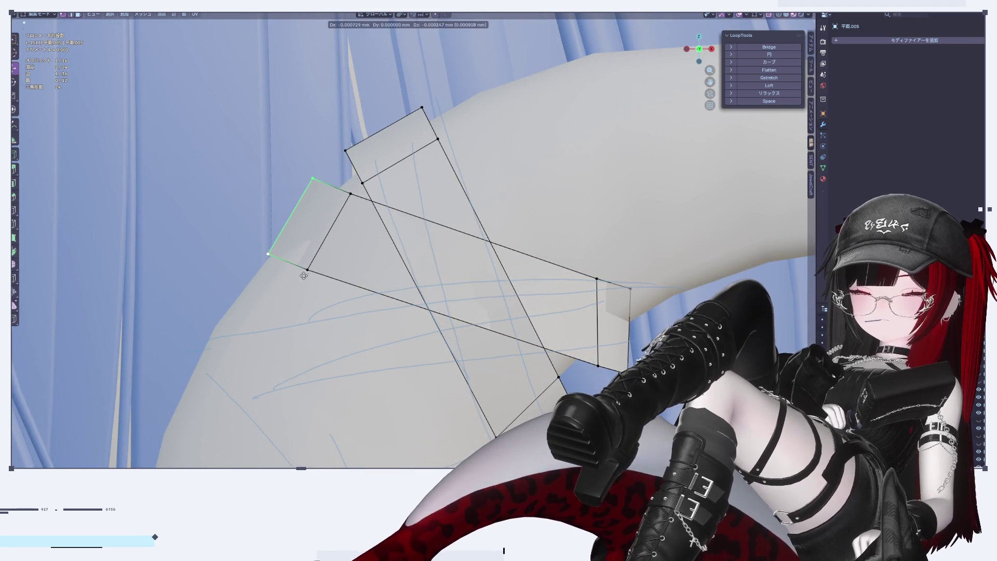
left_click(298, 277)
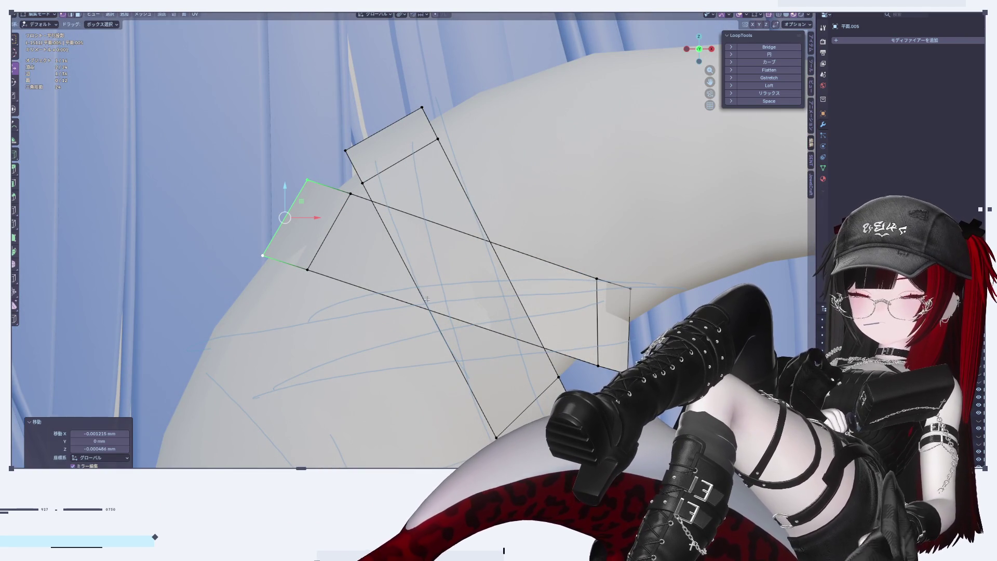
key("r")
left_click(360, 294)
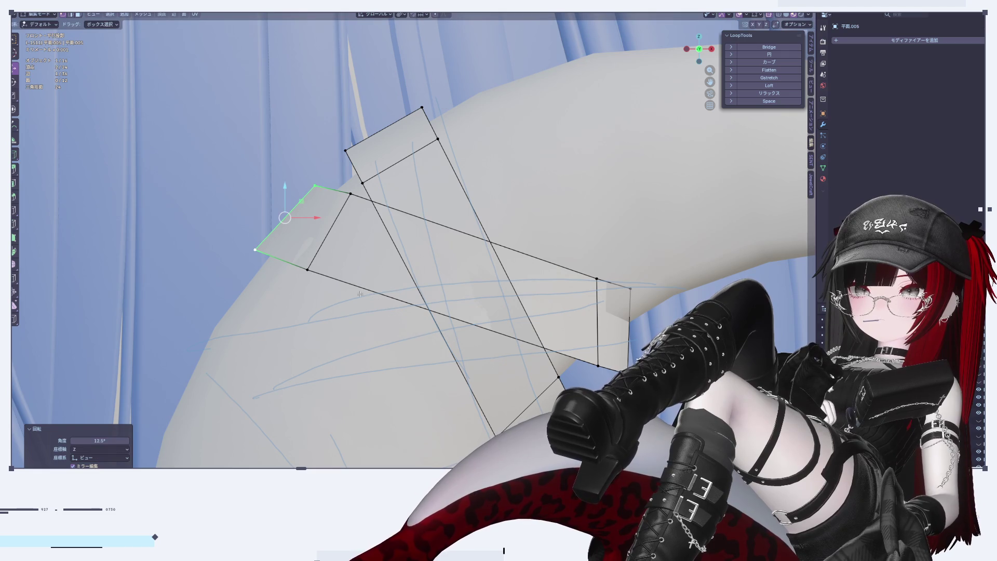
Select both end edges of the strip and rotate them together
left_click(337, 239)
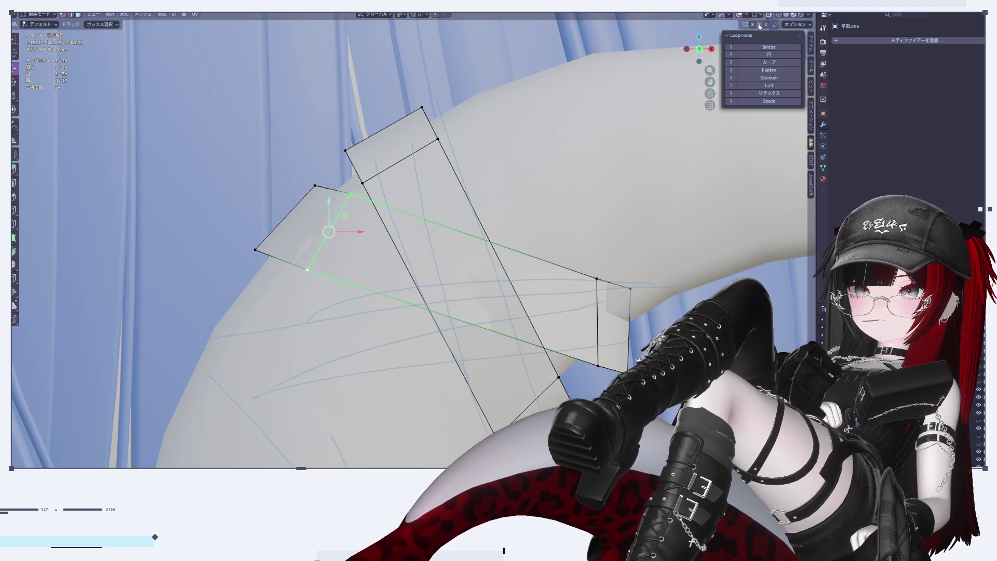
middle_click_drag(328, 236, 260, 225)
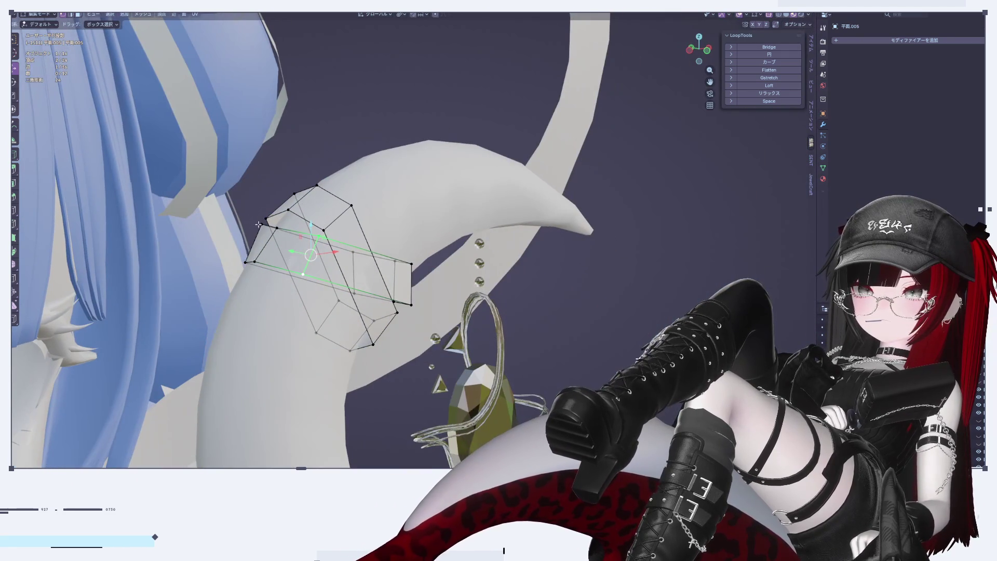
left_click(259, 239, "shift")
left_click_drag(699, 49, 691, 52)
key("KP_1")
scroll(437, 353, "up", 3)
key("r")
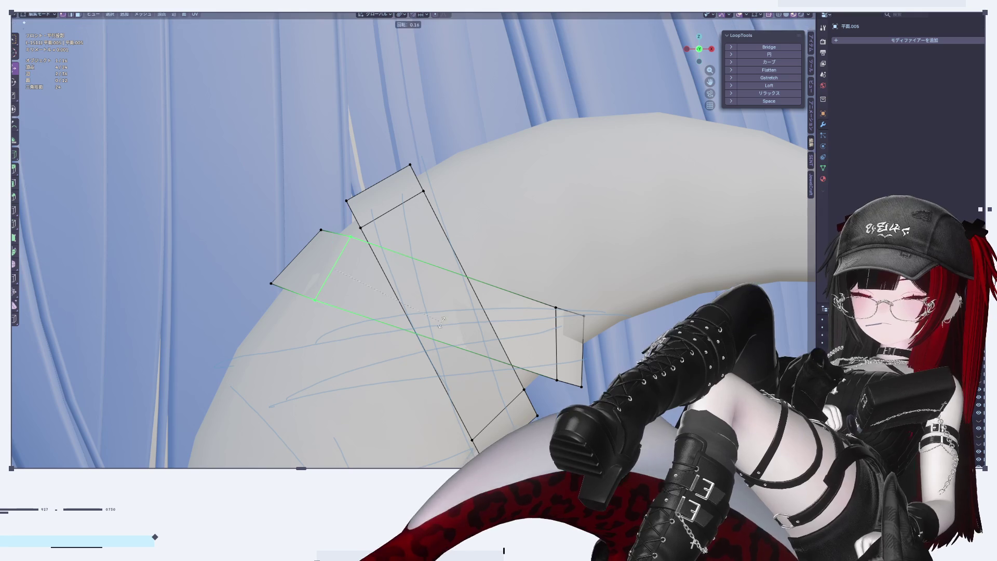
left_click(436, 353)
scroll(464, 386, "up", 3)
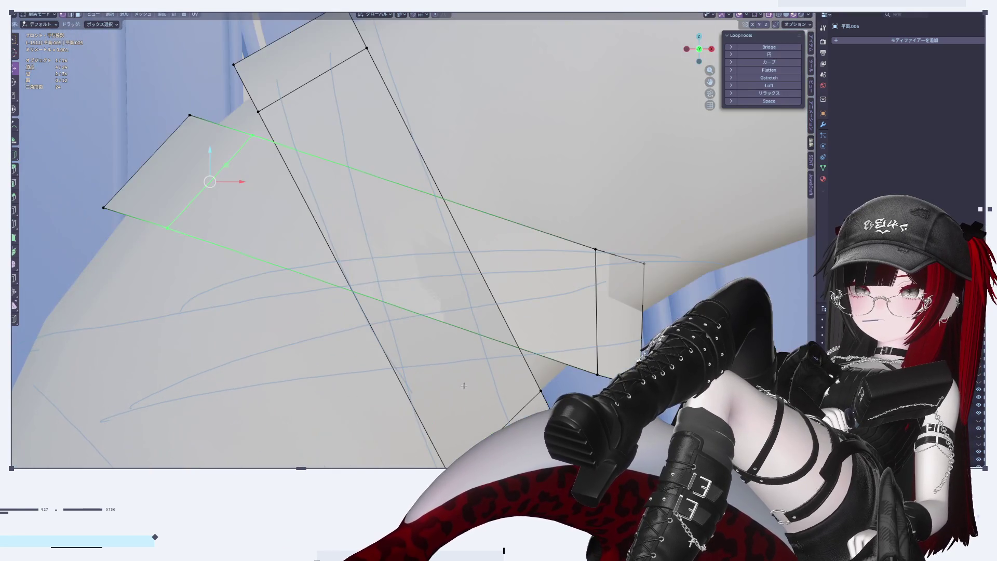
scroll(447, 357, "down", 4)
Select the whole second strip with L, nudge it along X, and return to Object Mode
left_click(288, 217)
key("l")
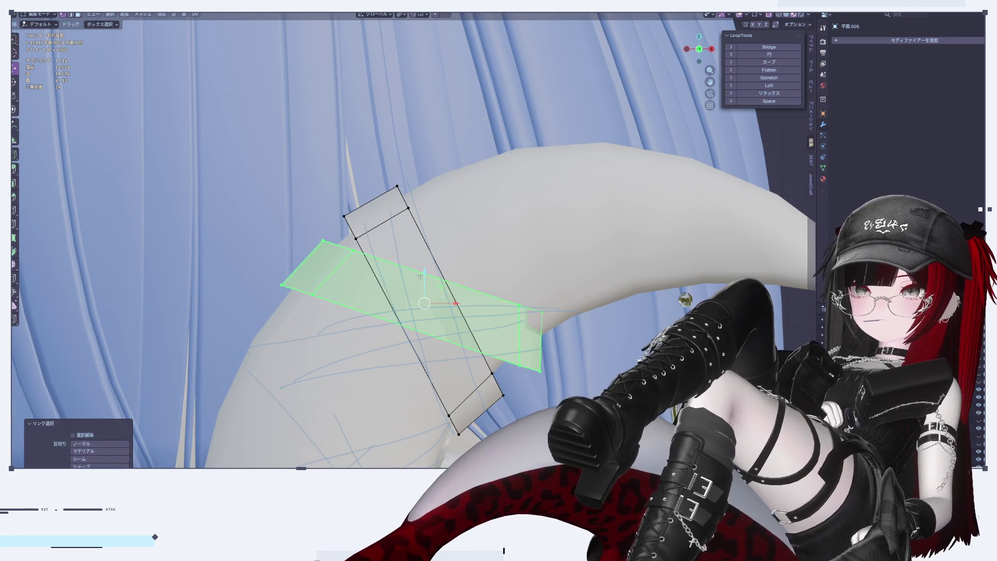
key("g")
left_click(431, 296)
key("g")
key("x")
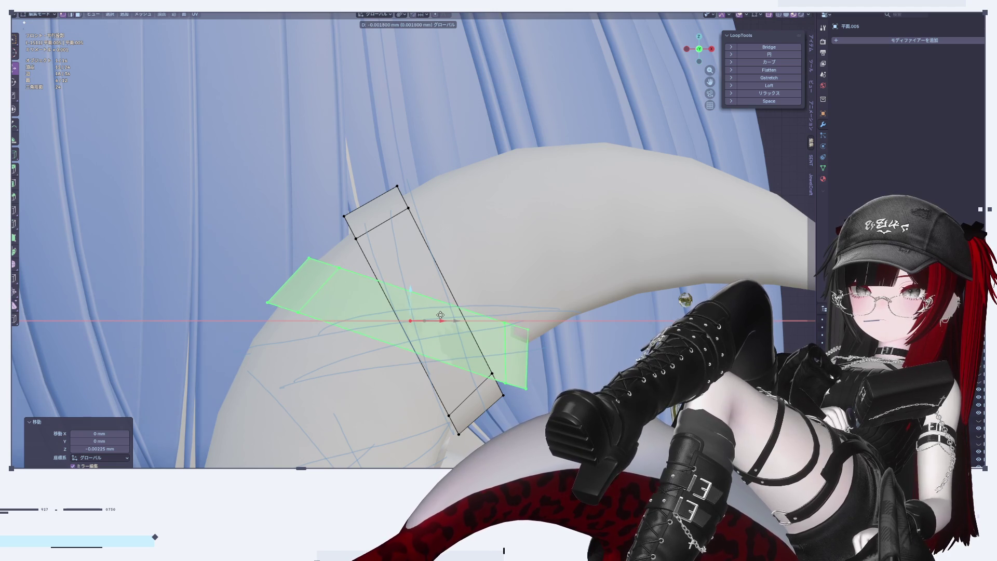
left_click(441, 315)
scroll(358, 234, "down", 5)
scroll(407, 257, "up", 3)
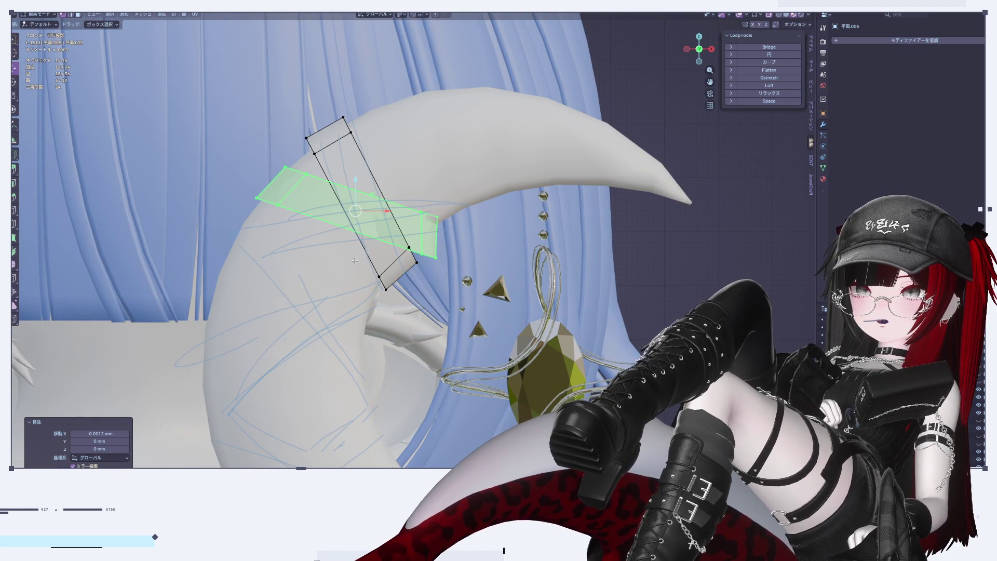
key("Tab")
scroll(356, 261, "down", 5)
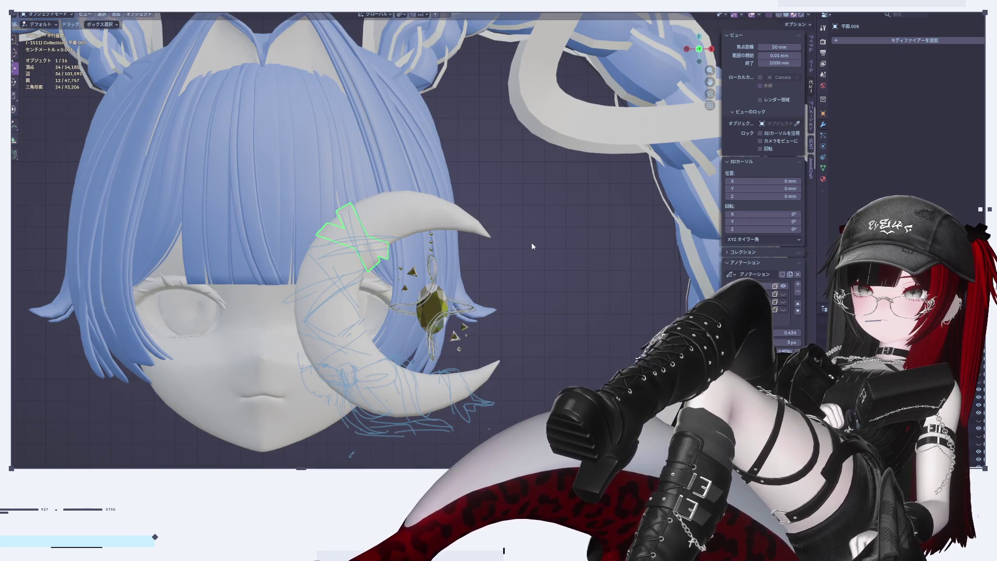
scroll(377, 247, "up", 4)
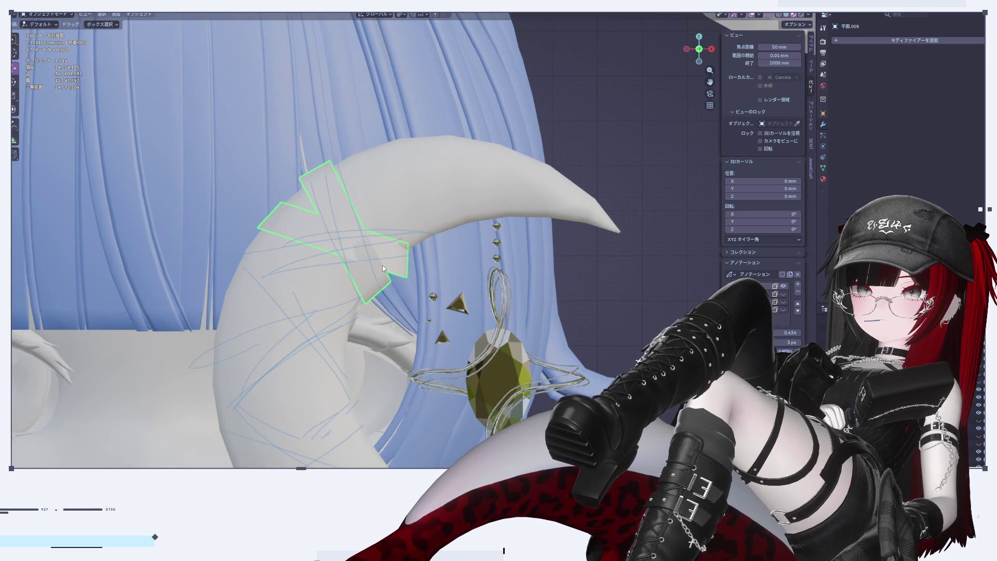